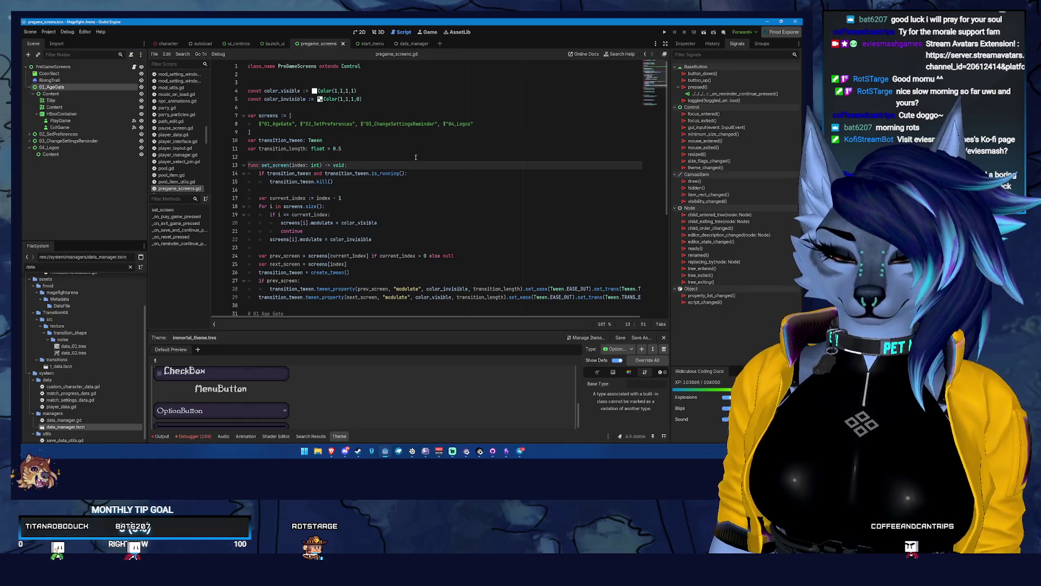
- Add a _ready function above set_screen that calls set_screen(0), and save
key(Return)
key(Return)
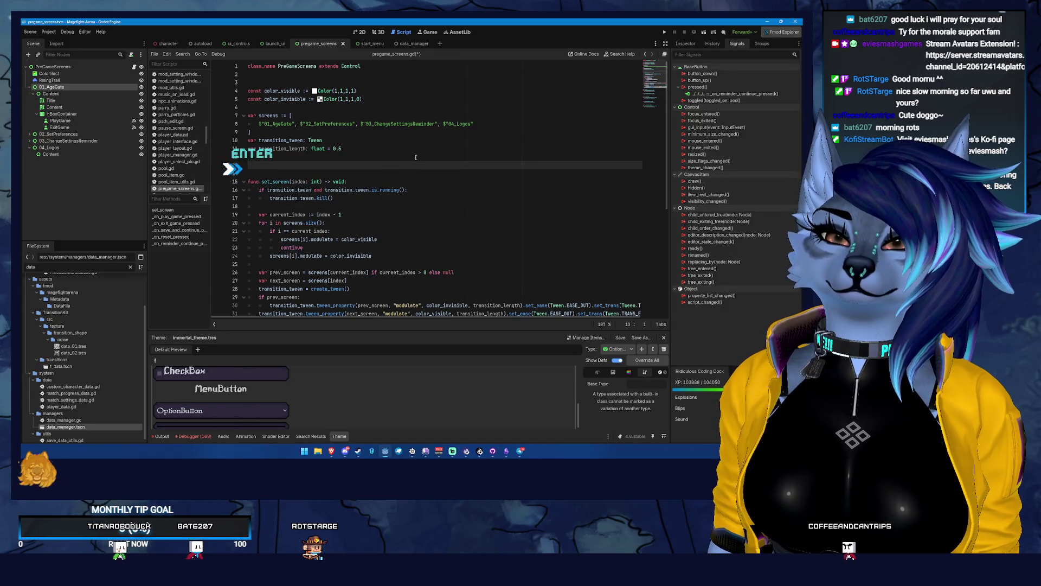
key(BackSpace)
text(func _re)
key(Return)
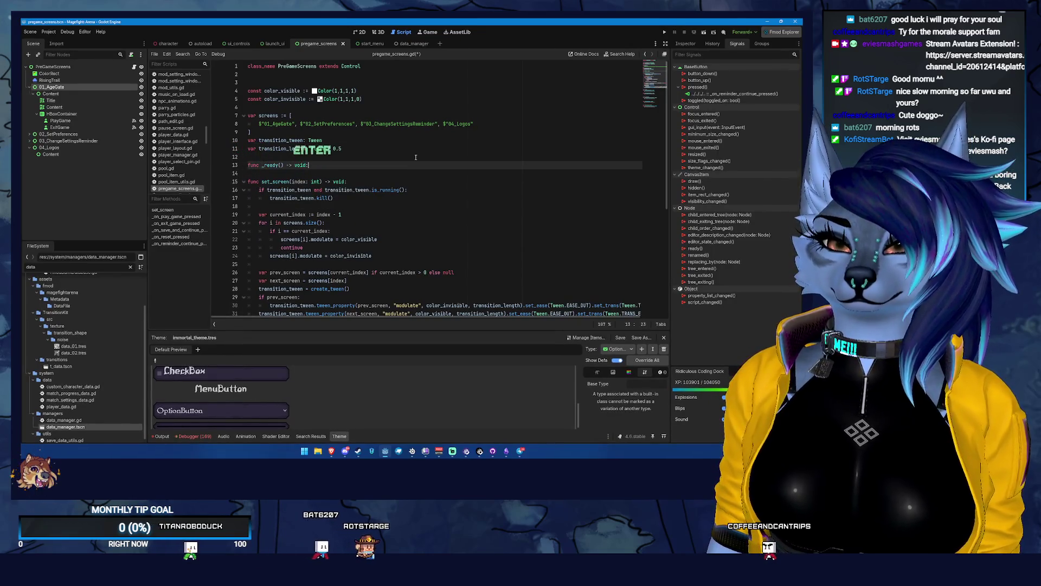
key(Return)
text(set_scr)
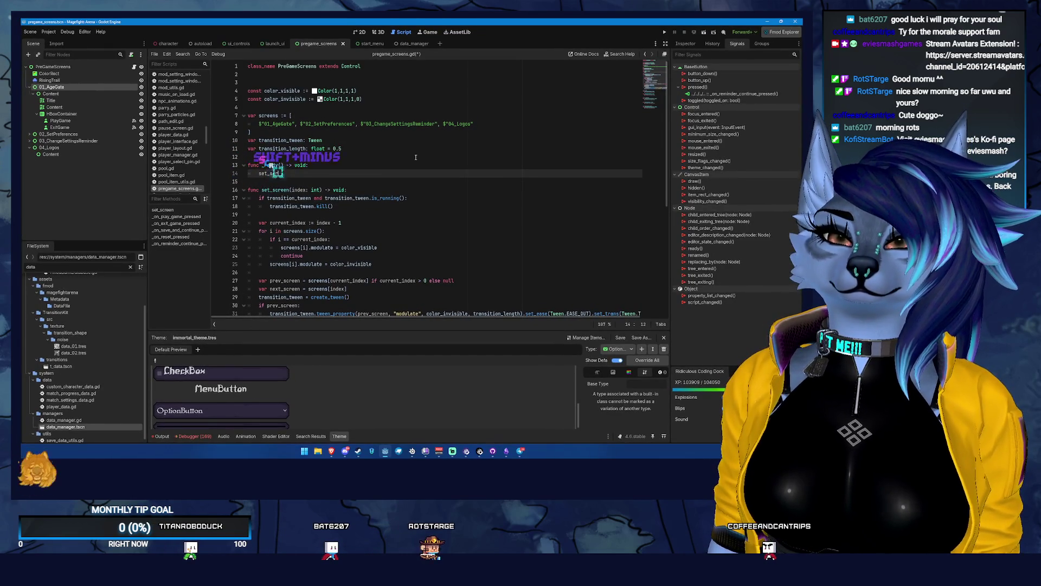
key(Return)
key(Down)
key(ctrl+s)
- Replace pass in _on_play_game_pressed with set_screen(1)
scroll(369, 147, down, 5)
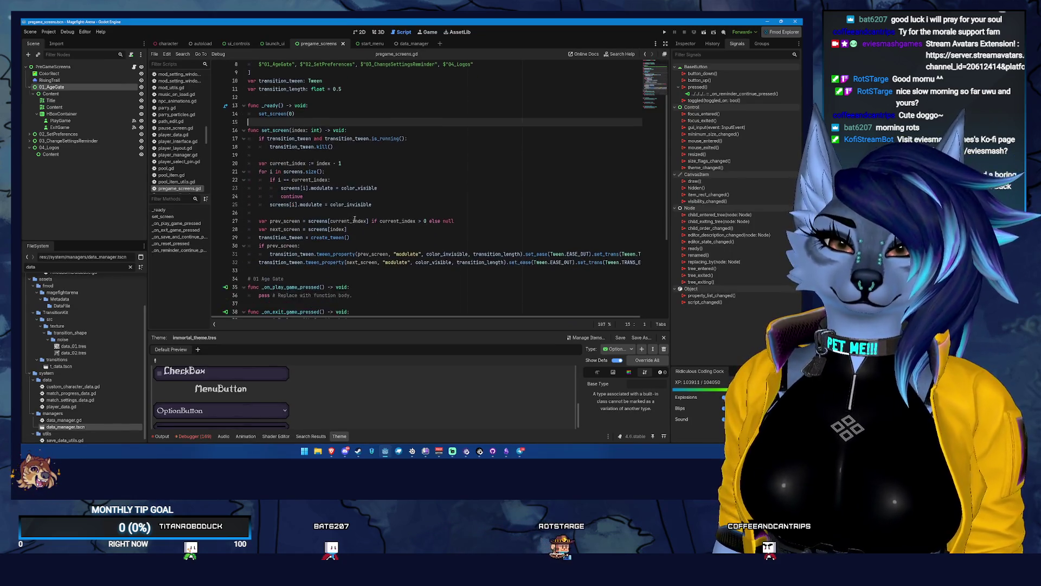
scroll(380, 250, down, 2)
drag(367, 193, 254, 198)
text(set_s)
key(Return)
text(1)
click(484, 163)
scroll(346, 187, down, 1)
scroll(346, 188, up, 7)
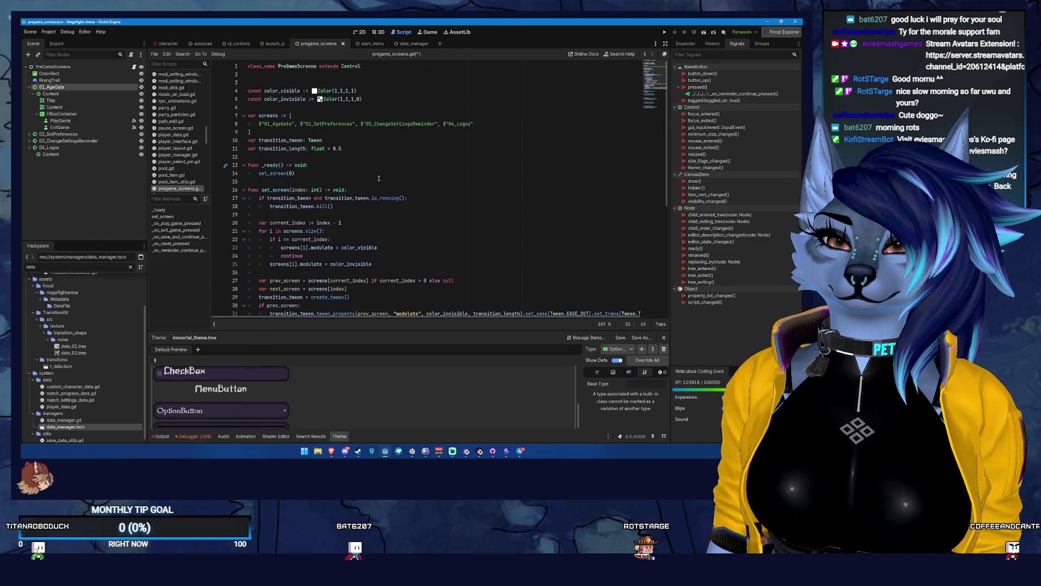
click(372, 100)
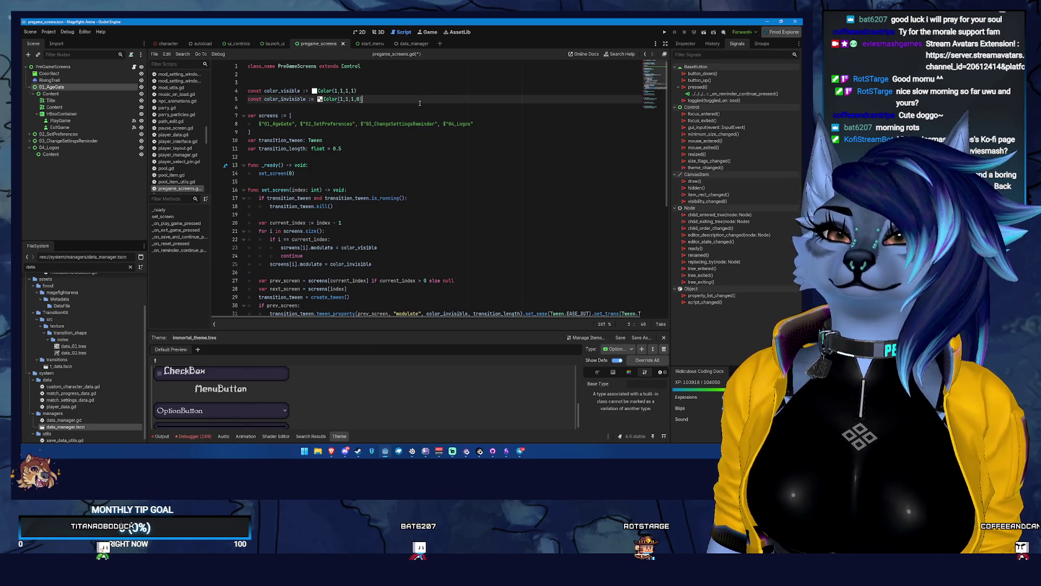
- Declare const AGE_GATE: int = 0 below the colour constants
key(Return)
key(Return)
text(#)
key(BackSpace)
text(const)
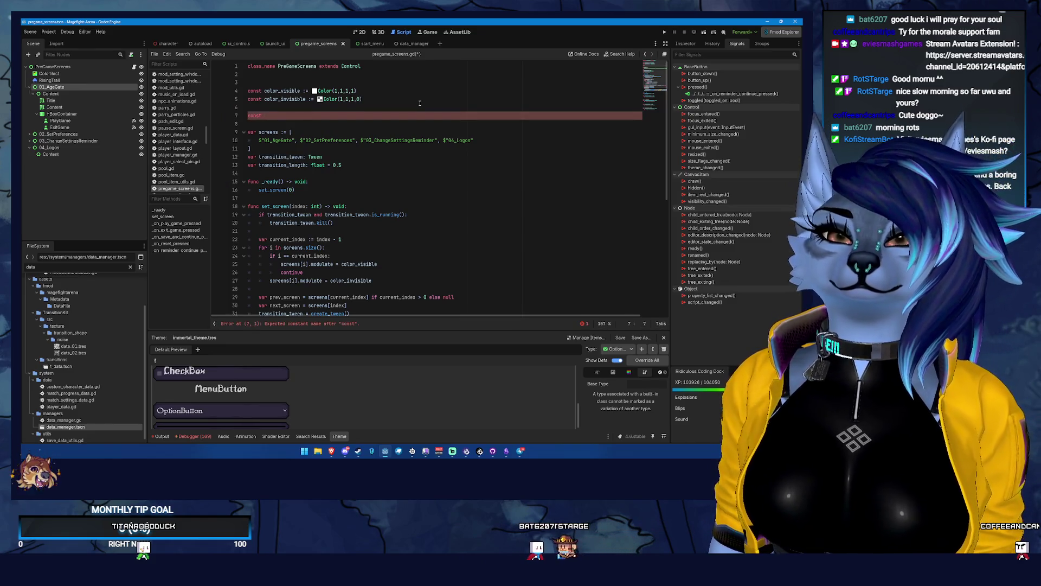
text(_AGE)
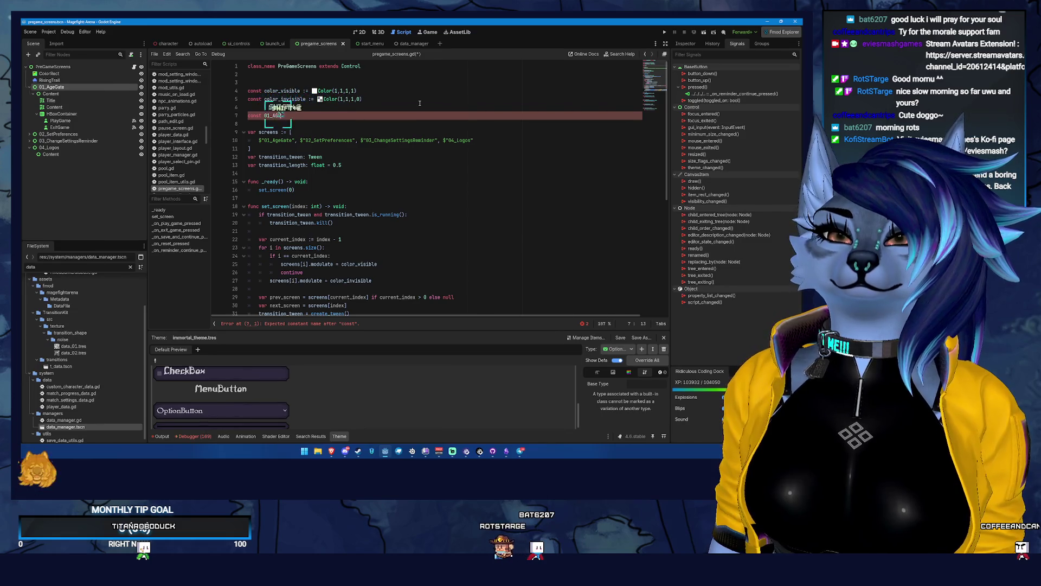
text(_GATE :)
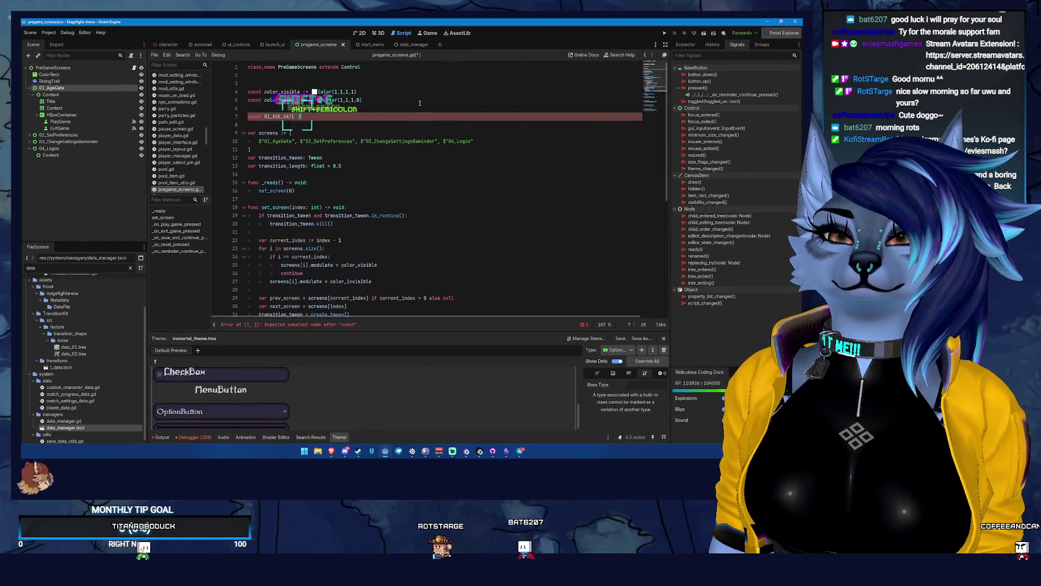
key(BackSpace)
key(BackSpace)
text(: int)
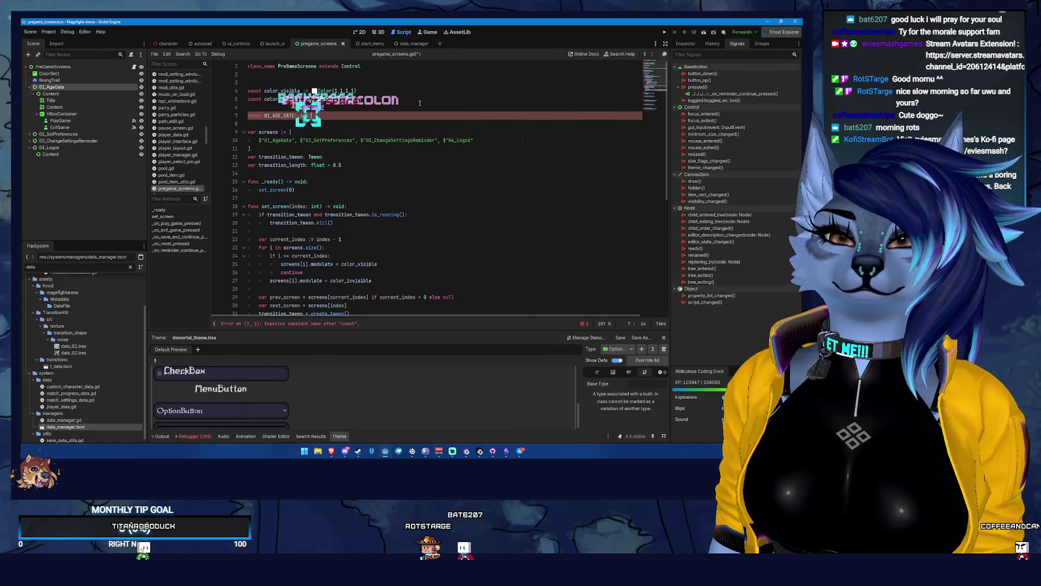
key(Return)
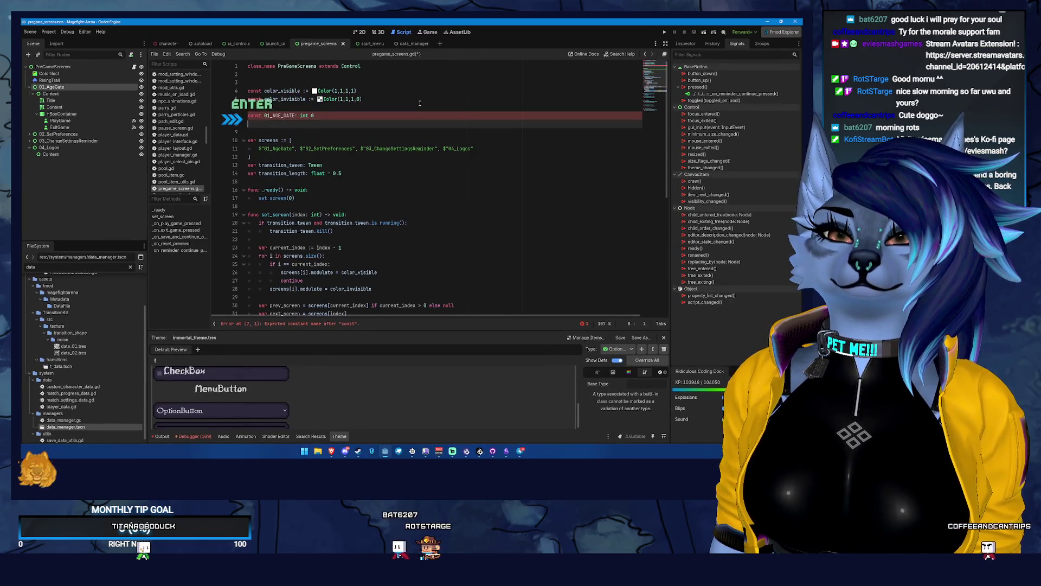
key(Up)
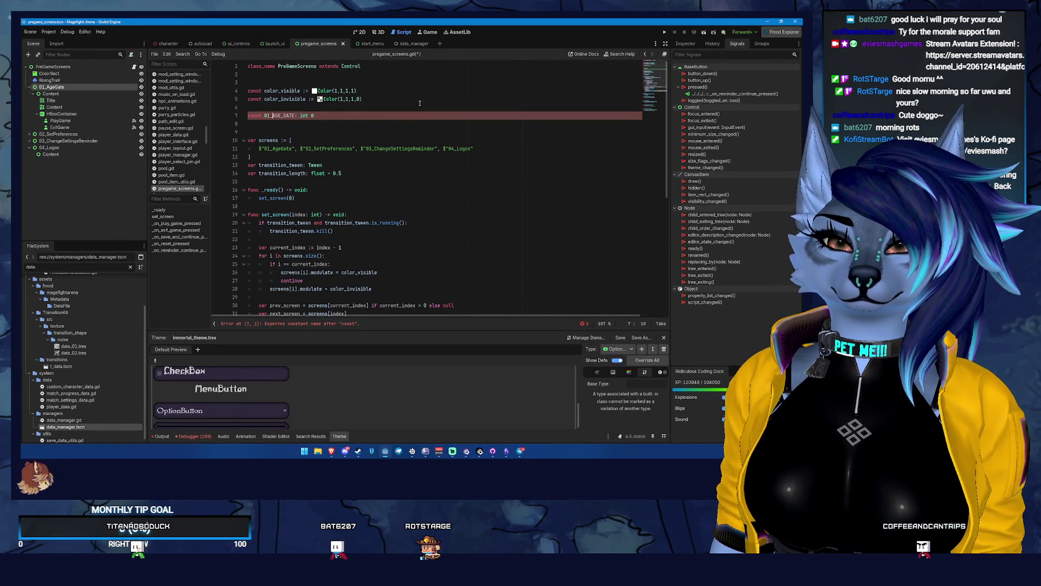
key(BackSpace)
key(BackSpace)
key(BackSpace)
key(Down)
key(Up)
key(End)
key(Left)
text(=)
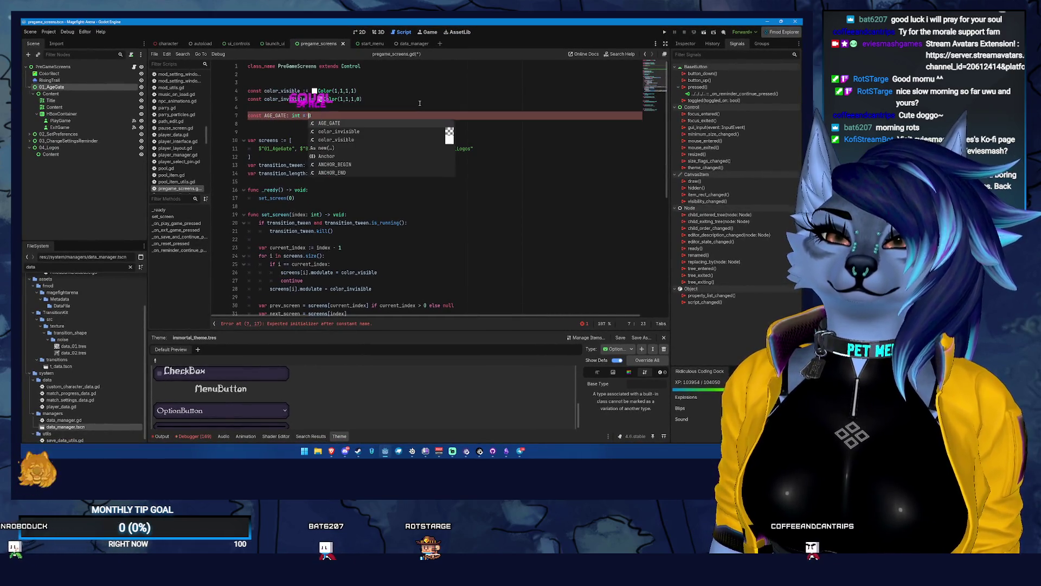
key(End)
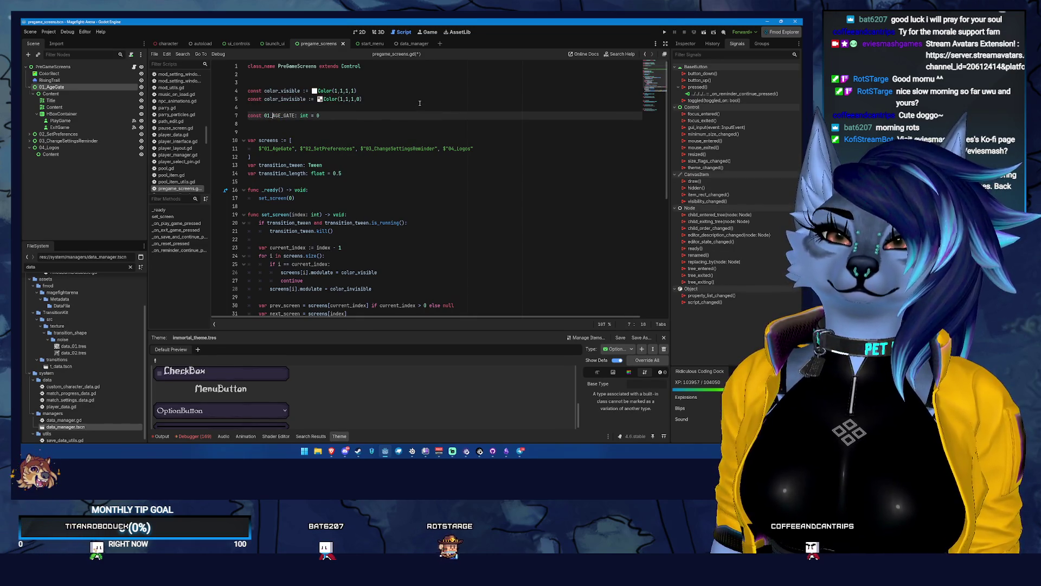
- Add int constants SET_PREFS = 1 and CHANGE_REMIND below AGE_GATE
key(BackSpace)
key(BackSpace)
key(BackSpace)
key(Down)
text(const )
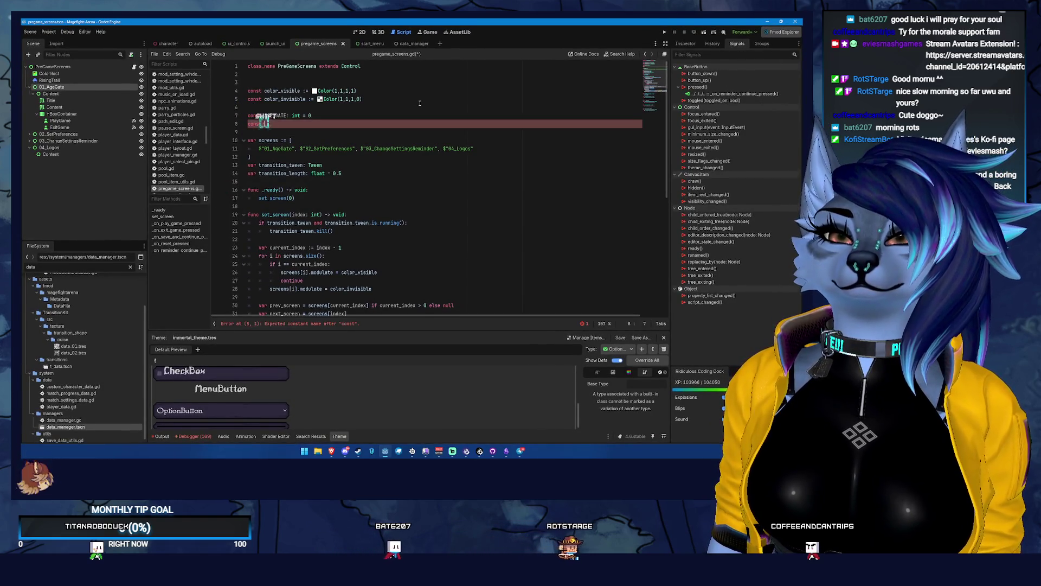
text(PREFS :)
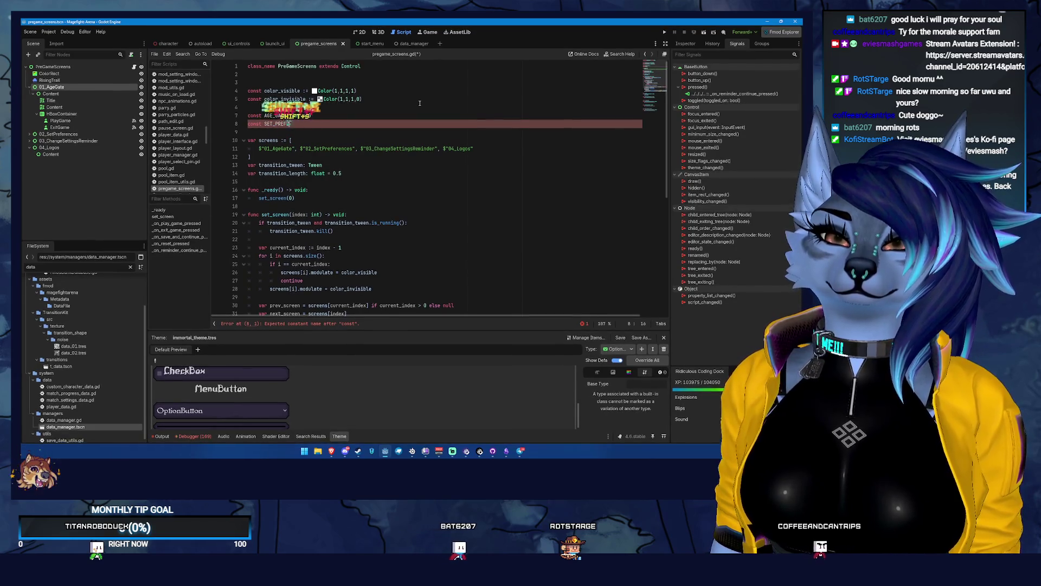
text(int = 1)
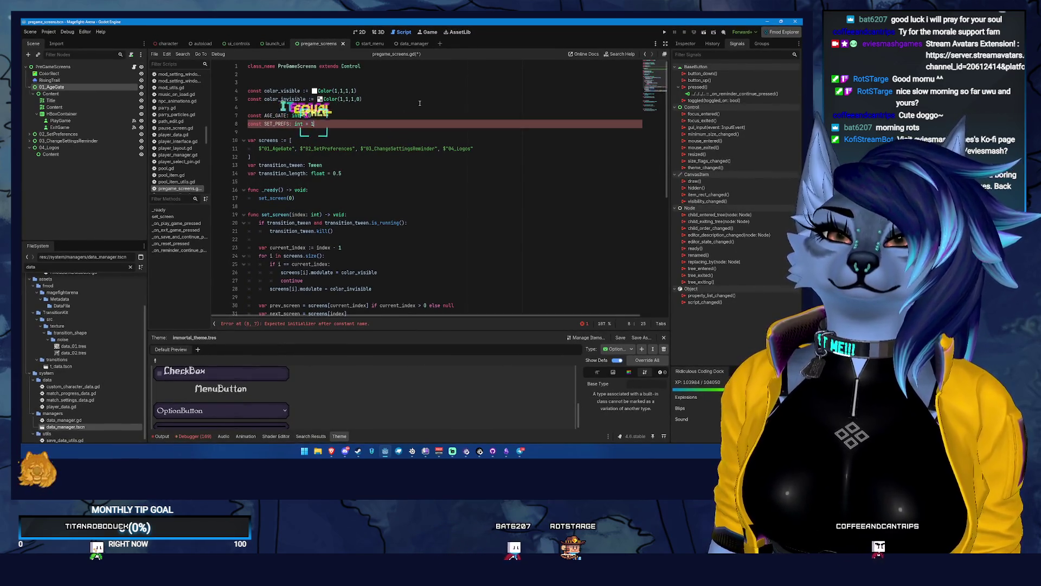
key(Return)
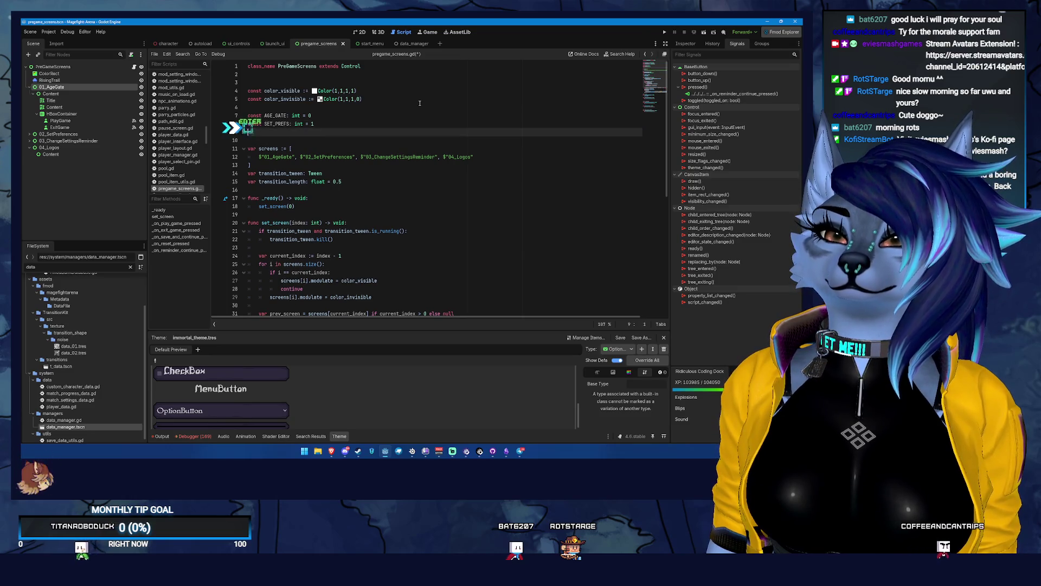
text(const )
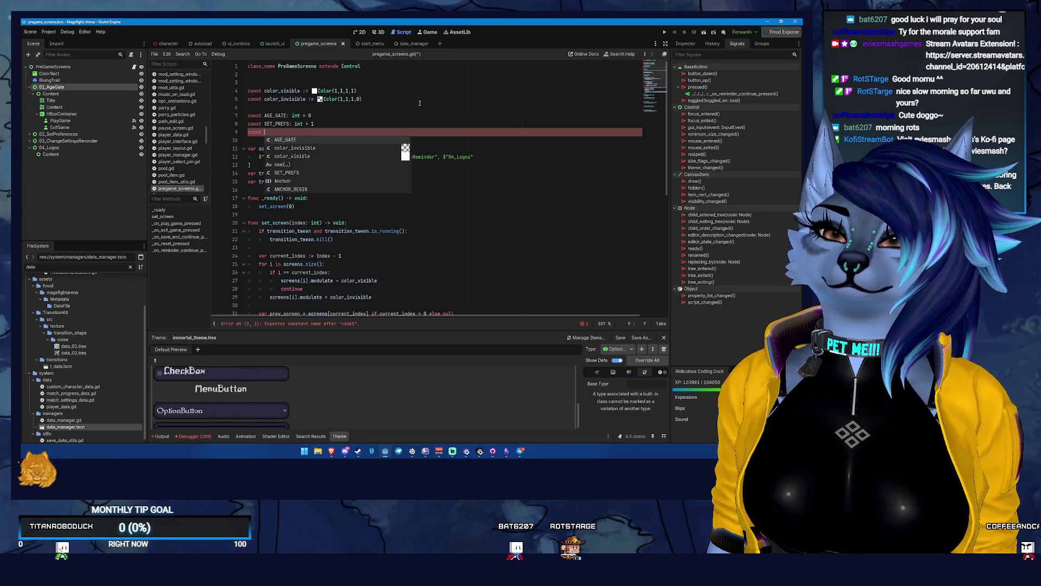
text(S)
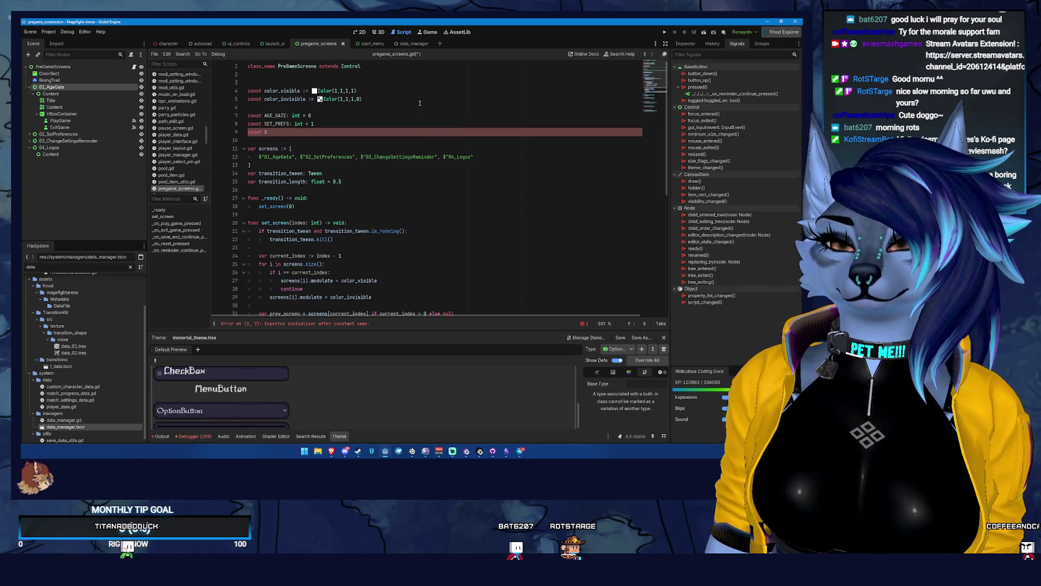
text(ETT)
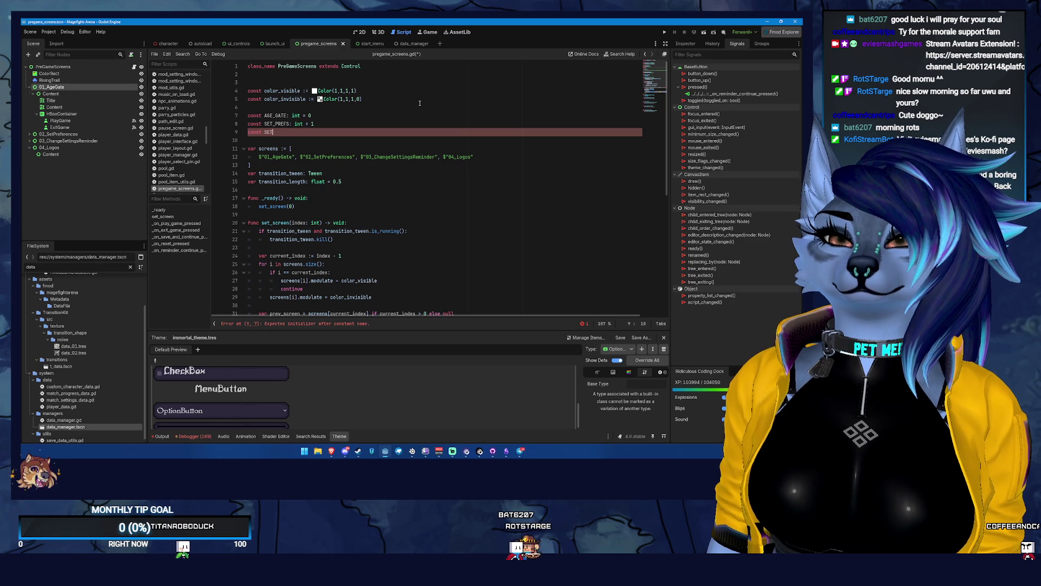
text(_REMIND)
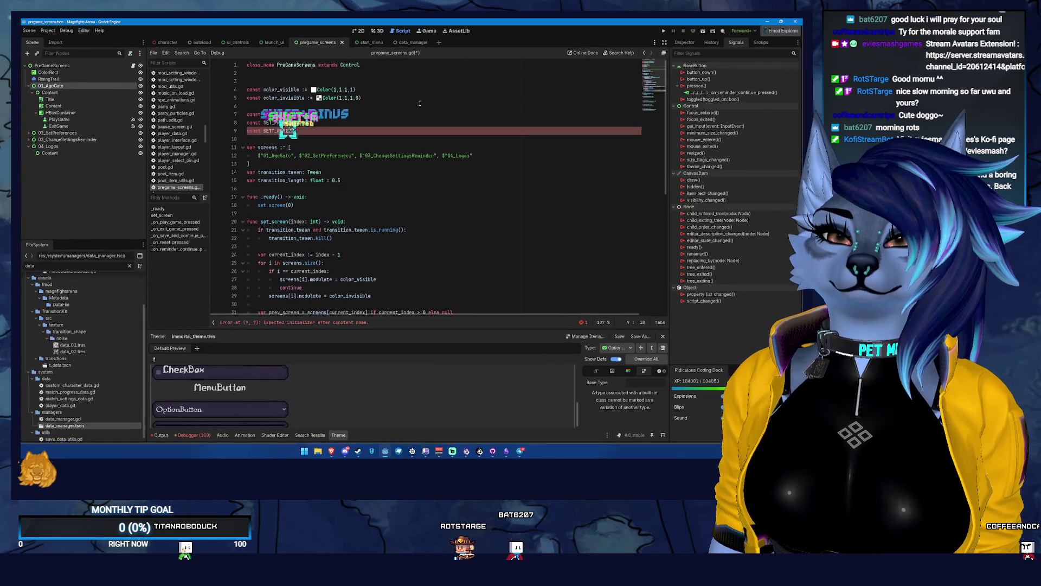
text(: int 2)
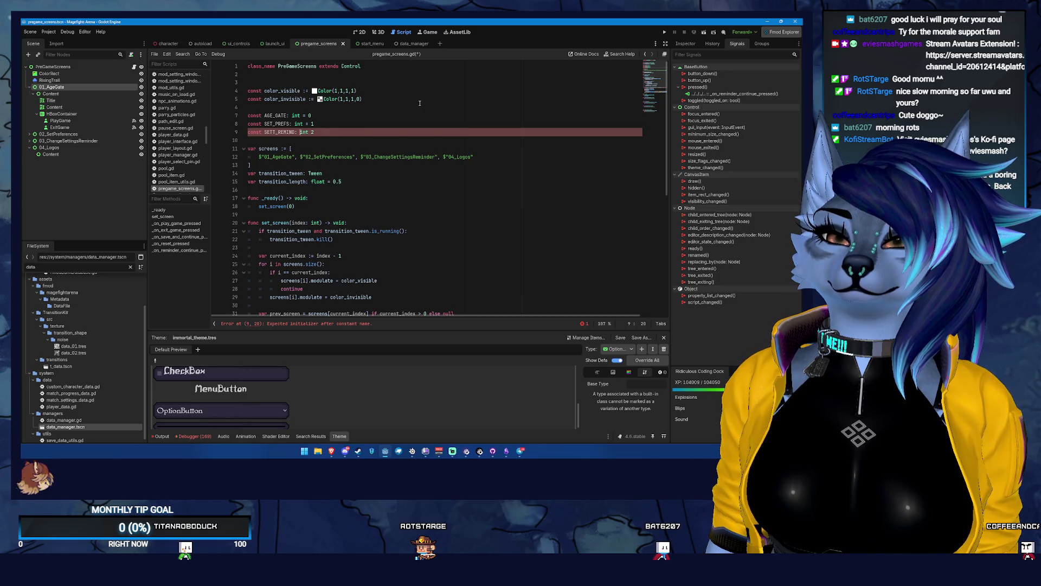
key(BackSpace)
key(BackSpace)
key(BackSpace)
text(CHANGE)
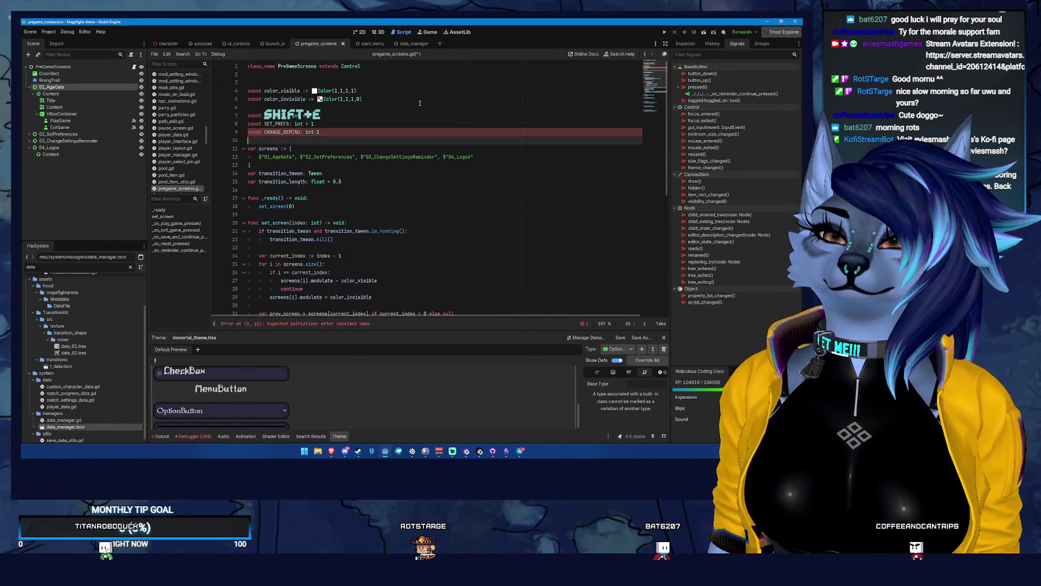
key(End)
key(Return)
text(const)
key(Left)
key(Left)
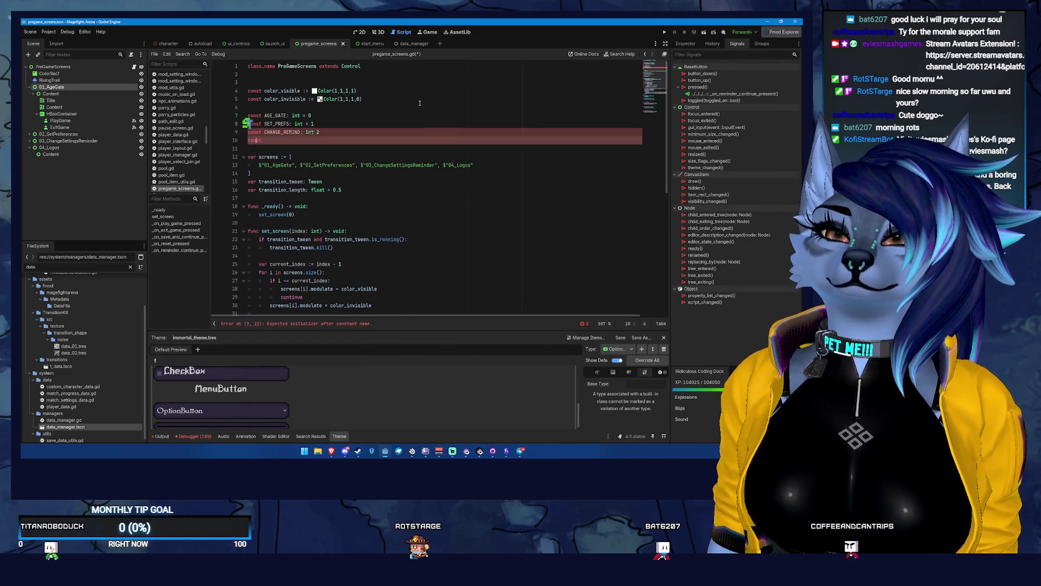
- Assign CHANGE_REMIND = 2, add LOGOS: int = 3, and save the script
key(Up)
key(End)
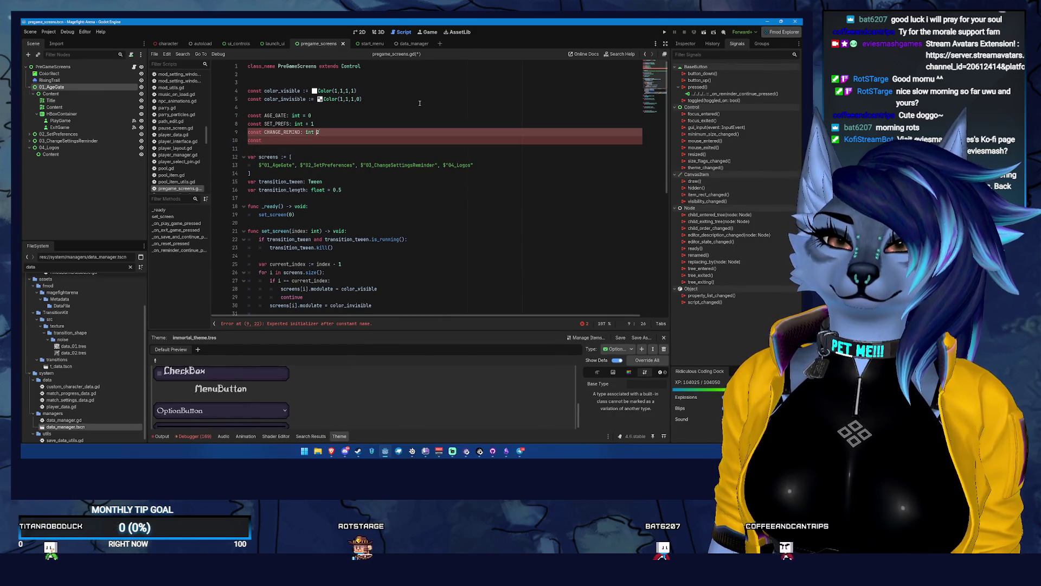
text(= 2)
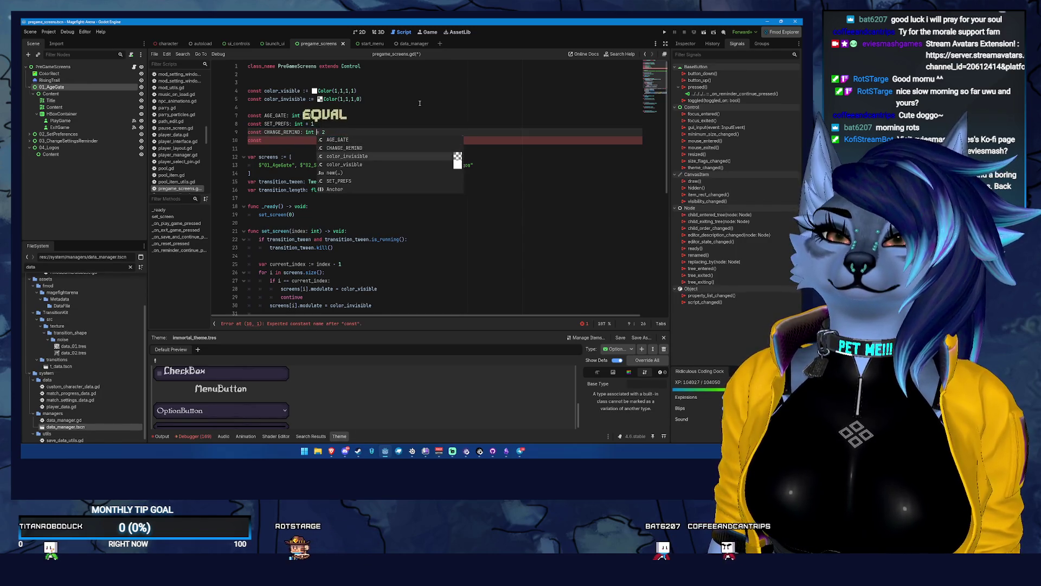
key(Down)
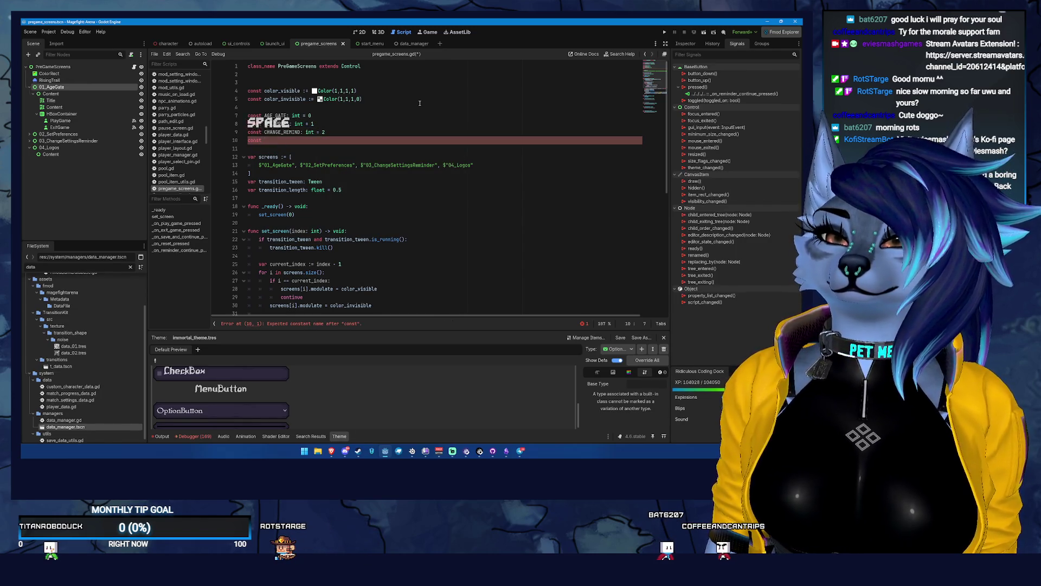
text(LOGOS:)
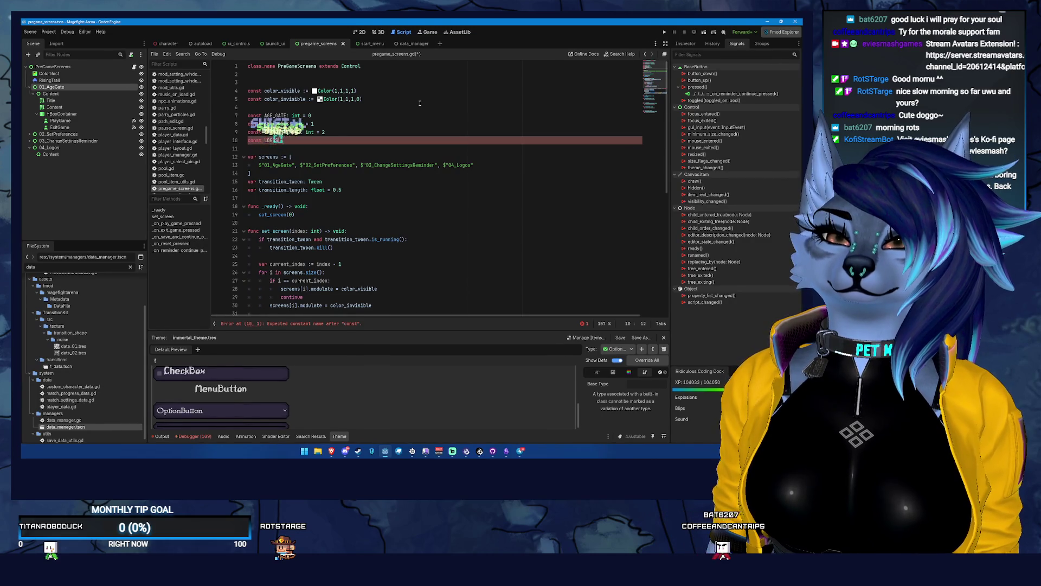
text( int = 3)
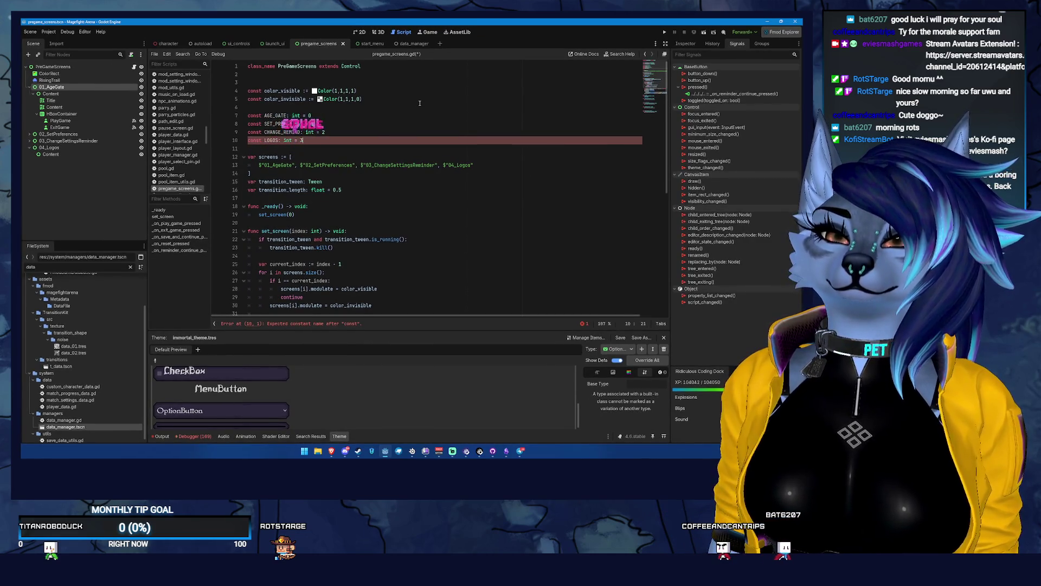
key(ctrl+s)
scroll(289, 199, down, 1)
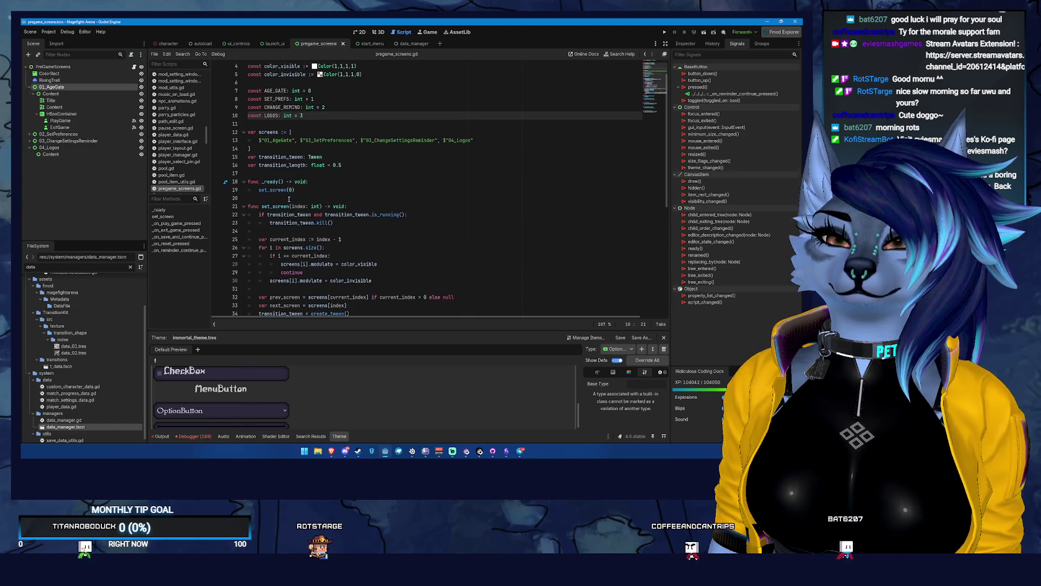
- Change the set_screen arguments to AGE_GATE in _ready and SET_PREFS in the play handler
click(291, 190)
key(BackSpace)
text(AGE_GATE)
scroll(355, 198, up, 1)
scroll(355, 198, down, 7)
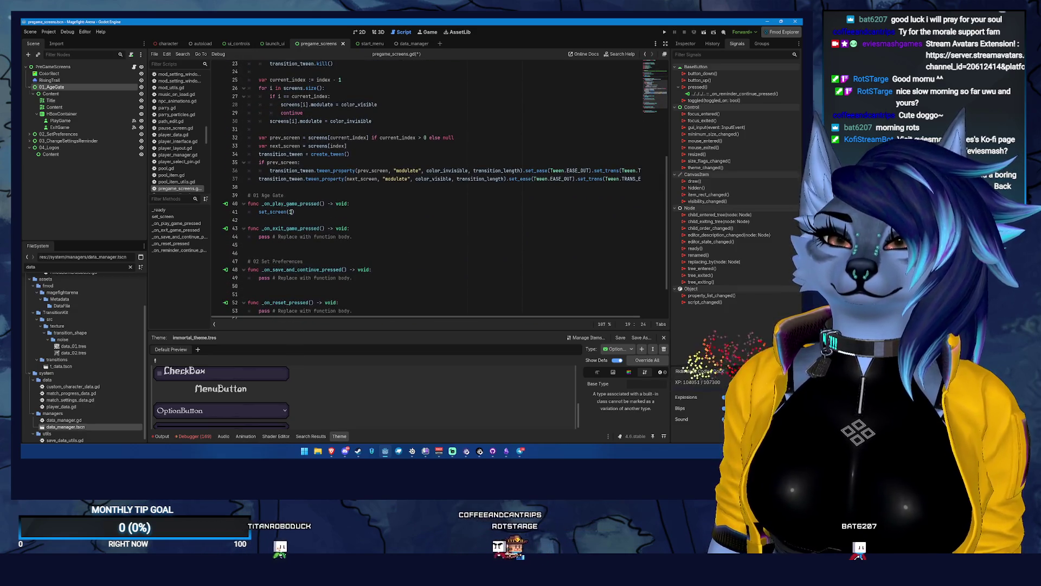
click(291, 211)
key(Delete)
text(SET_PREFS)
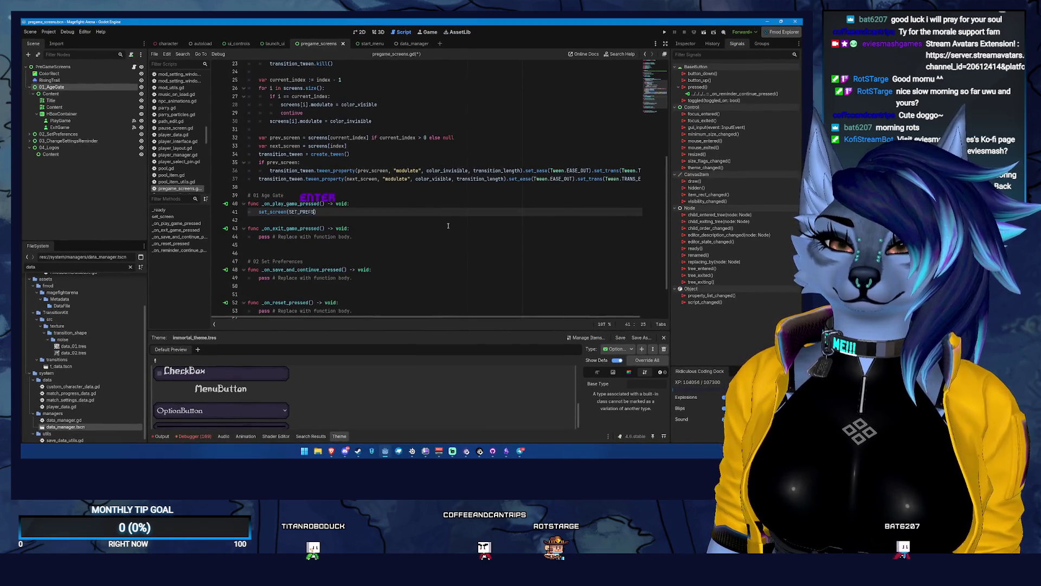
- Replace the pass stubs with set_screen(CHANGE_REMIND) and set_screen(LOGOS) in the continue handlers
scroll(374, 179, down, 2)
drag(353, 228, 246, 229)
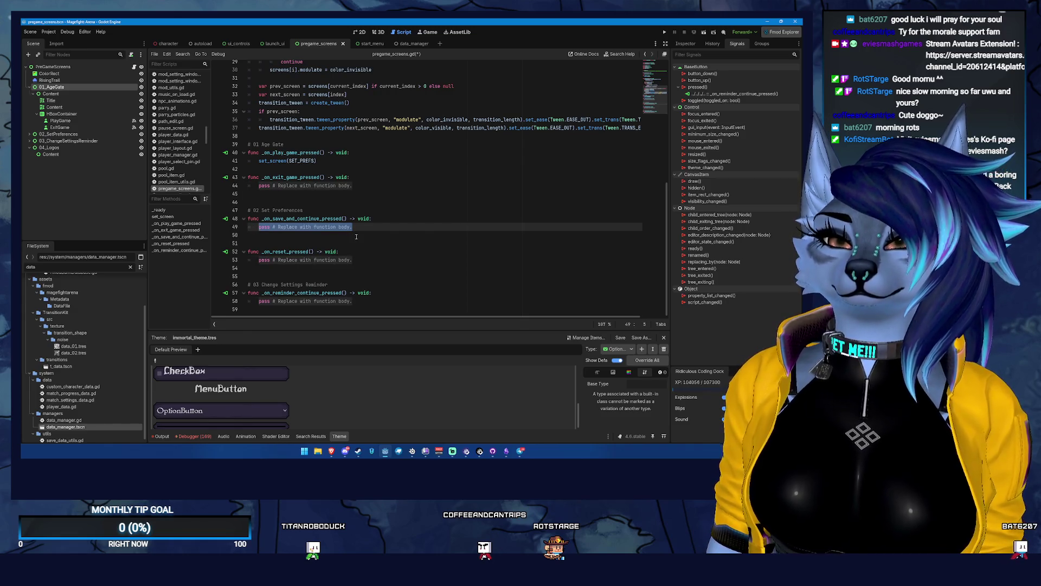
text(set_)
key(Return)
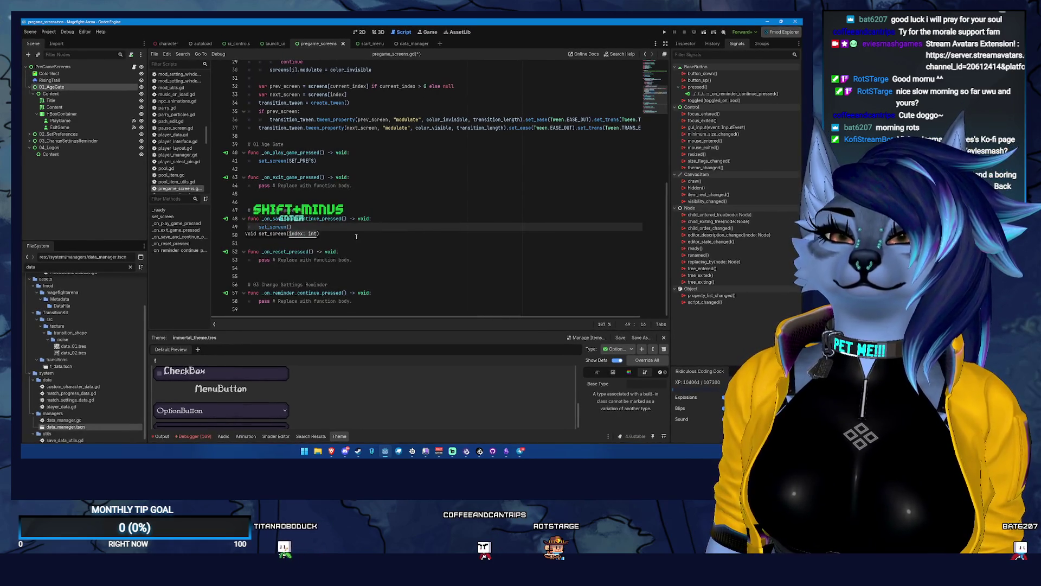
text(CHANGE_REMIND)
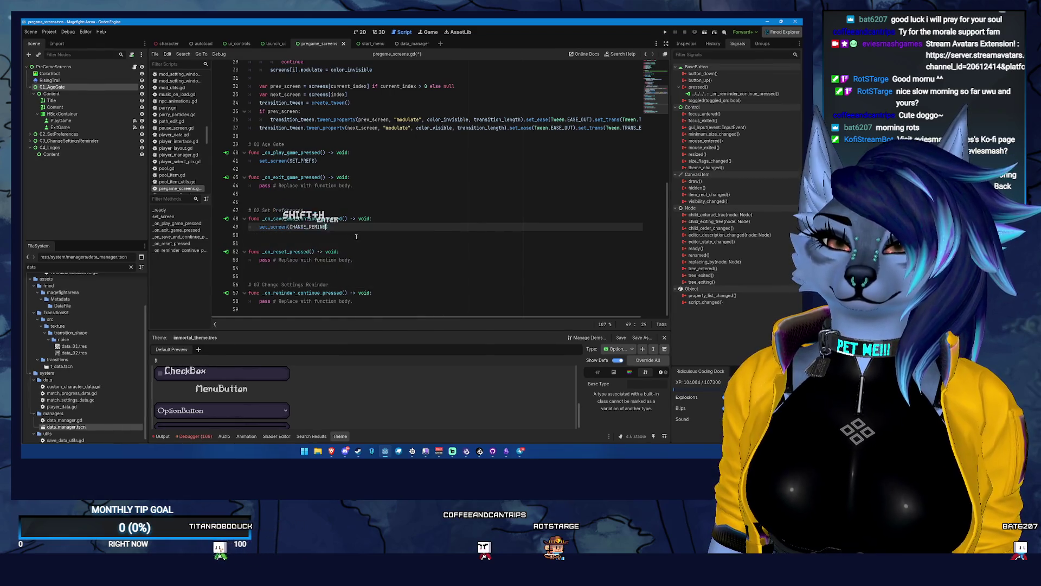
scroll(307, 192, up, 1)
scroll(307, 192, down, 1)
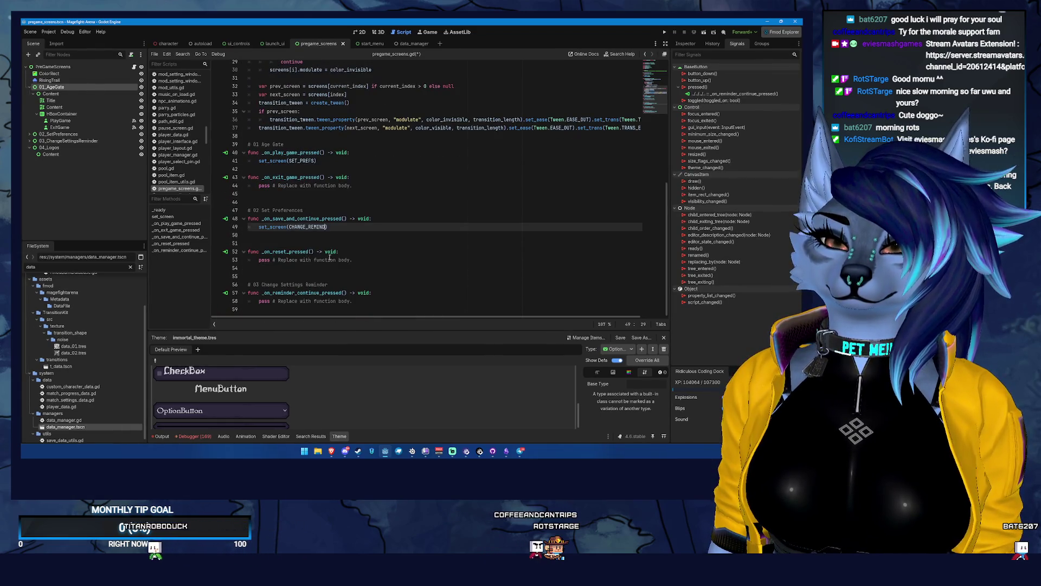
drag(353, 301, 259, 301)
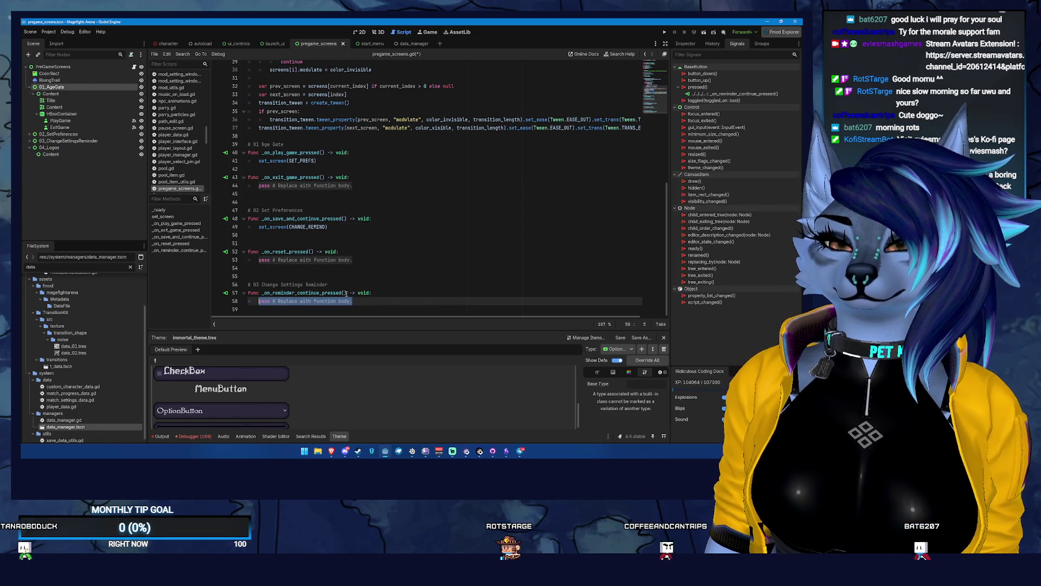
text(set_)
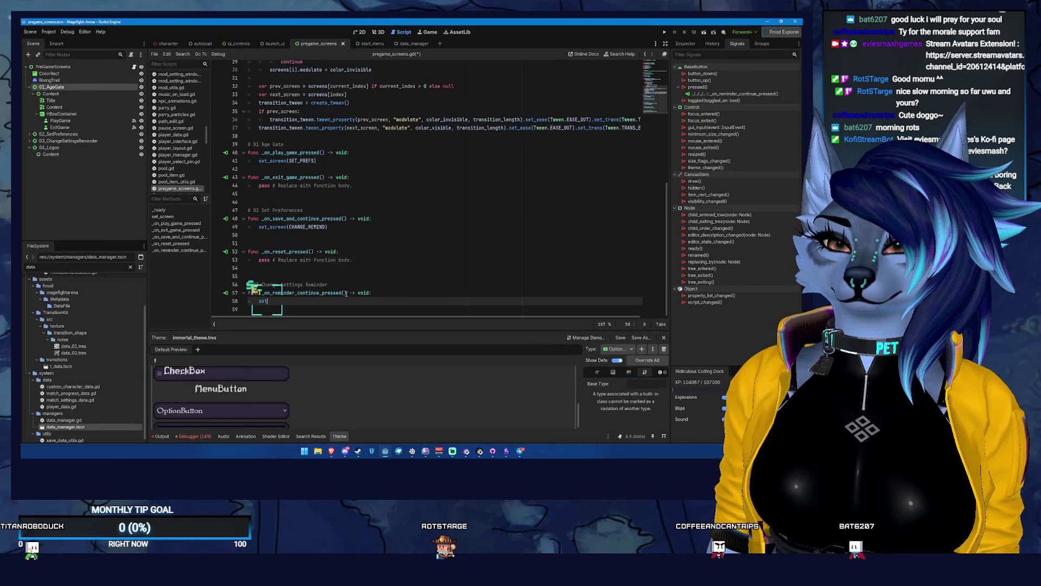
key(Return)
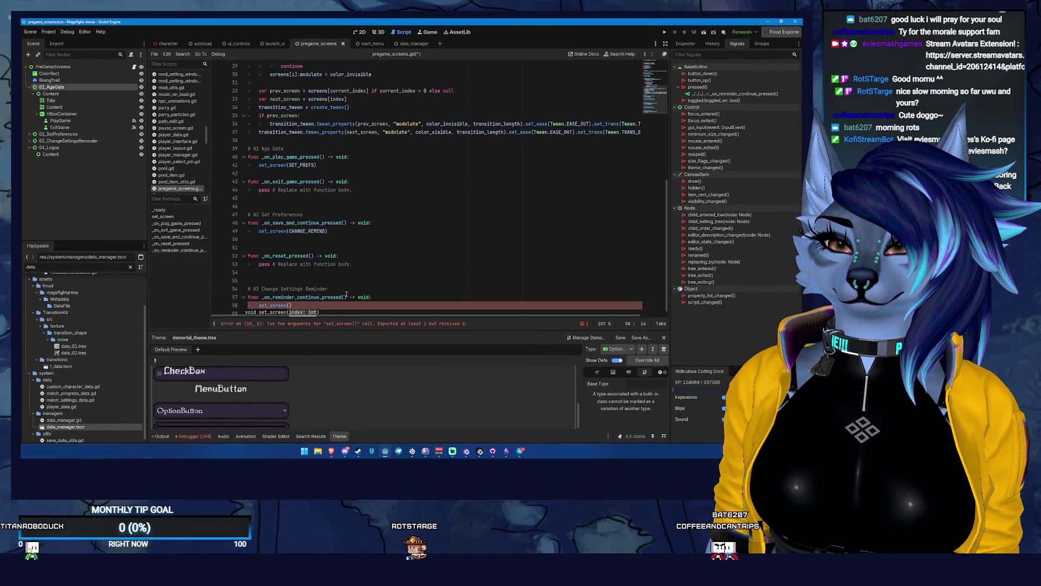
text(L)
key(Return)
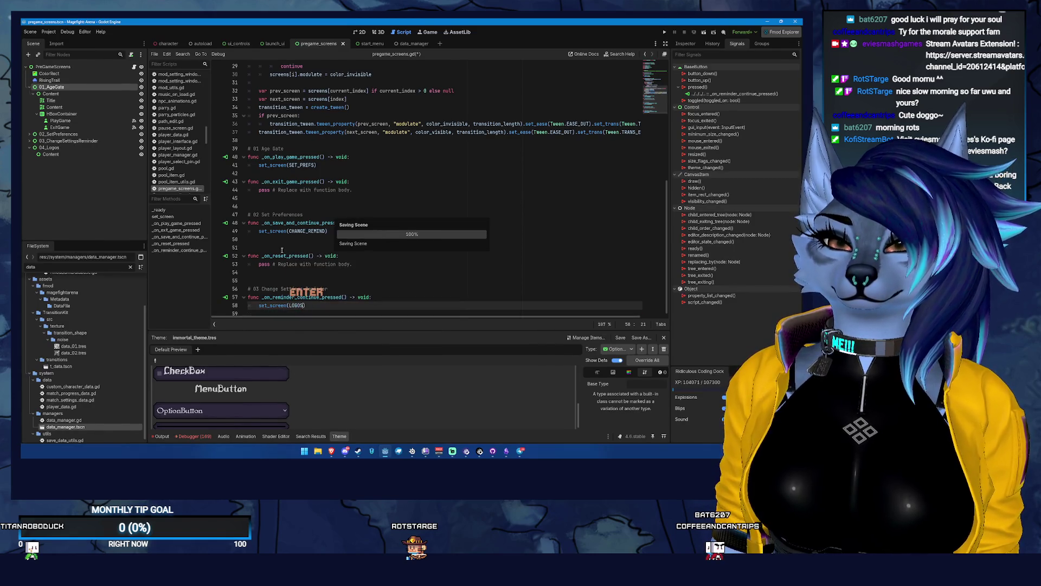
- Review pregame_screens.gd, add a line after set_screen(LOGOS), and open autoload.gd
scroll(320, 188, up, 5)
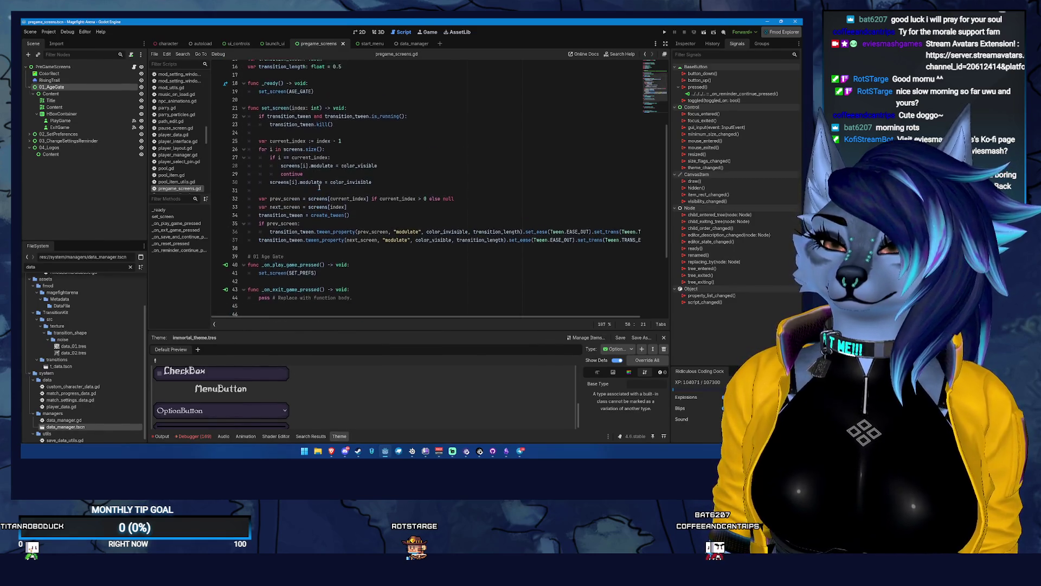
scroll(320, 188, up, 2)
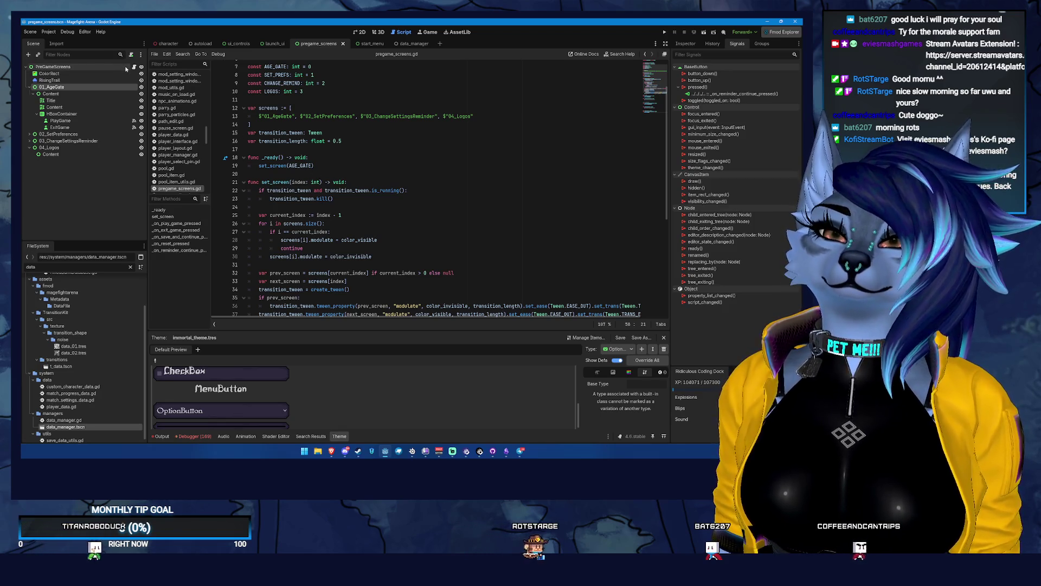
scroll(328, 132, down, 4)
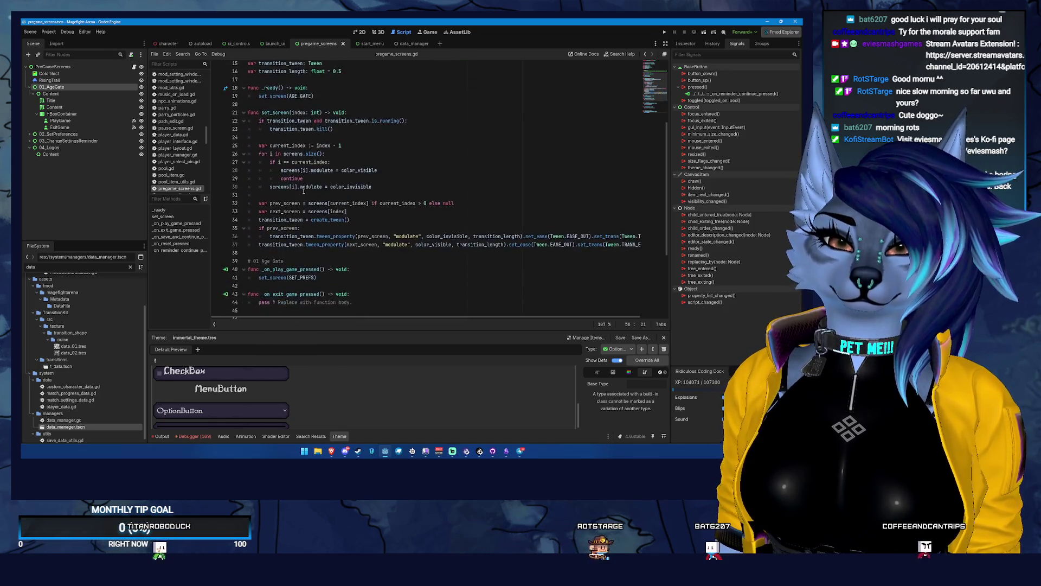
scroll(358, 140, down, 3)
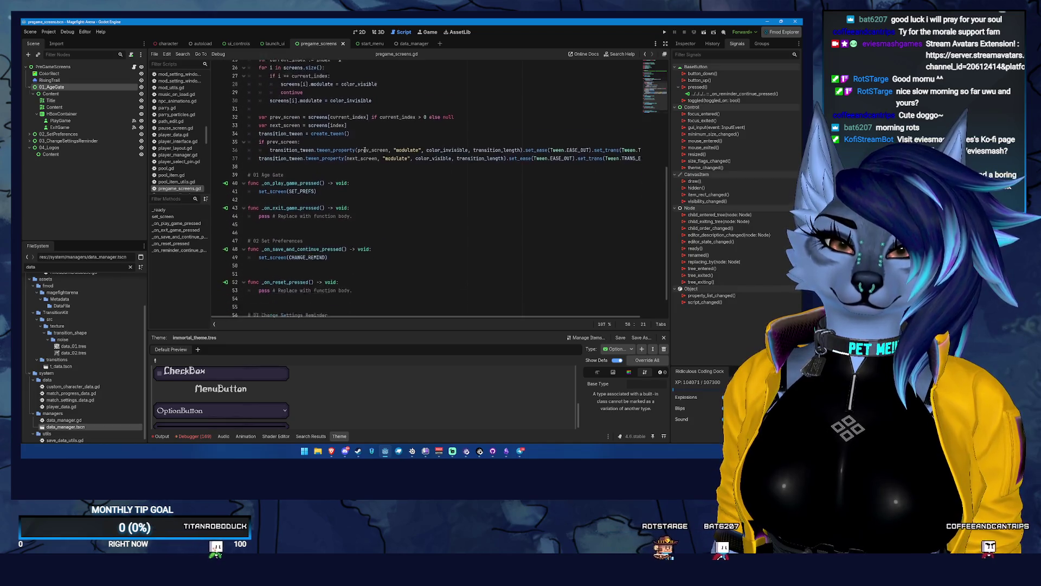
scroll(362, 263, down, 1)
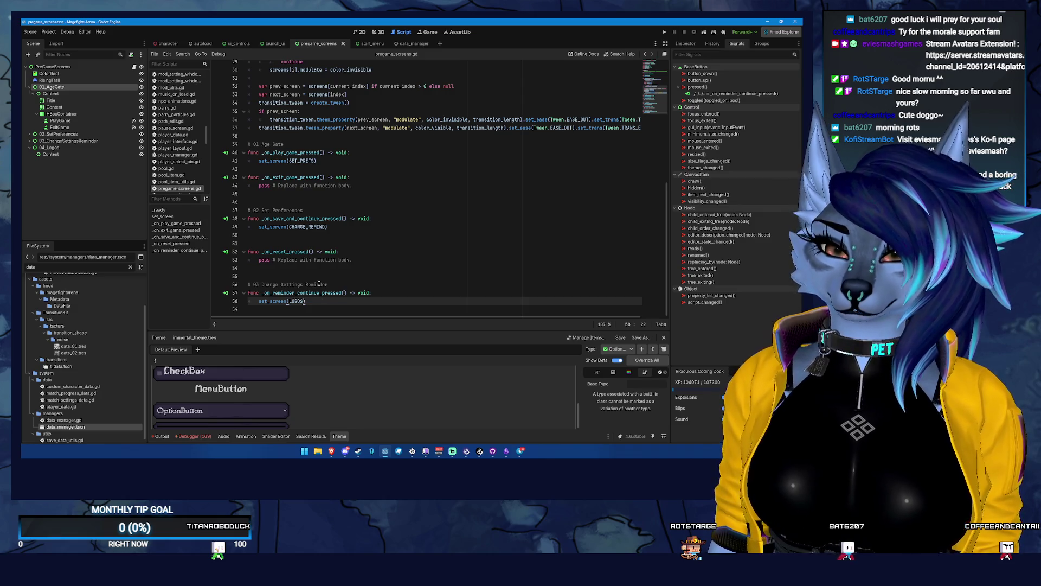
key(Return)
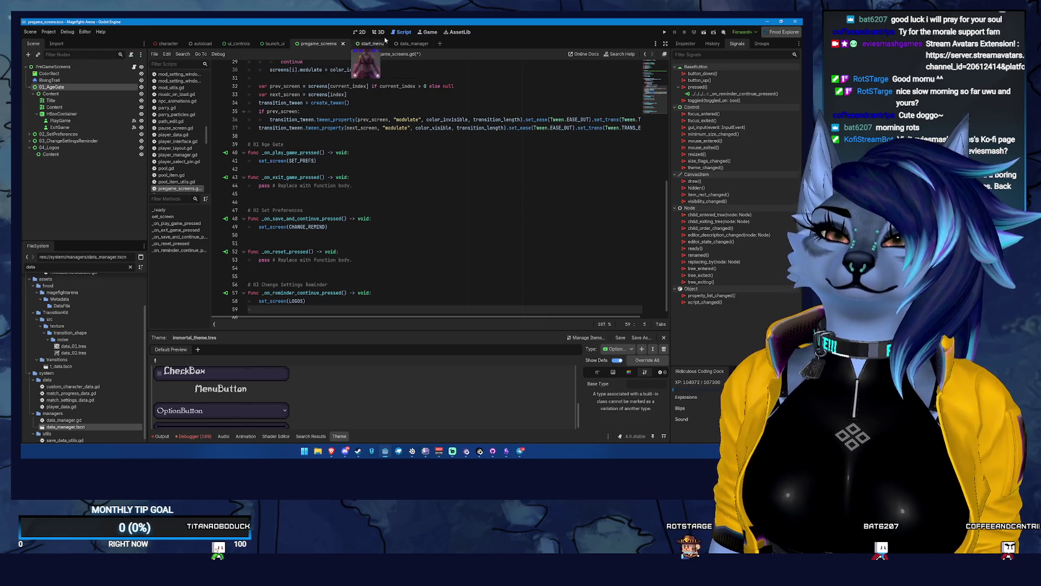
click(205, 44)
click(140, 69)
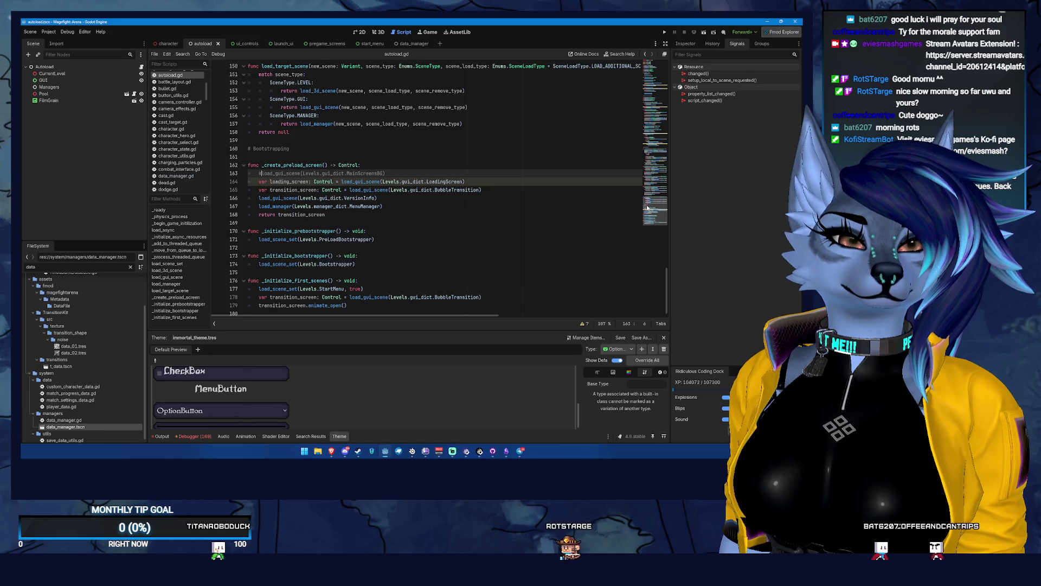
- Inspect the load_scene_set StartMenu call in autoload.gd
scroll(434, 187, down, 1)
click(348, 282)
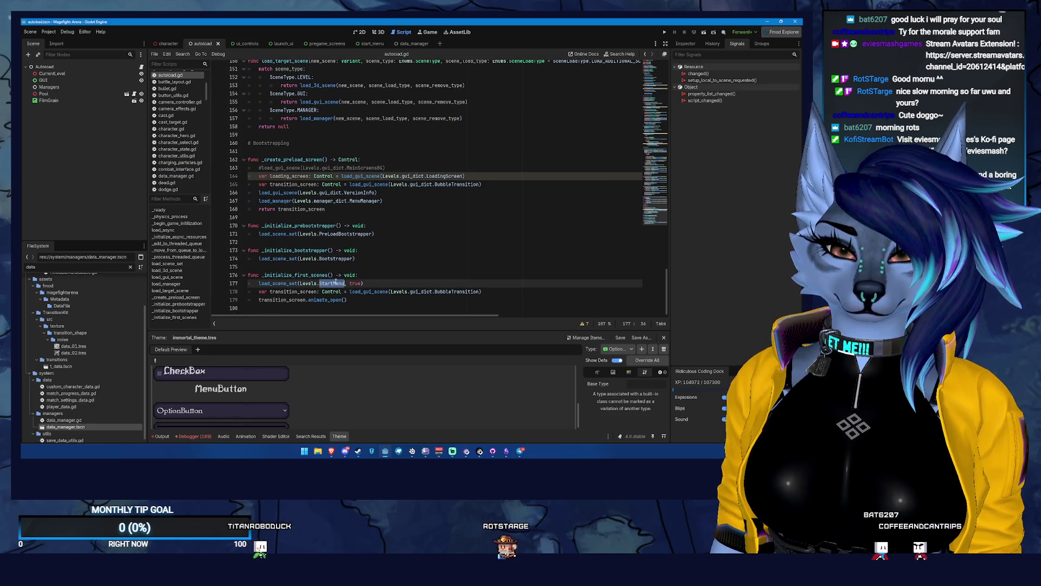
drag(363, 283, 259, 283)
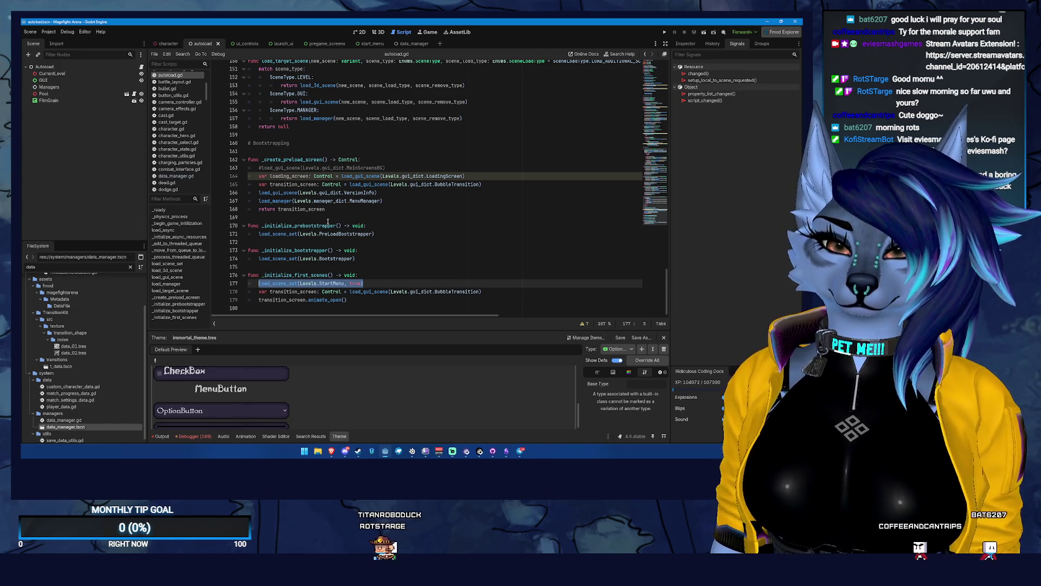
click(361, 293)
click(369, 299)
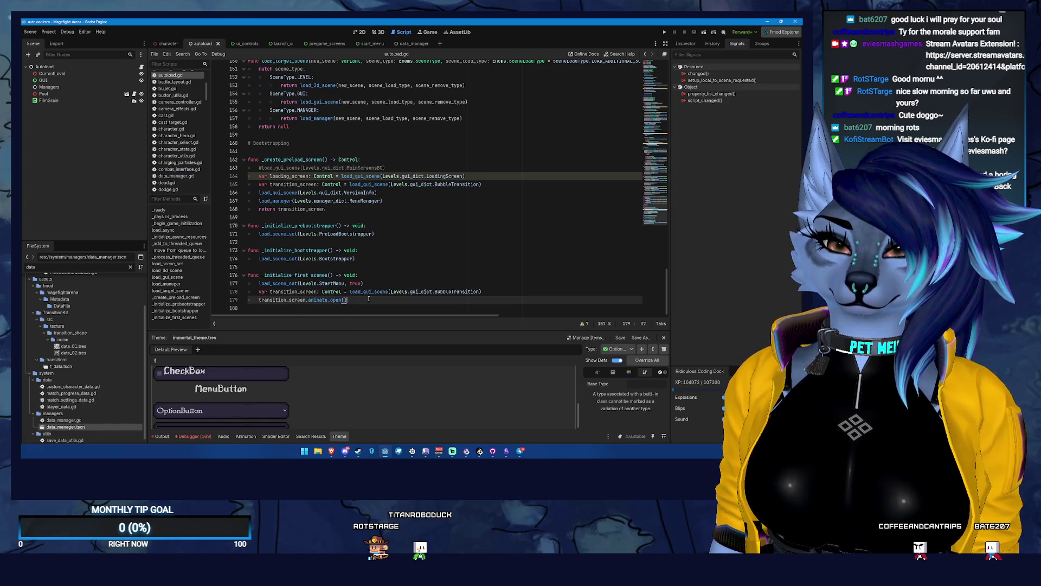
- Insert func _initialize_pre_scenes() -> void: with a pass body above _initialize_first_scenes, and save
click(303, 264)
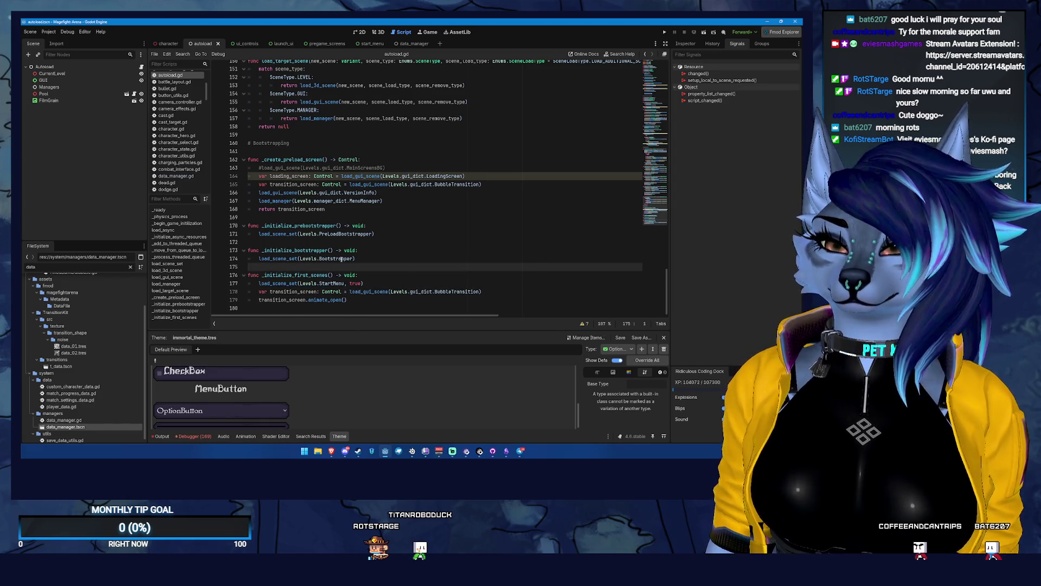
key(Return)
key(Return)
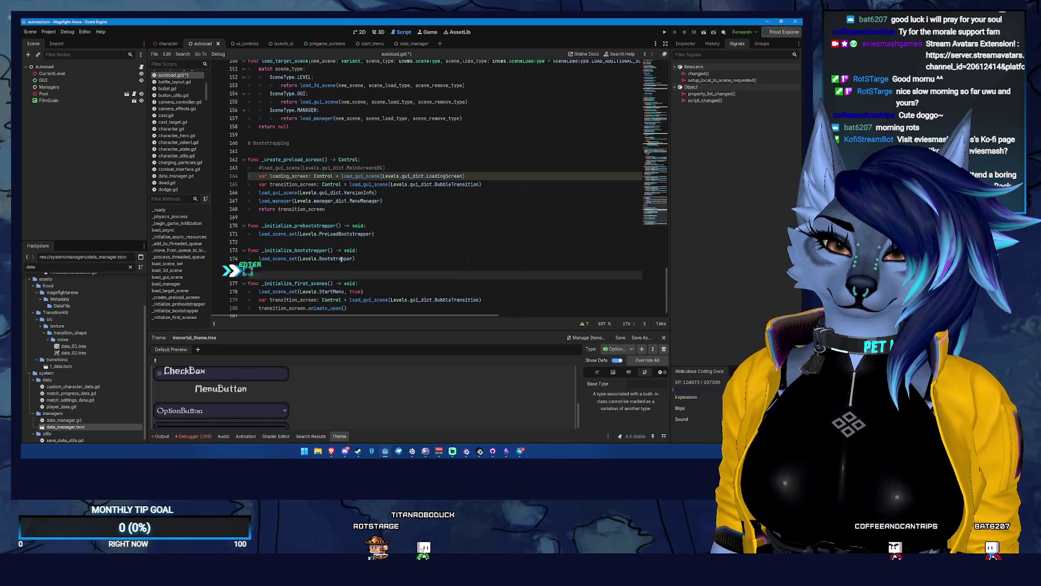
text(func)
key(BackSpace)
text(c _initialize_)
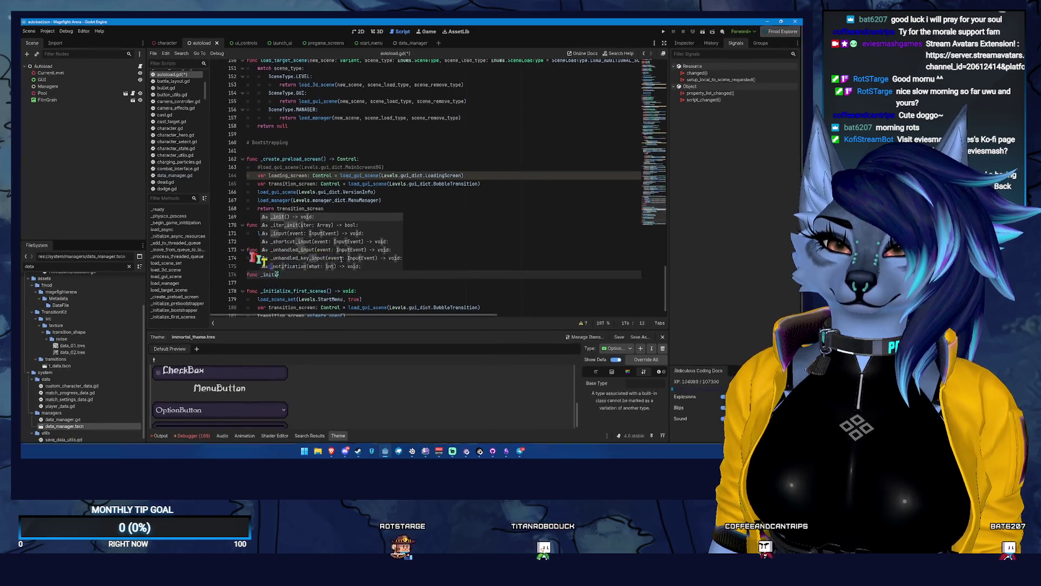
text(pre_scene)
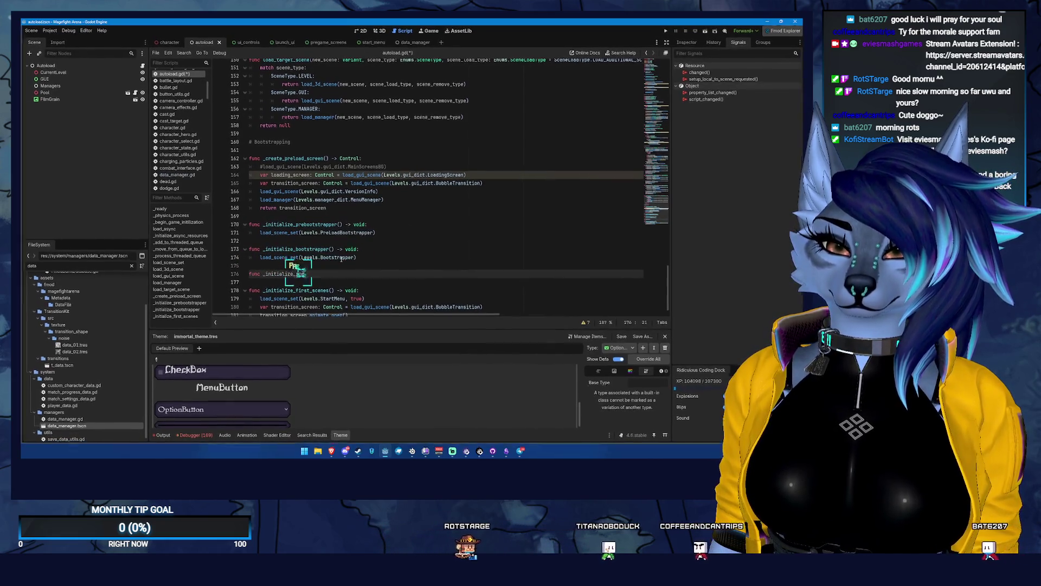
text(s() -)
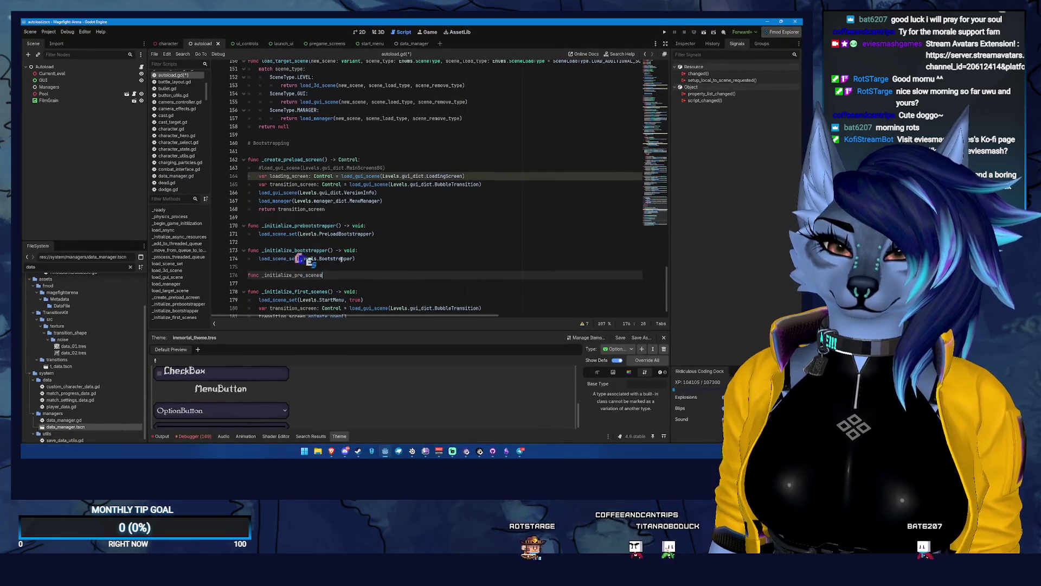
text(> void:)
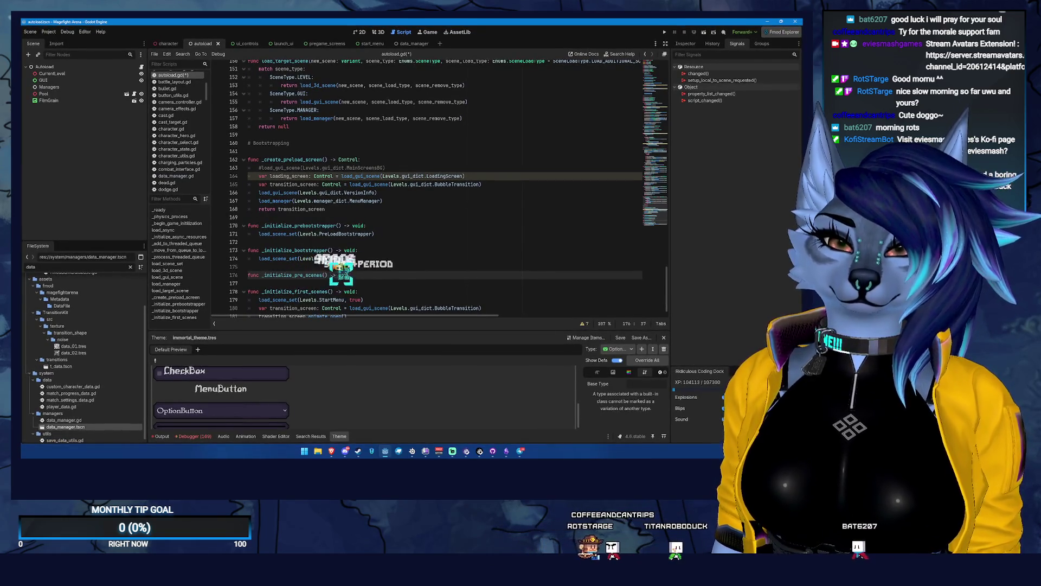
key(Return)
text(pass)
scroll(331, 258, down, 1)
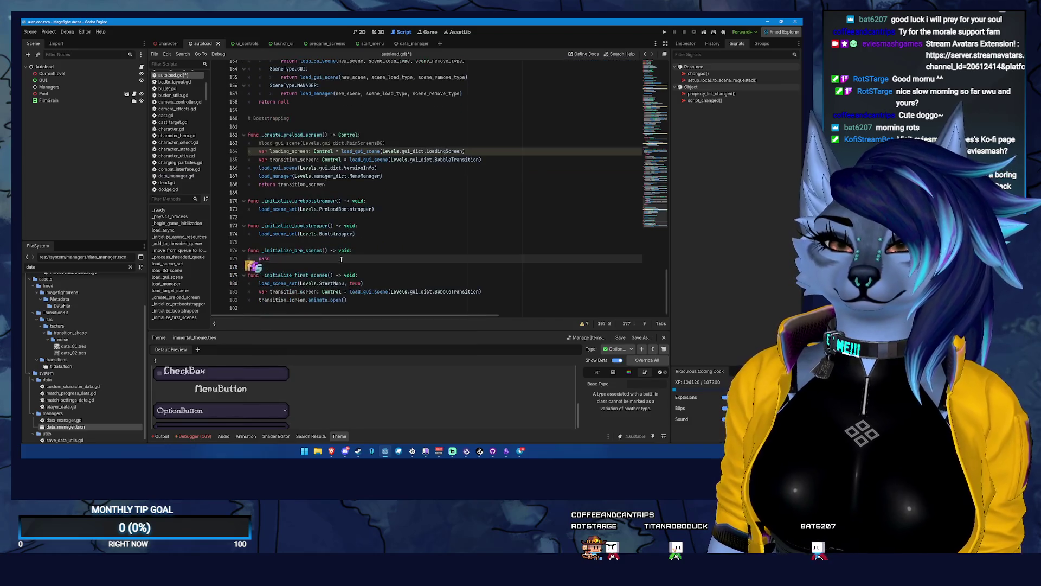
key(ctrl+s)
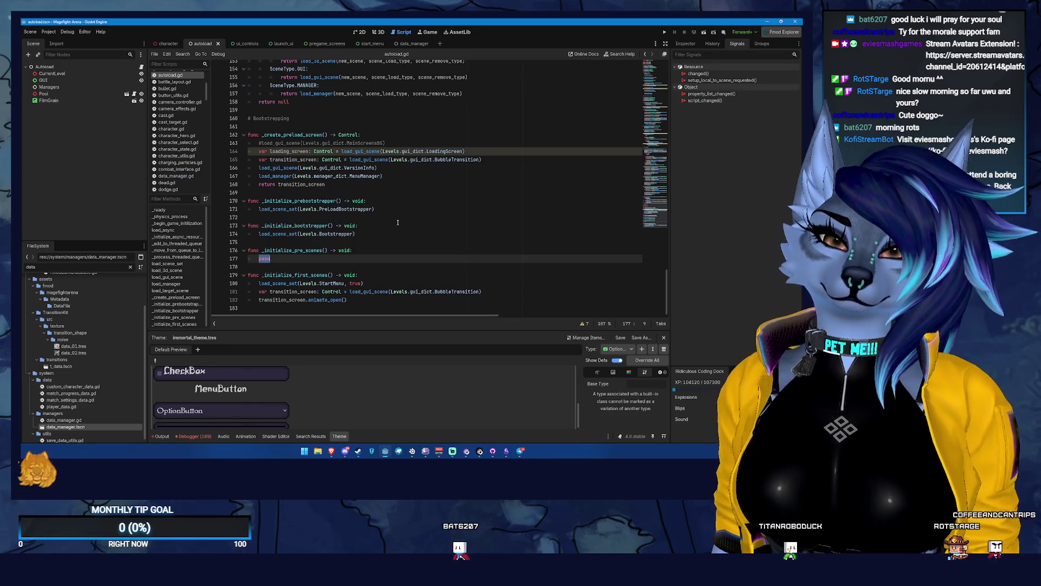
- Write load_gui_scene(Levels.gui_dict.pre) in _initialize_pre_scenes, then open game_level_sets.gd via the game_le filter
text(load_gui)
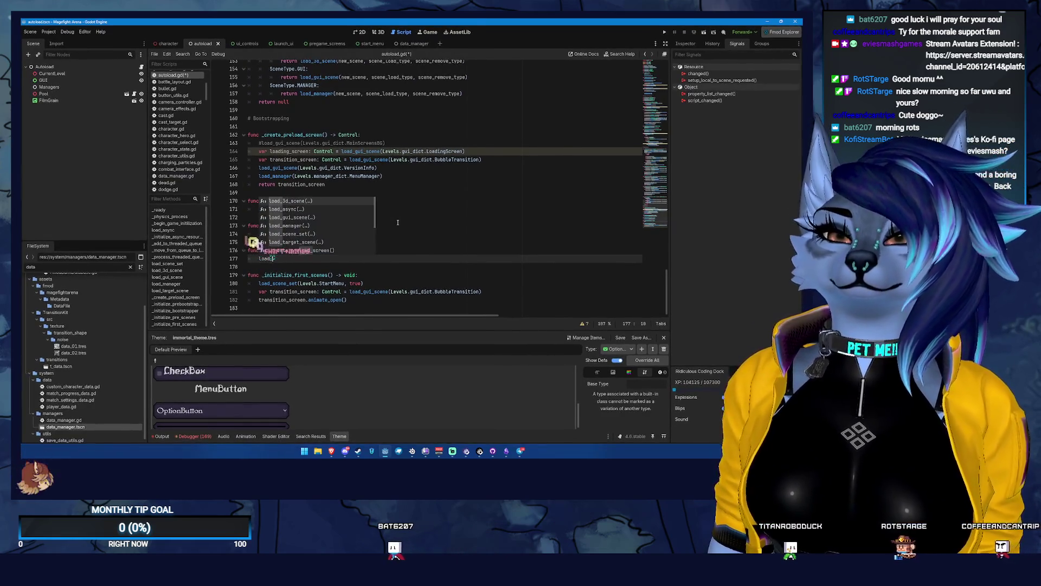
key(Return)
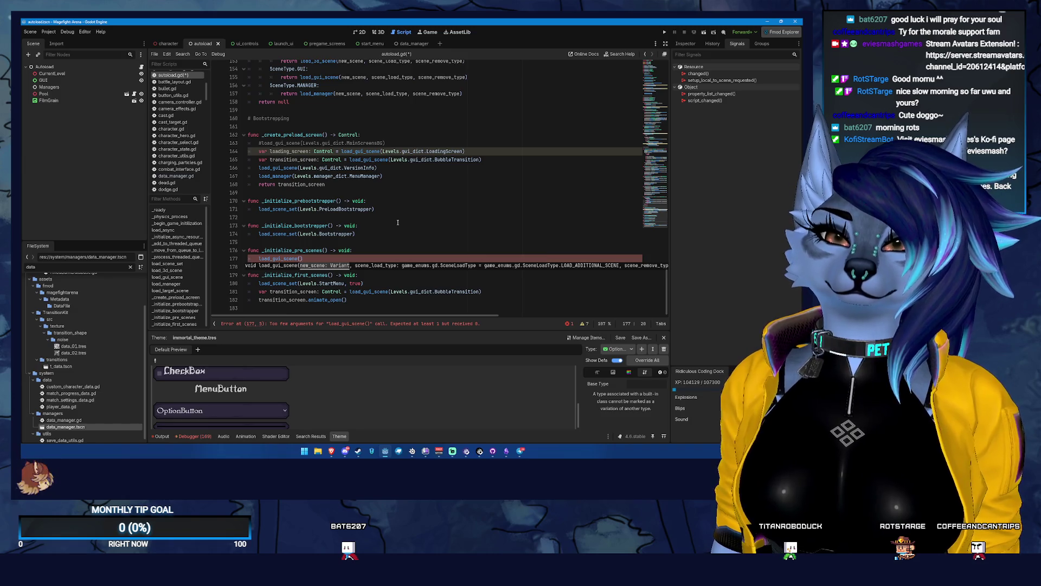
text(Levels.gui)
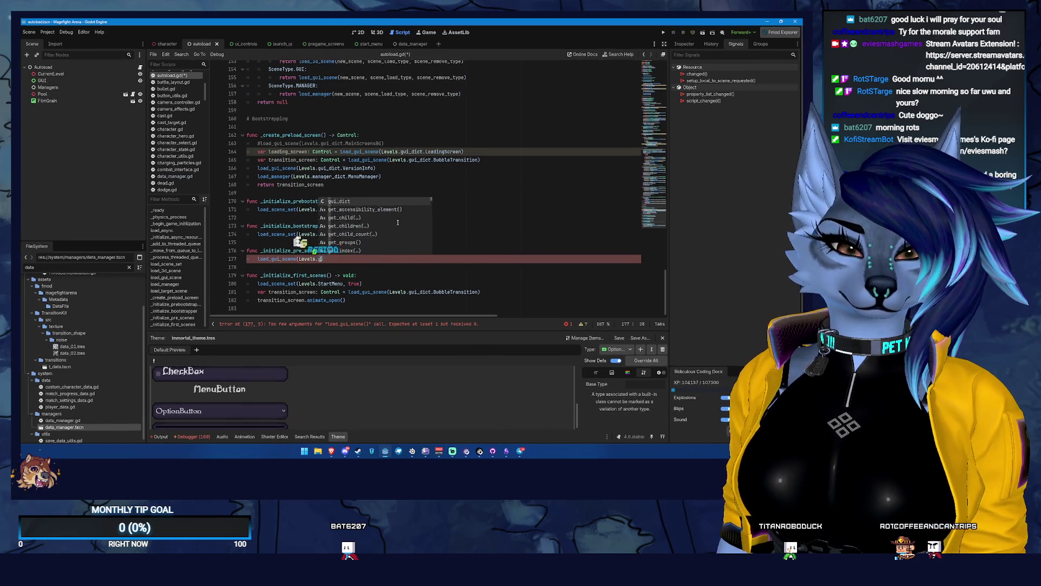
key(Return)
text(.s)
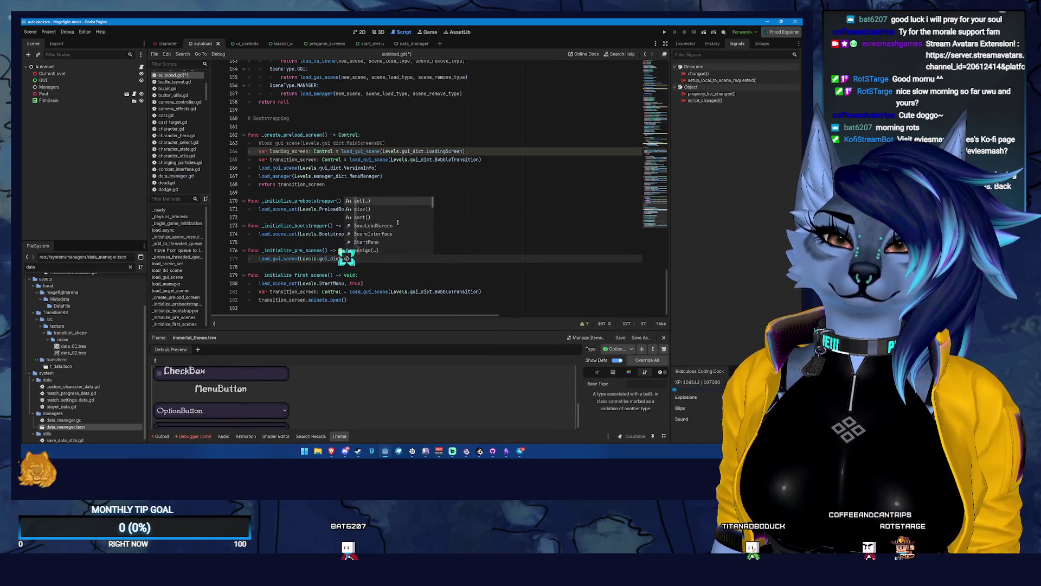
key(BackSpace)
key(BackSpace)
text(pau)
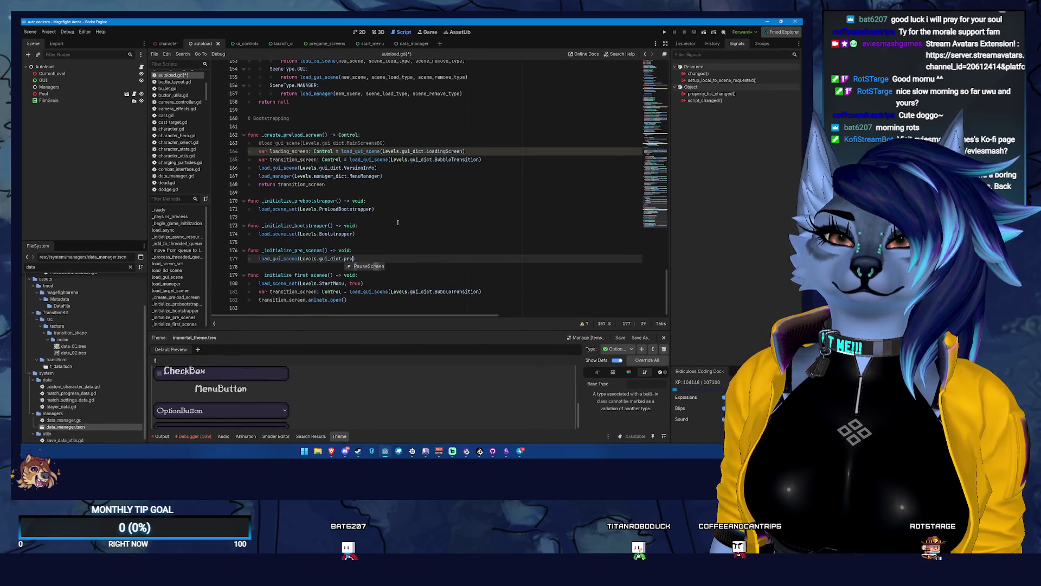
text(game)
key(BackSpace)
key(BackSpace)
key(BackSpace)
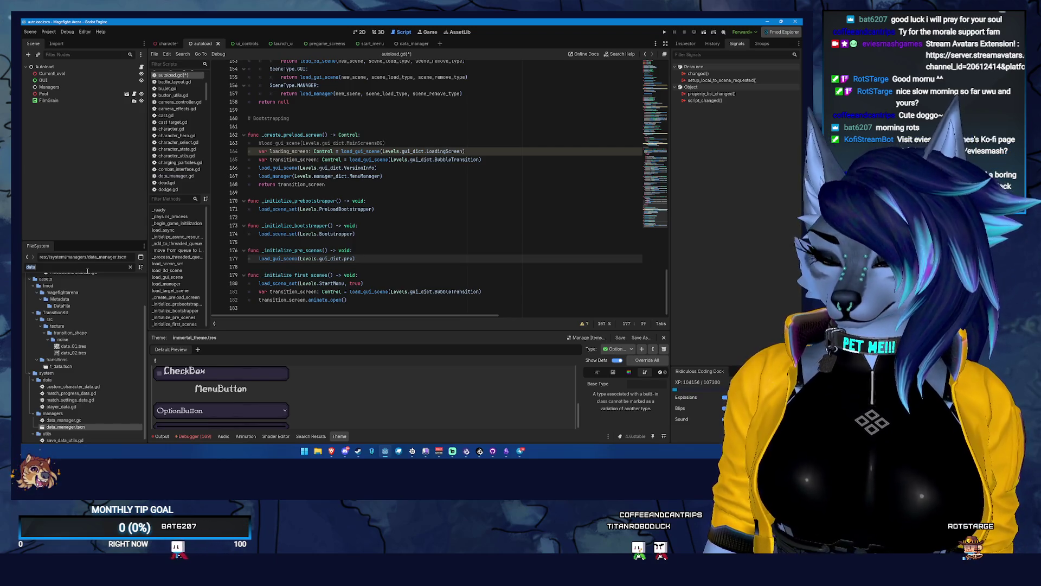
text(game_le)
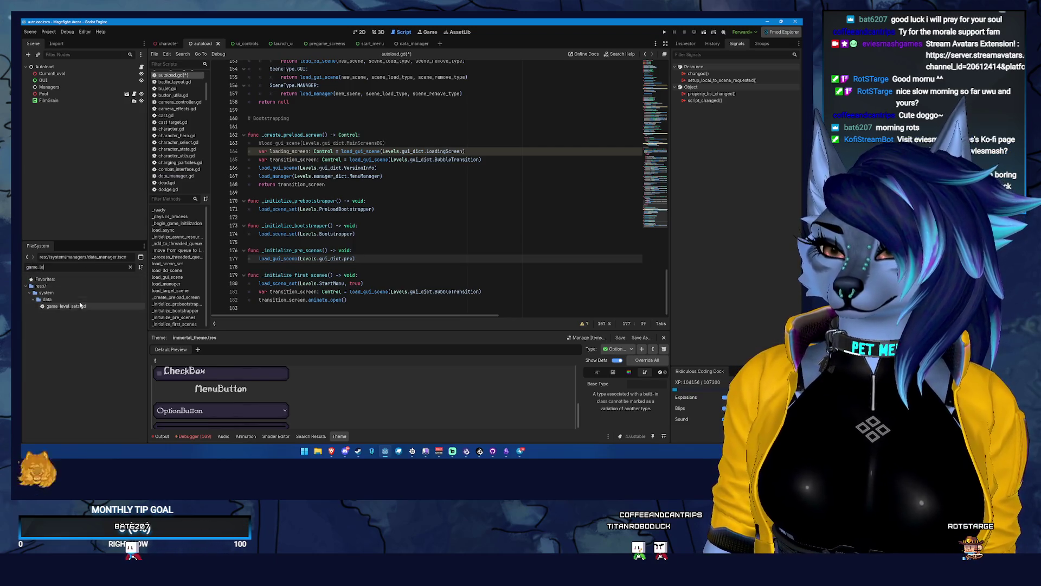
double_click(91, 307)
- Add a "PreGameScreens" entry after UIControls in gui_dict
drag(655, 163, 654, 217)
scroll(406, 240, up, 2)
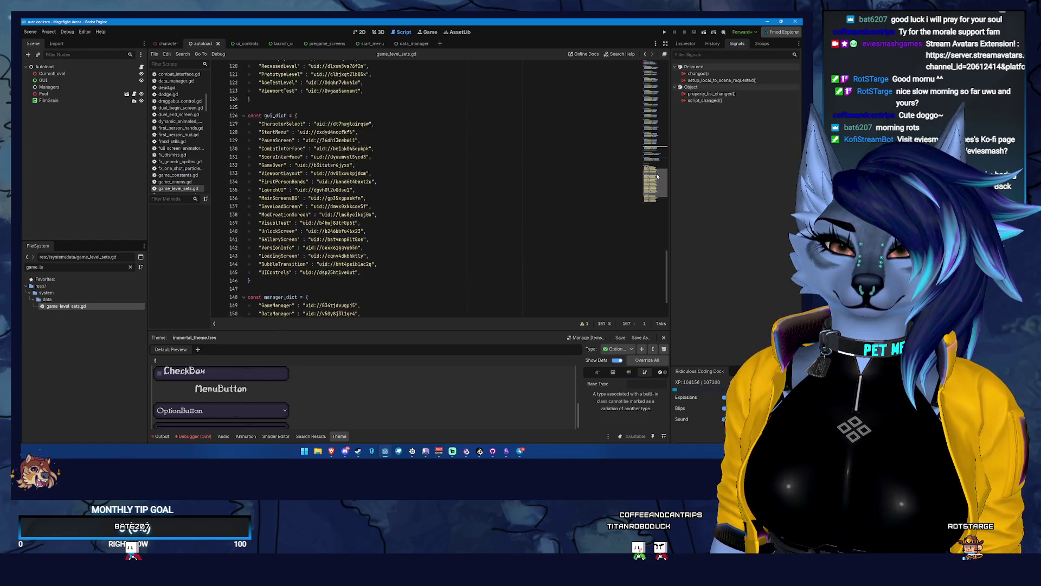
click(383, 252)
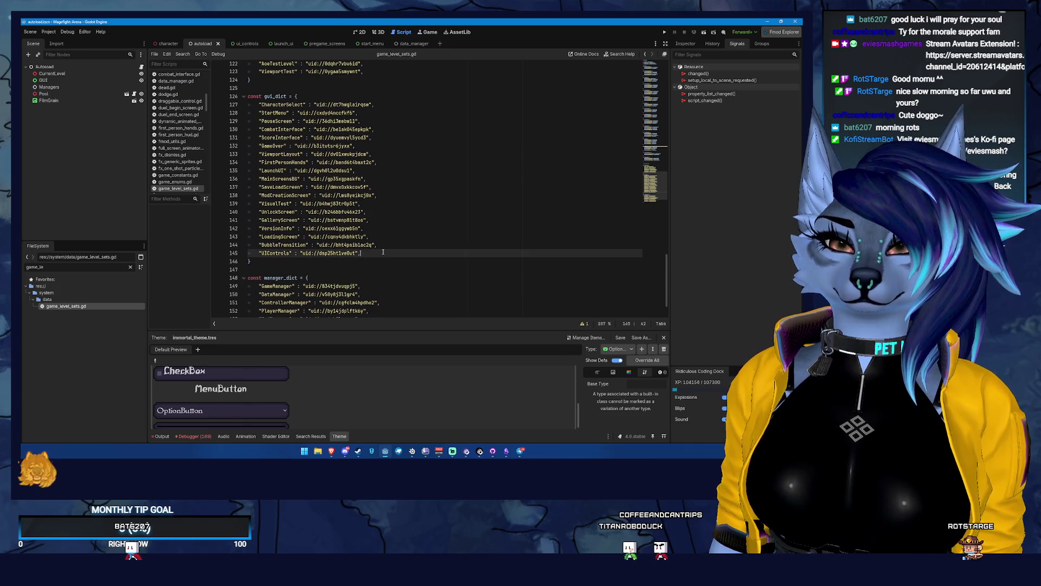
key(Return)
text(PreGameS")
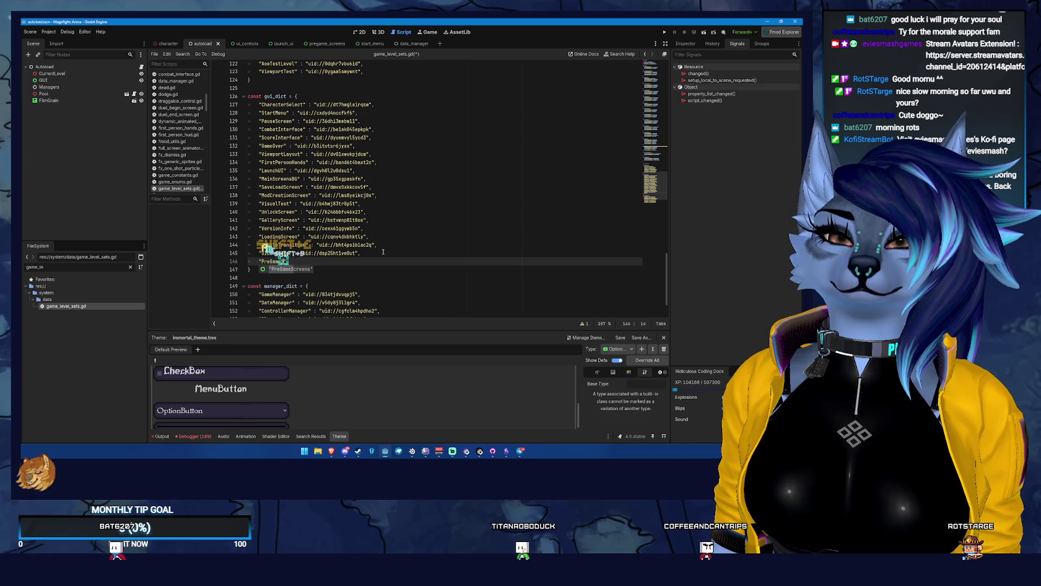
key(Return)
key(BackSpace)
text(")
text( : ")
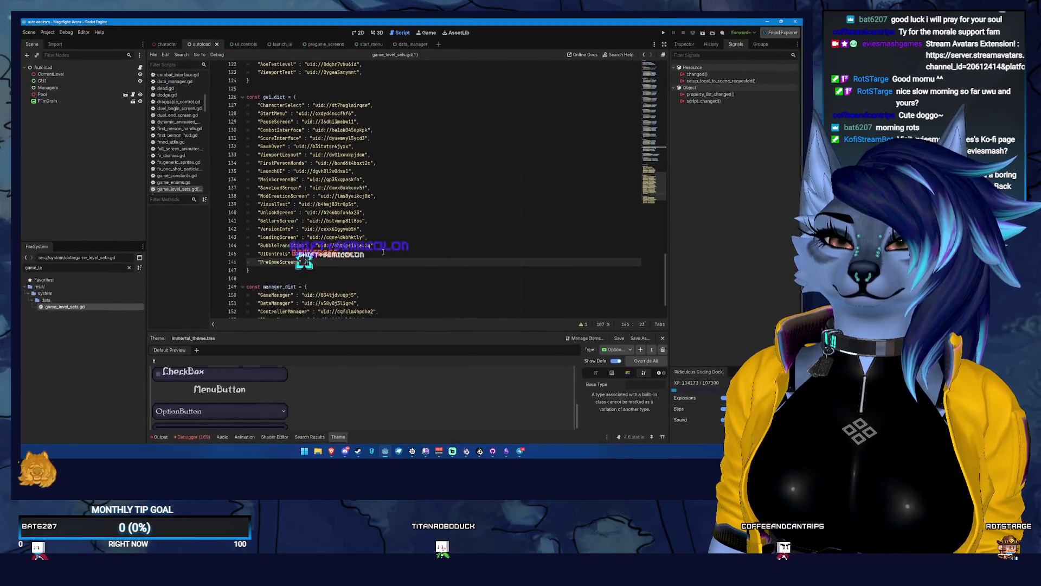
text(".)
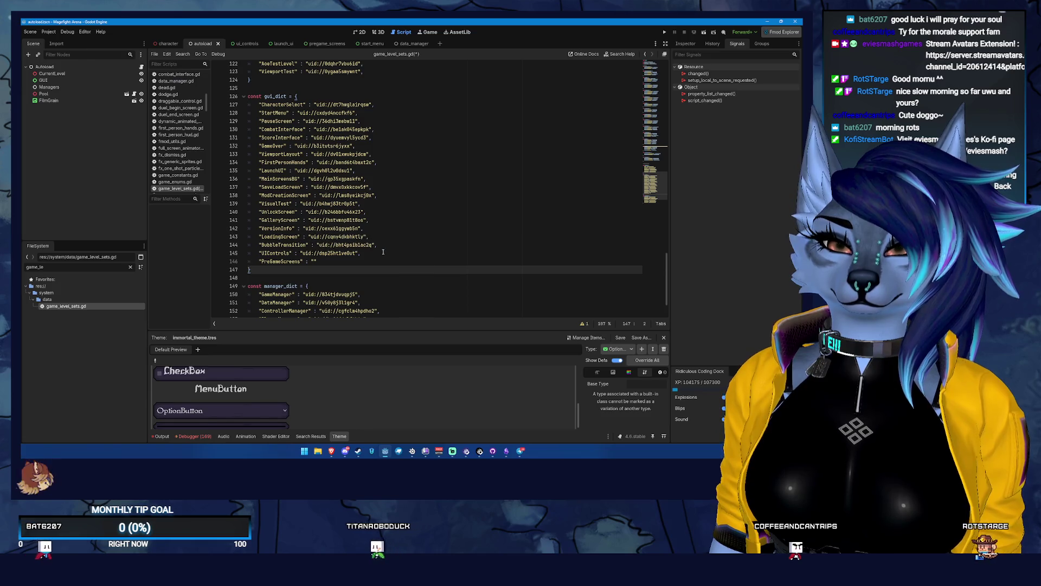
key(BackSpace)
text(,)
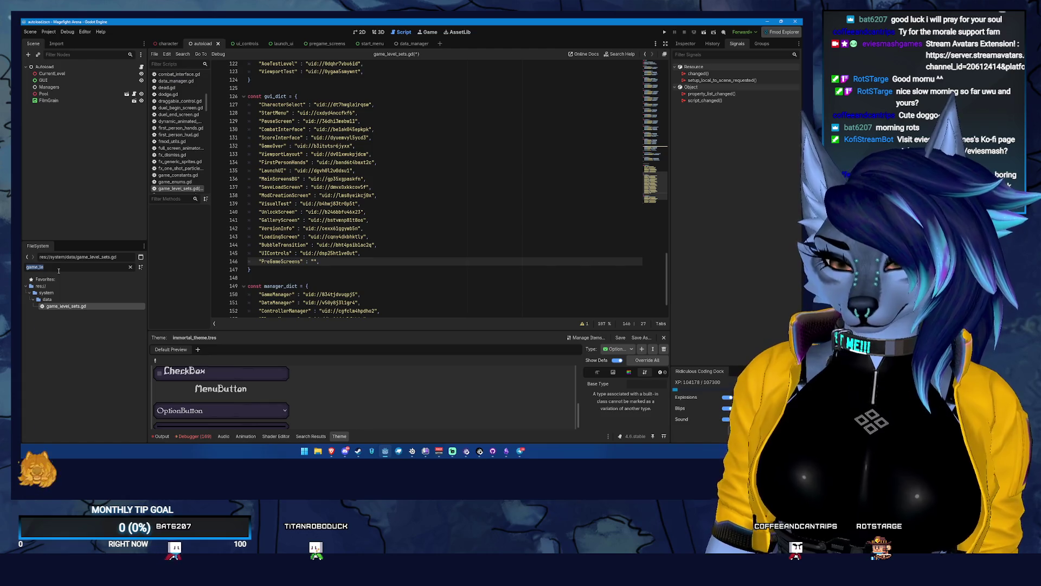
text(preg)
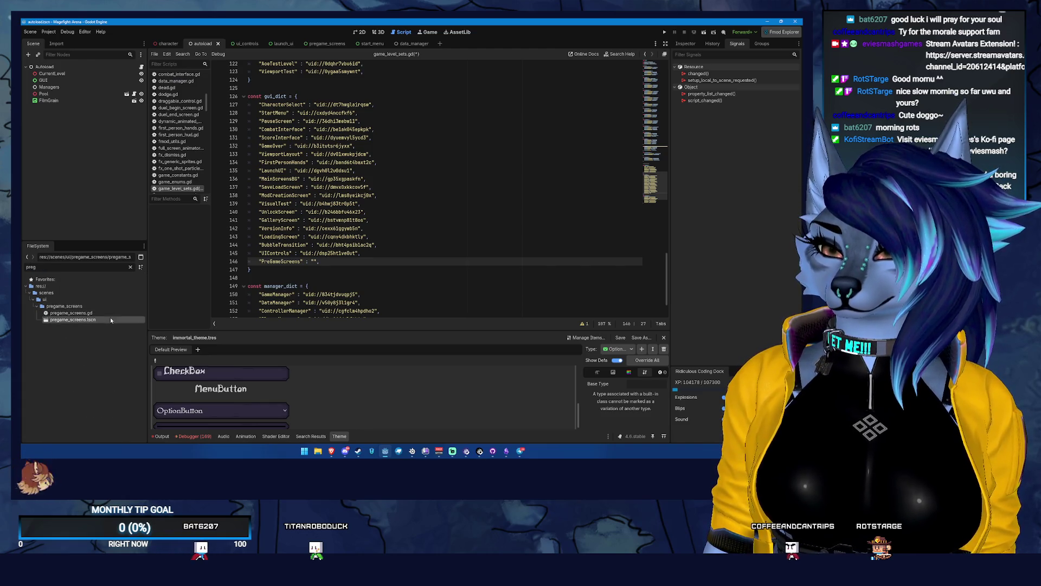
- Copy pregame_screens.tscn's UID for the entry, save game_level_sets.gd, and return to autoload.gd
right_click(111, 320)
click(151, 376)
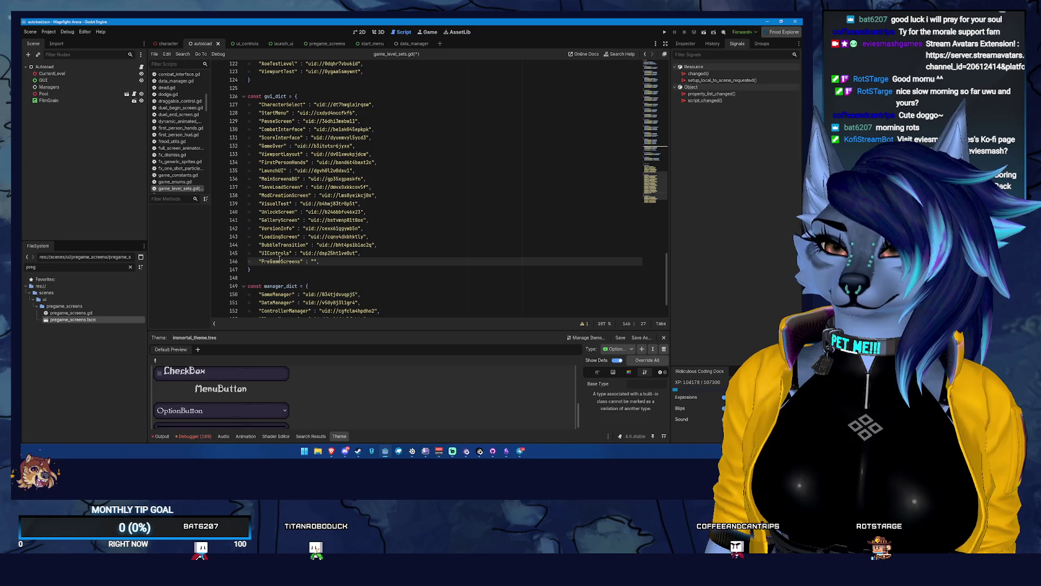
key(ctrl+s)
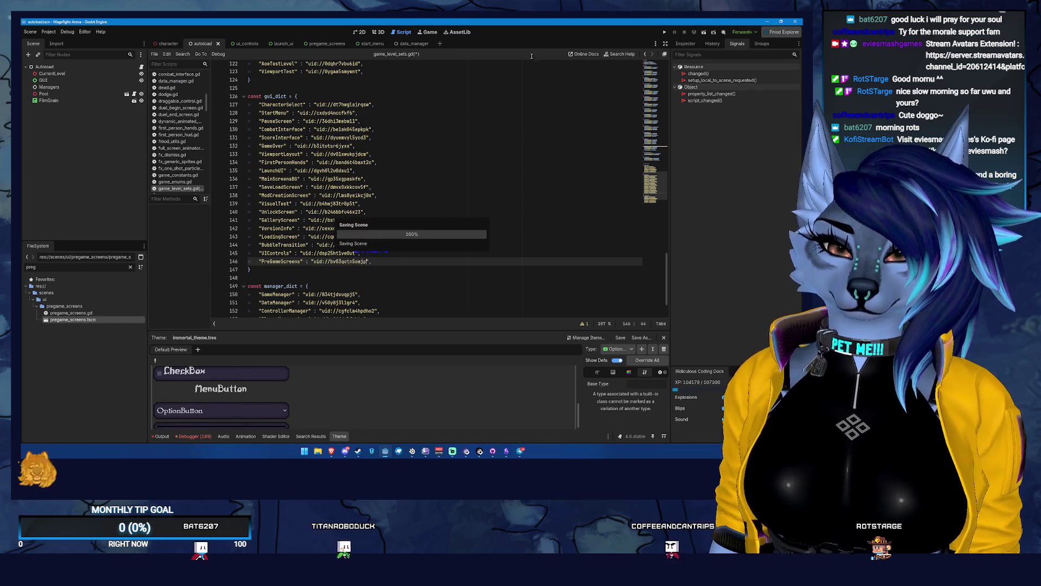
click(645, 54)
click(645, 54)
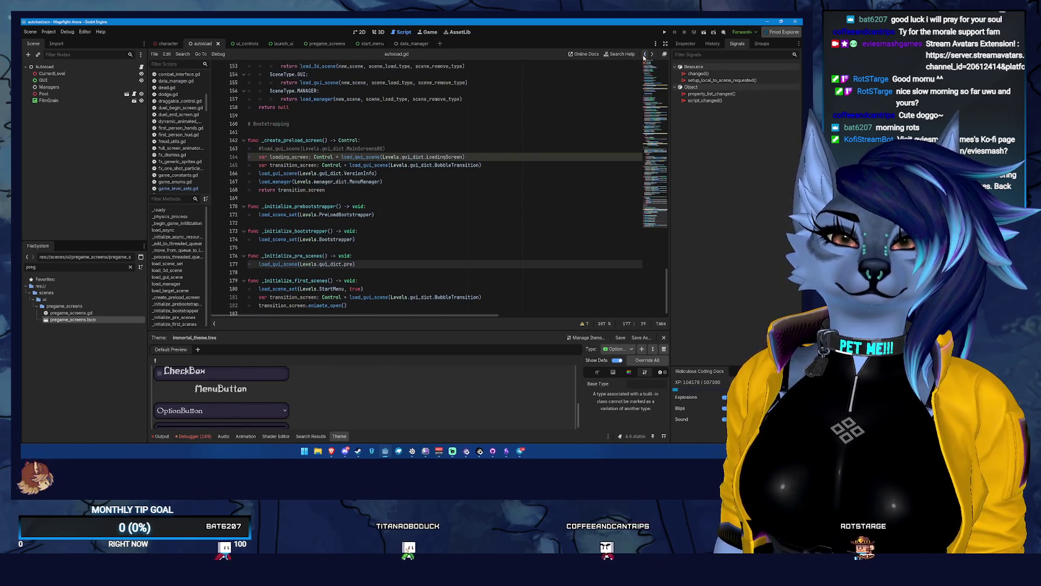
- Change the load_gui_scene argument to Levels.gui_dict.PreGameScreens and save autoload.gd
key(ctrl+shift+Left)
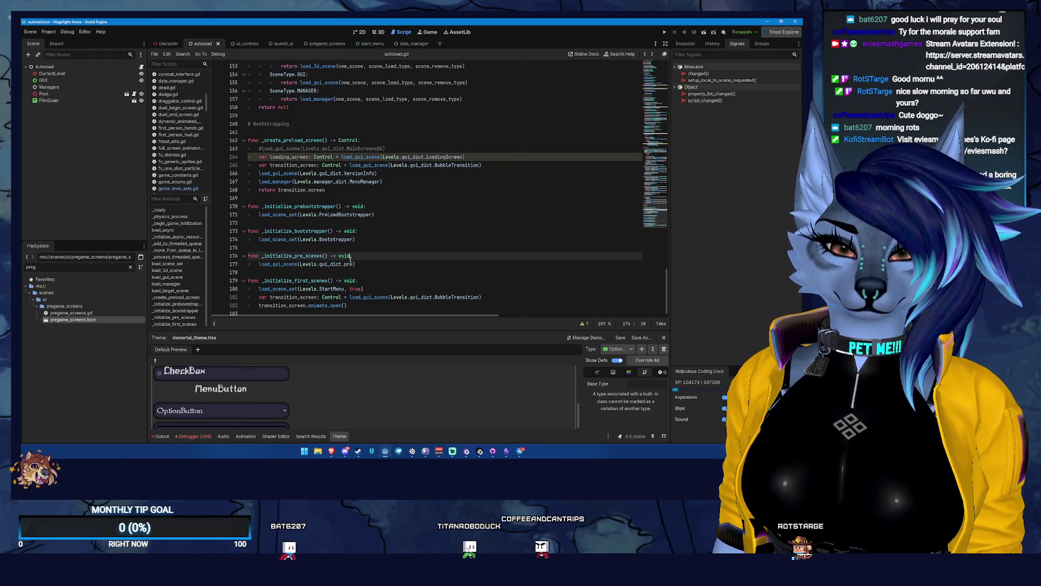
text(p)
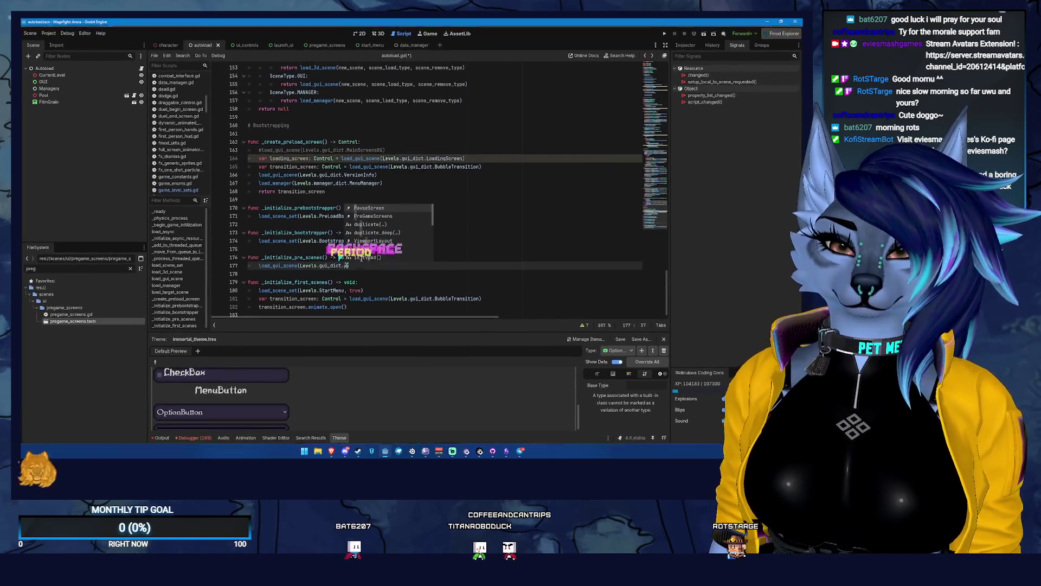
key(Down)
key(Return)
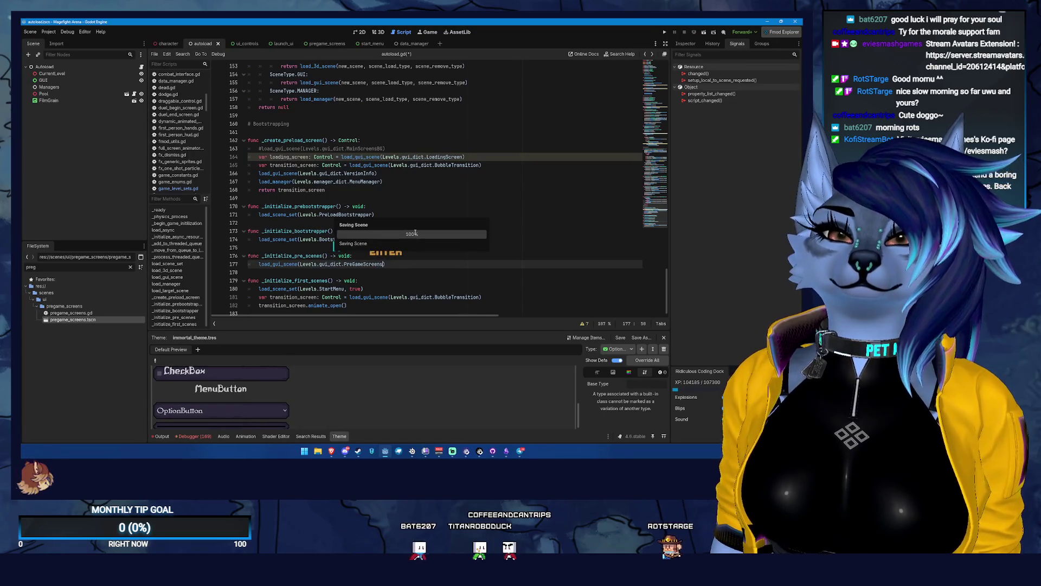
key(ctrl+s)
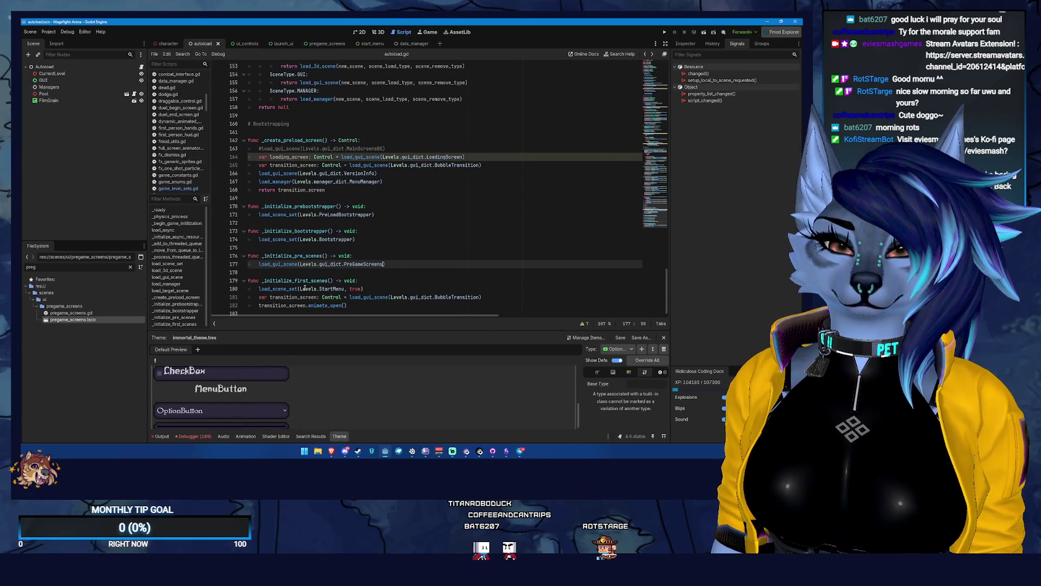
- Call _initialize_pre_scenes() instead of _initialize_first_scenes on line 38, then reopen pregame_screens.gd
double_click(301, 281)
mouse_move(664, 234)
mouse_down()
mouse_move(630, 133)
mouse_move(633, 86)
mouse_up()
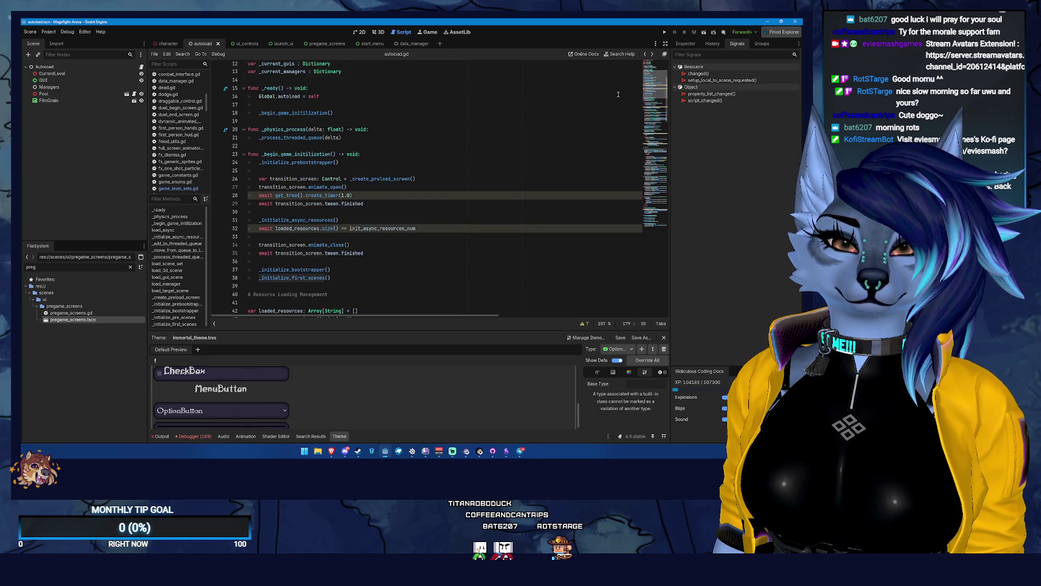
click(326, 278)
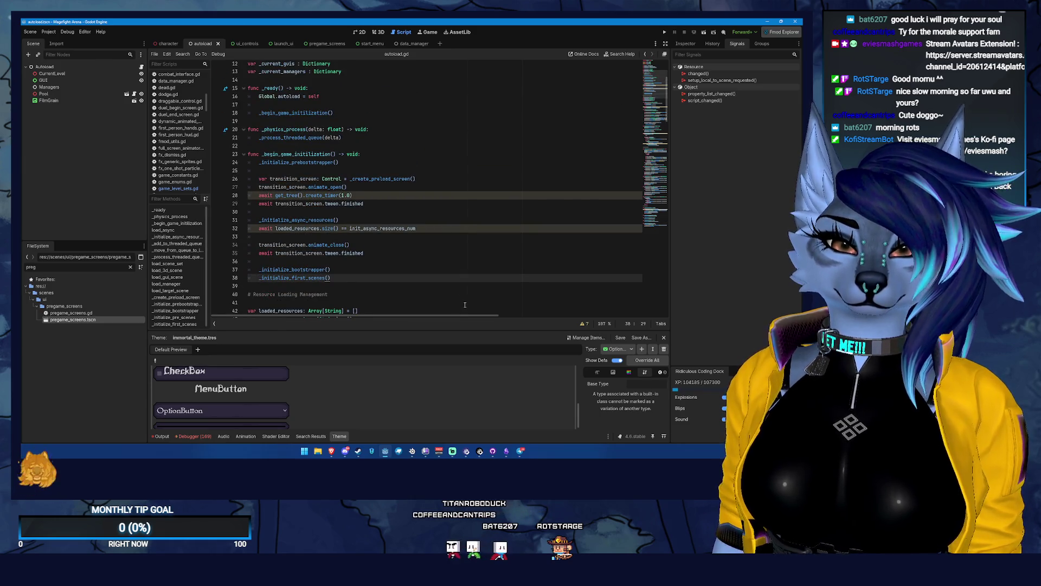
key(BackSpace)
key(BackSpace)
key(BackSpace)
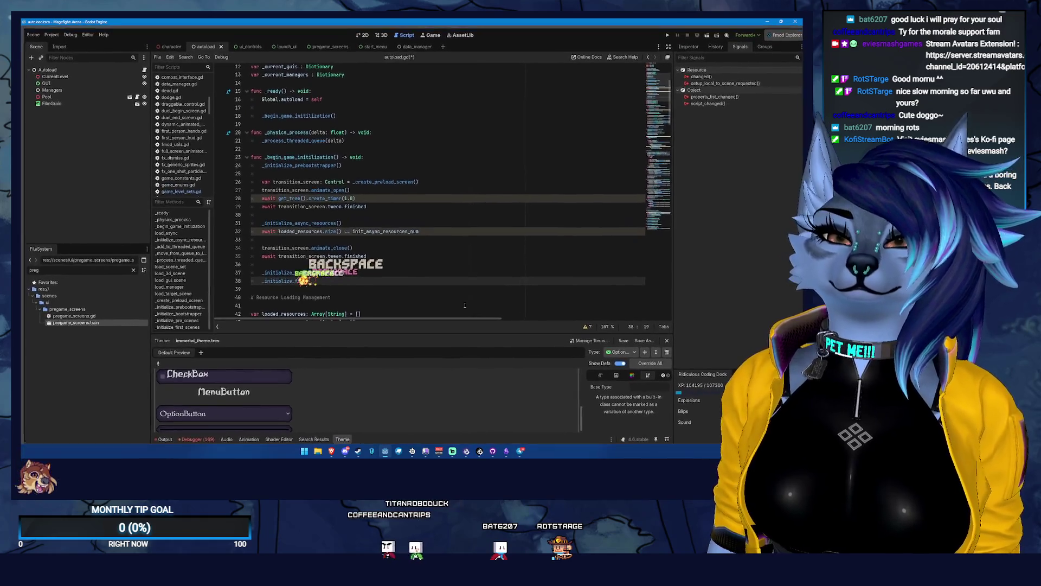
text(pre)
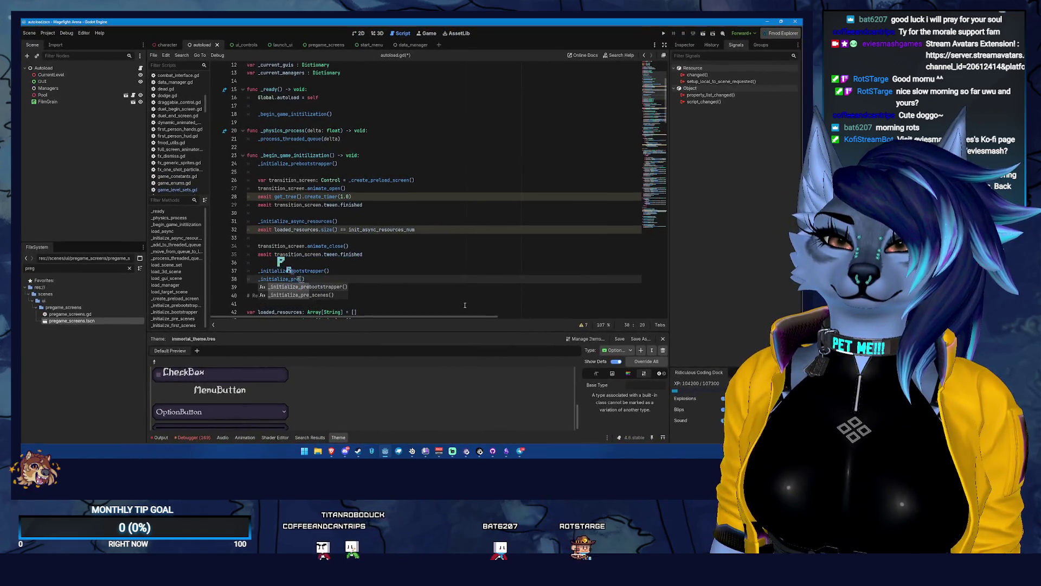
key(Down)
key(Return)
drag(657, 93, 642, 252)
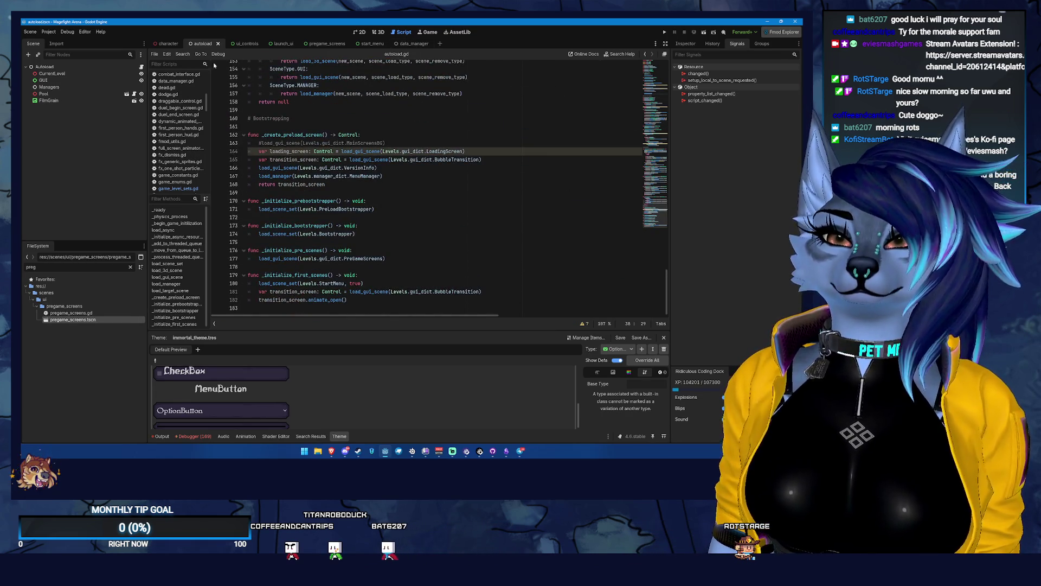
click(320, 43)
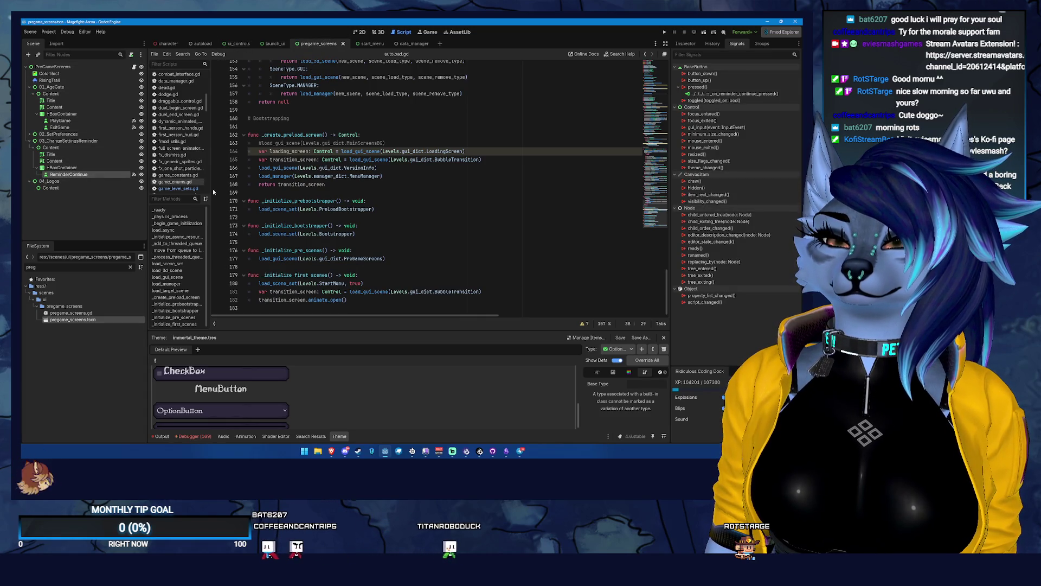
click(134, 66)
- Append Global.autoload._initialize_first_scenes() to the reminder handler, save pregame_screens.gd, and run the game
scroll(379, 190, down, 3)
click(295, 301)
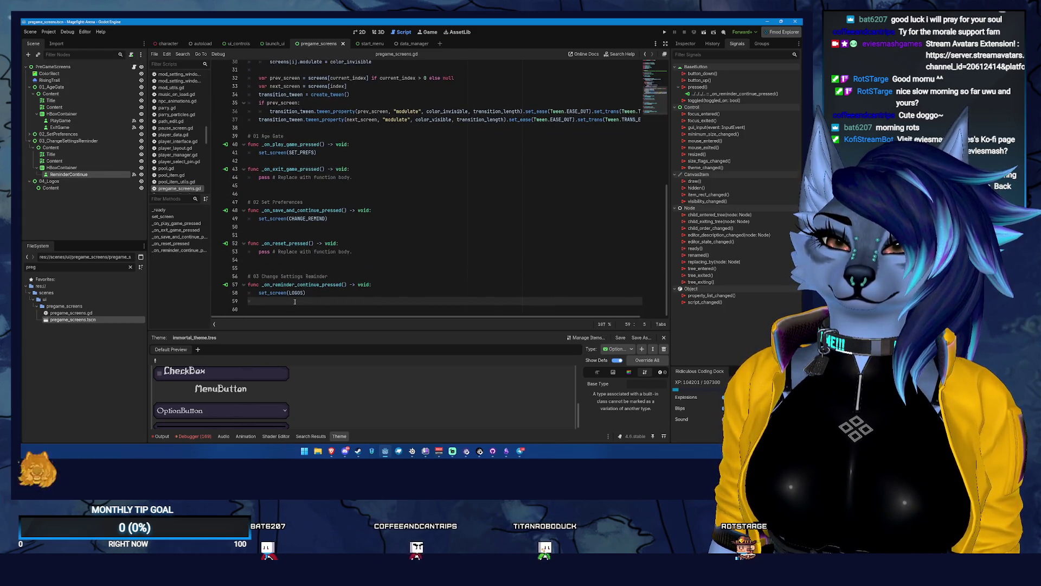
text(Global.autoload)
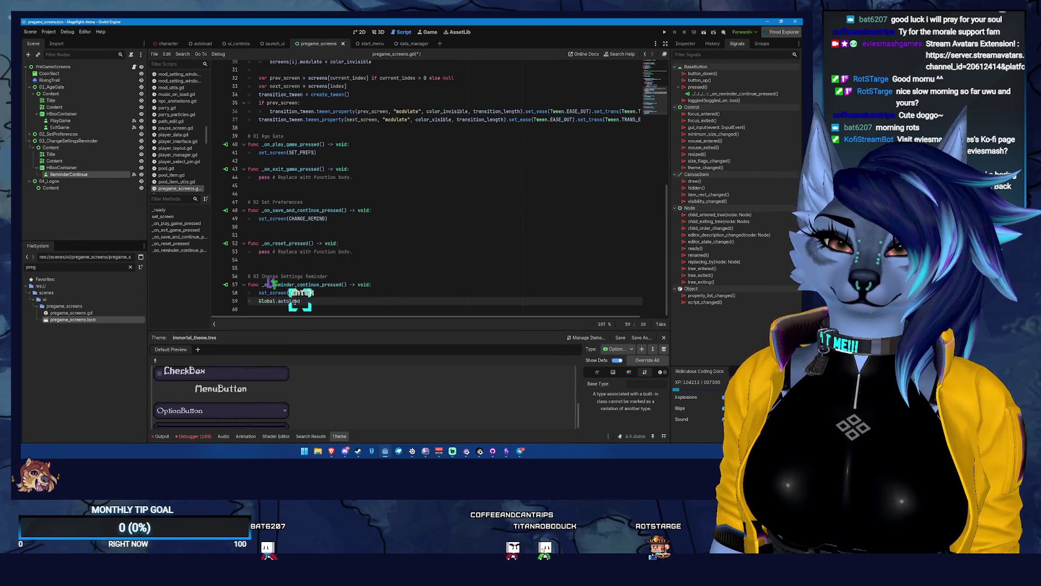
key(Return)
text(._)
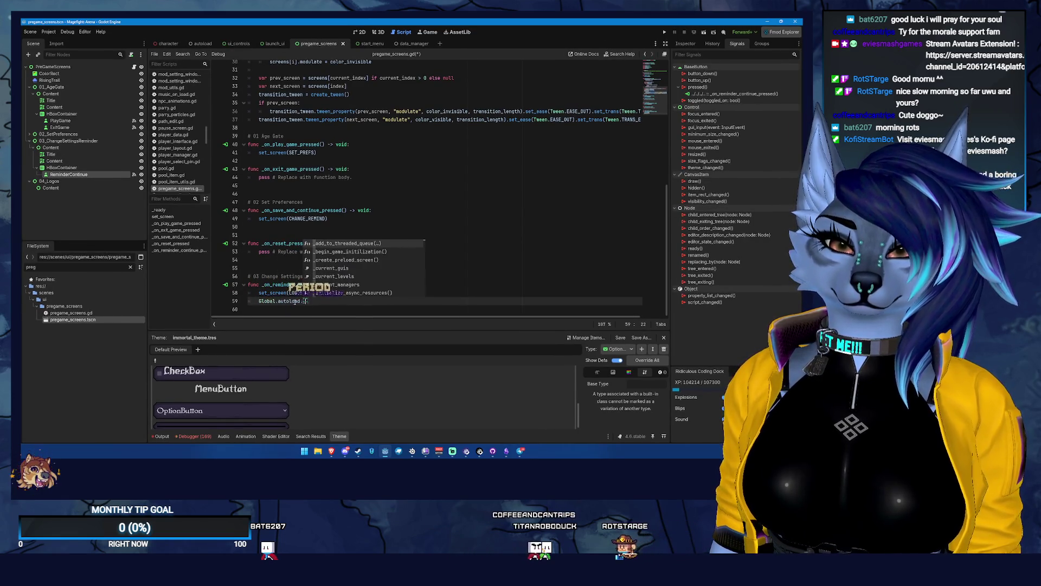
text(ini)
key(Return)
key(ctrl+s)
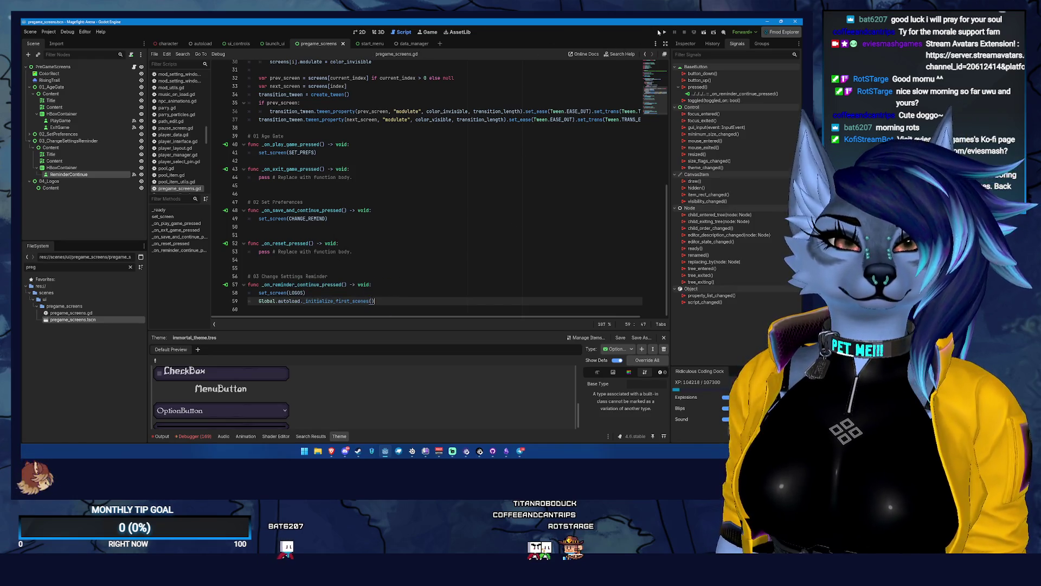
click(663, 31)
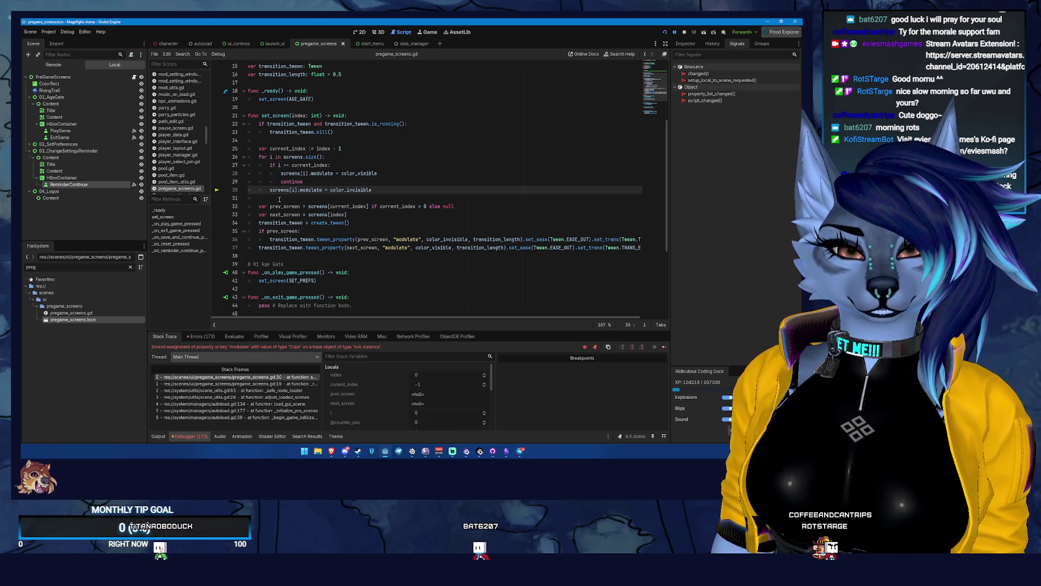
- Check the null-filled screens list in the debugger and the 01_AgeGate node, then stop the game
mouse_move(278, 190)
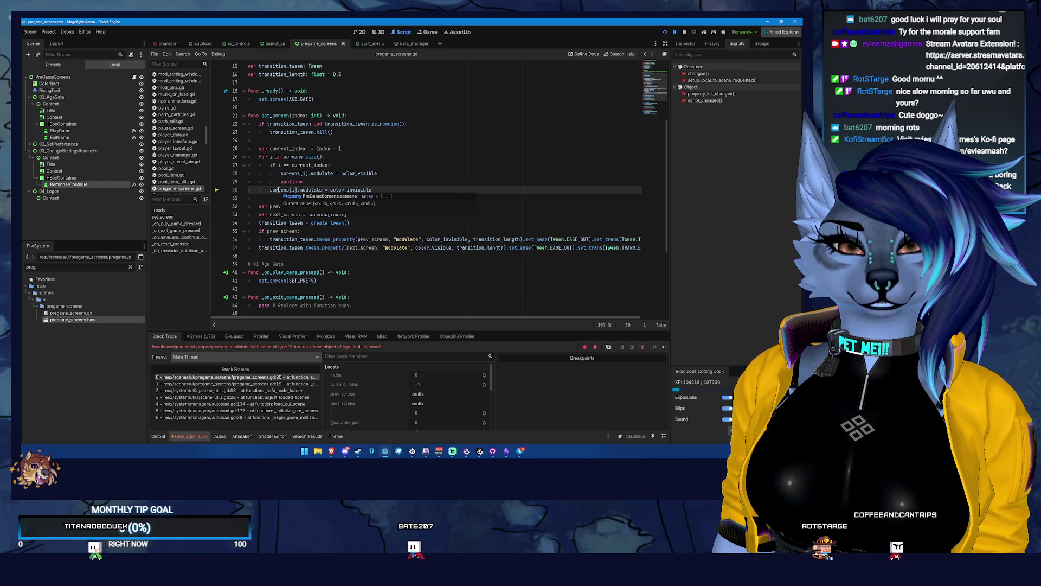
scroll(407, 149, up, 4)
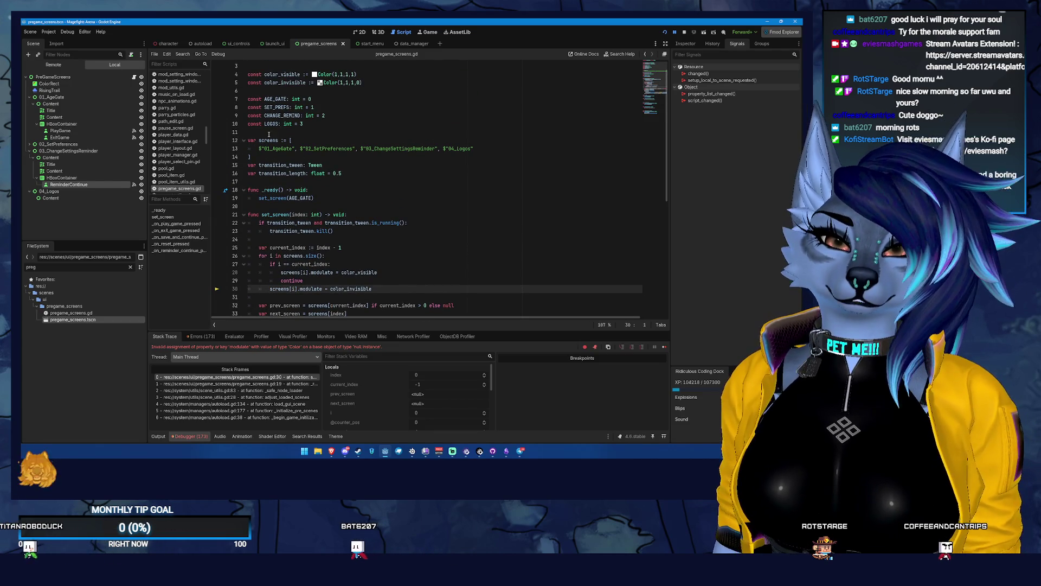
click(81, 99)
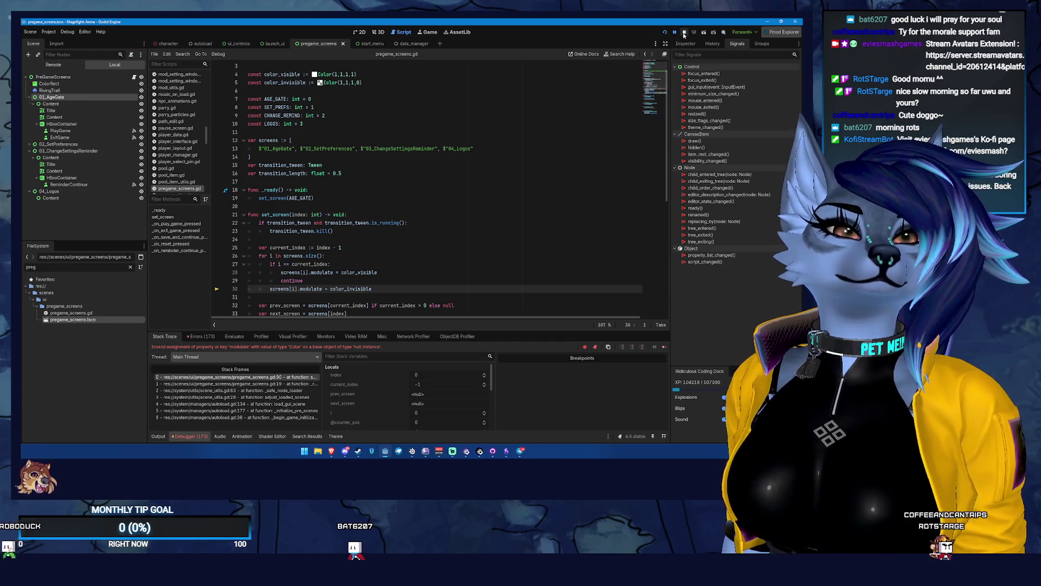
click(684, 33)
- Insert a new blank line 3 under the class_name declaration to begin an annotation
scroll(278, 93, up, 1)
click(280, 86)
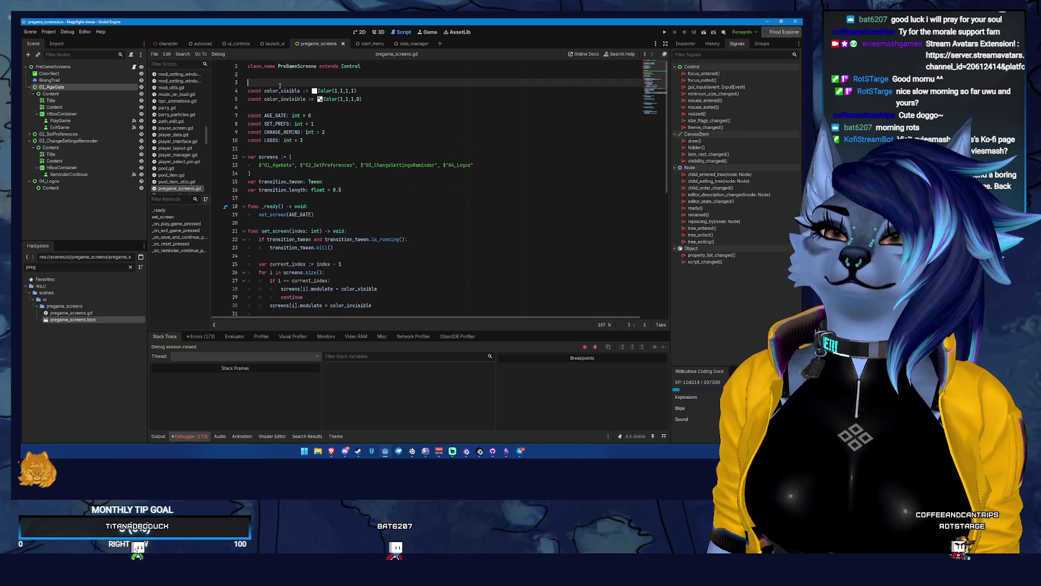
key(Return)
text(#)
key(BackSpace)
text(@on)
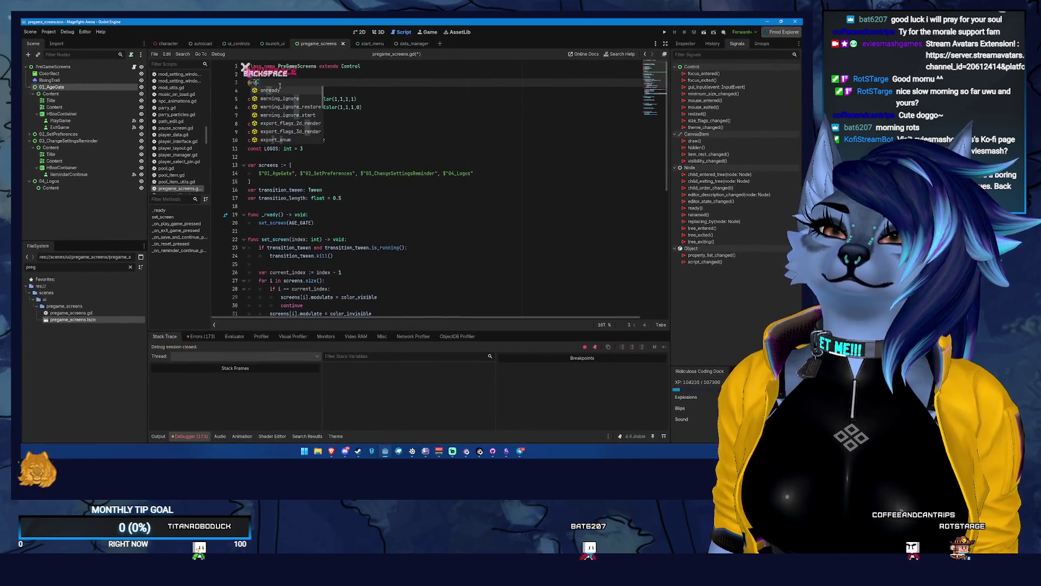
key(BackSpace)
key(BackSpace)
text(export_)
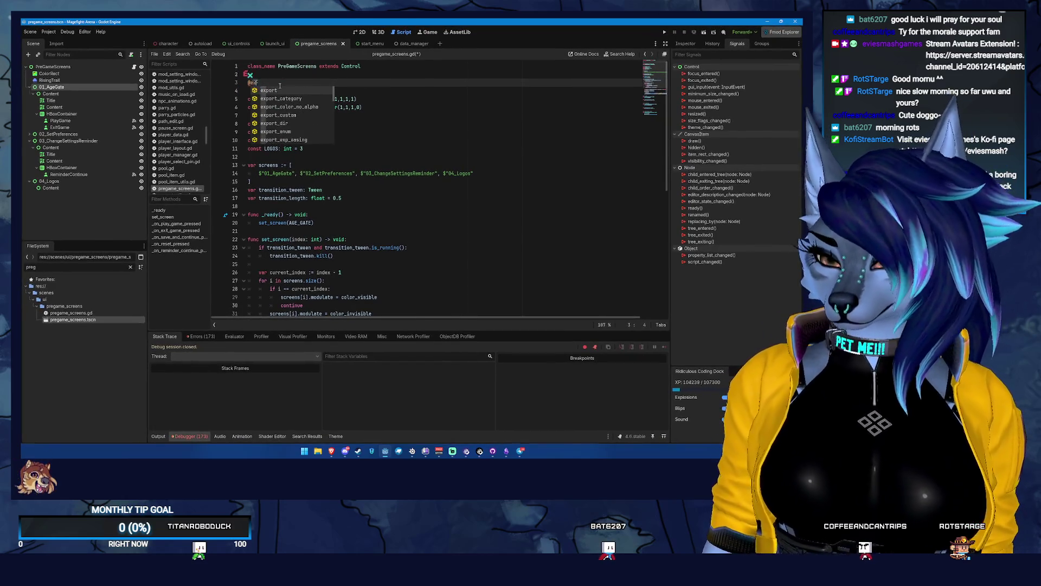
text(v)
key(BackSpace)
key(BackSpace)
text(var screens)
key(shift+space)
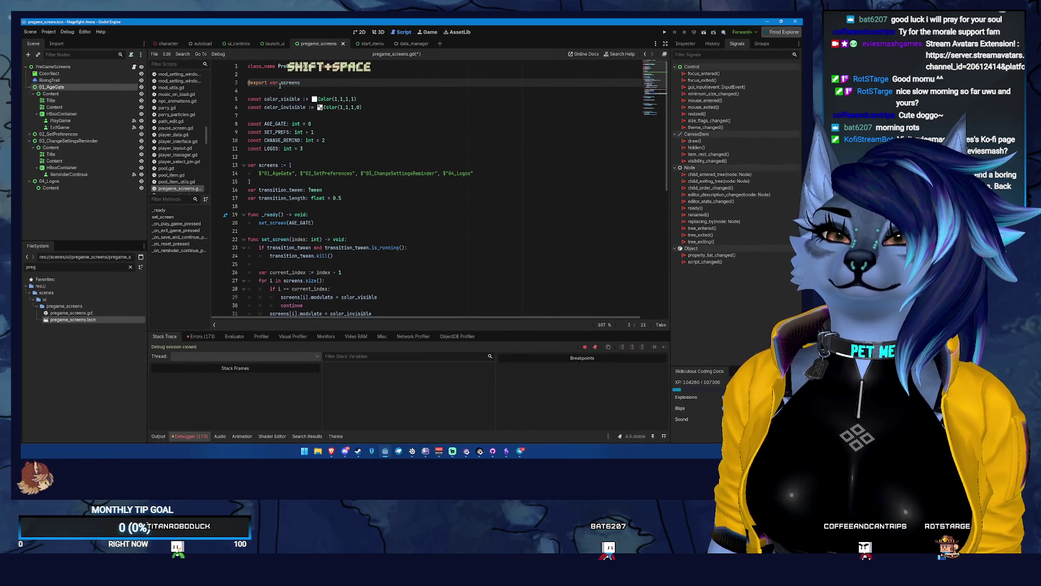
text(: Array)
key(BackSpace)
- Delete the old hard-coded screens path list and show PreGameScreens' properties in the Inspector
drag(253, 182, 235, 157)
key(BackSpace)
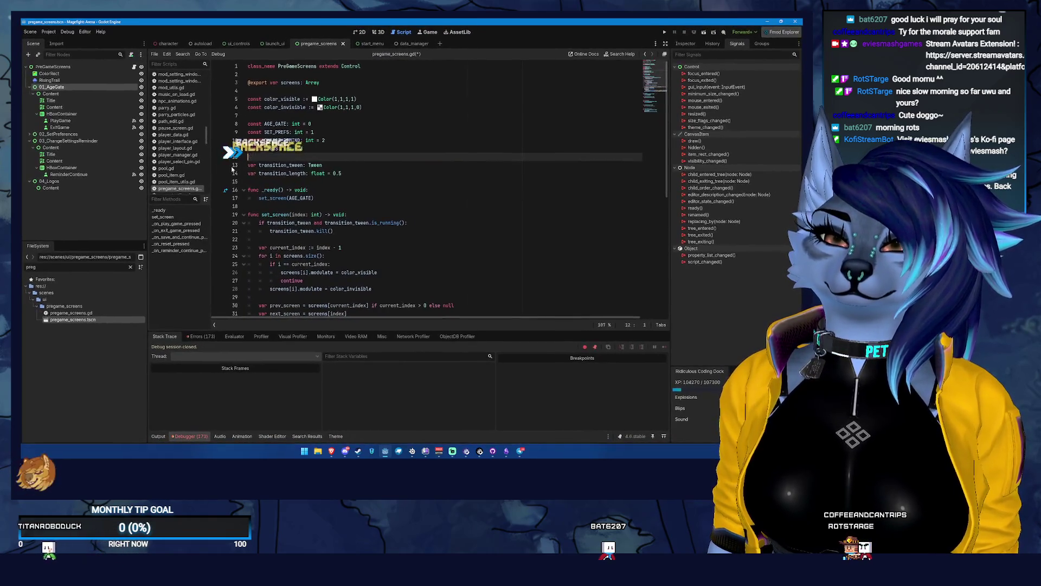
click(53, 66)
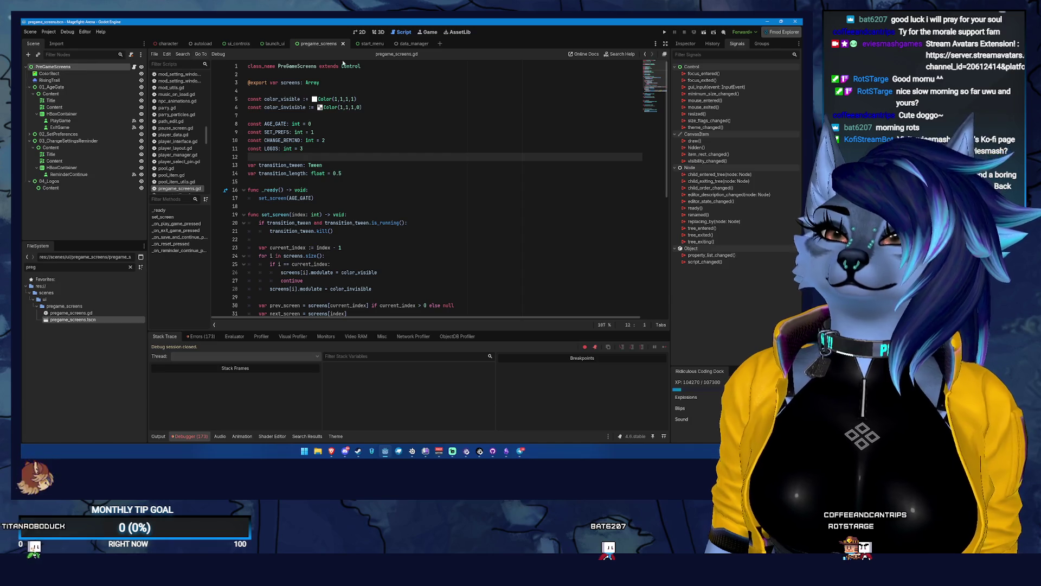
click(686, 44)
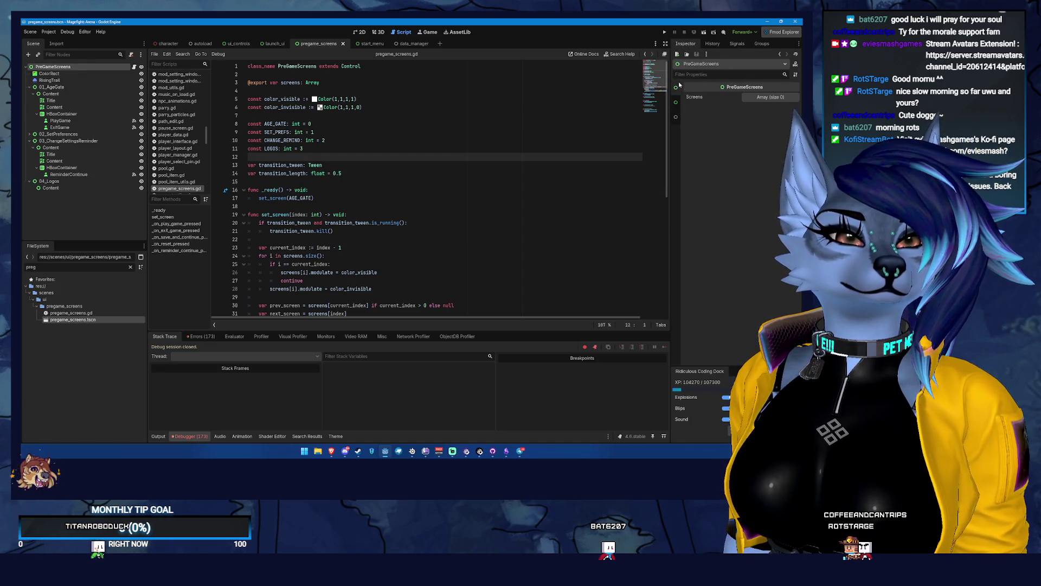
- Expand the Screens array in the Inspector and add four empty elements
click(771, 96)
click(744, 116)
click(754, 127)
click(757, 138)
click(758, 145)
click(795, 116)
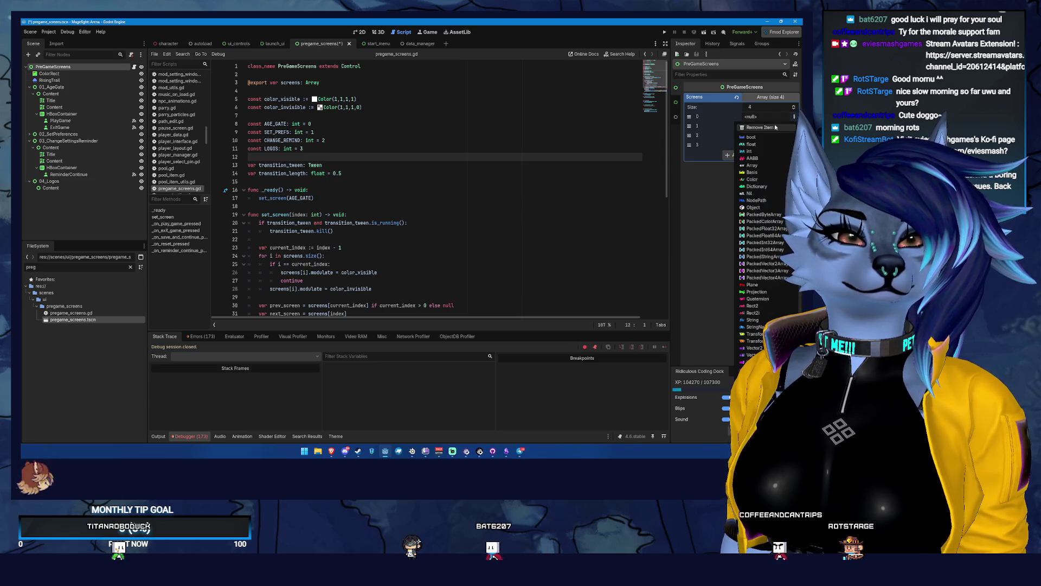
key(Escape)
- Change the screens declaration to Array[Control] and save the script
drag(52, 87, 596, 96)
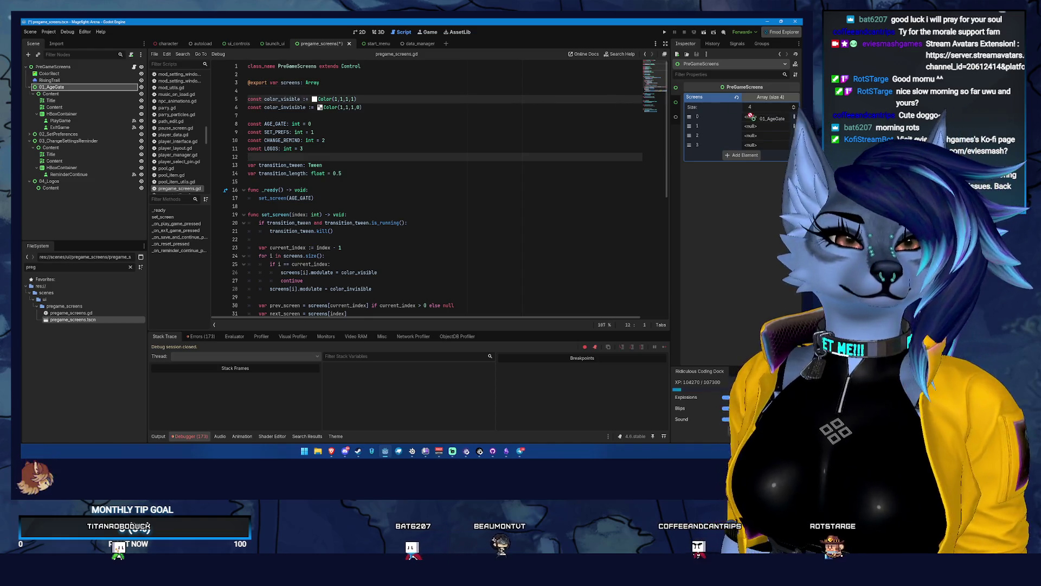
click(430, 86)
text([Control)
key(ctrl+s)
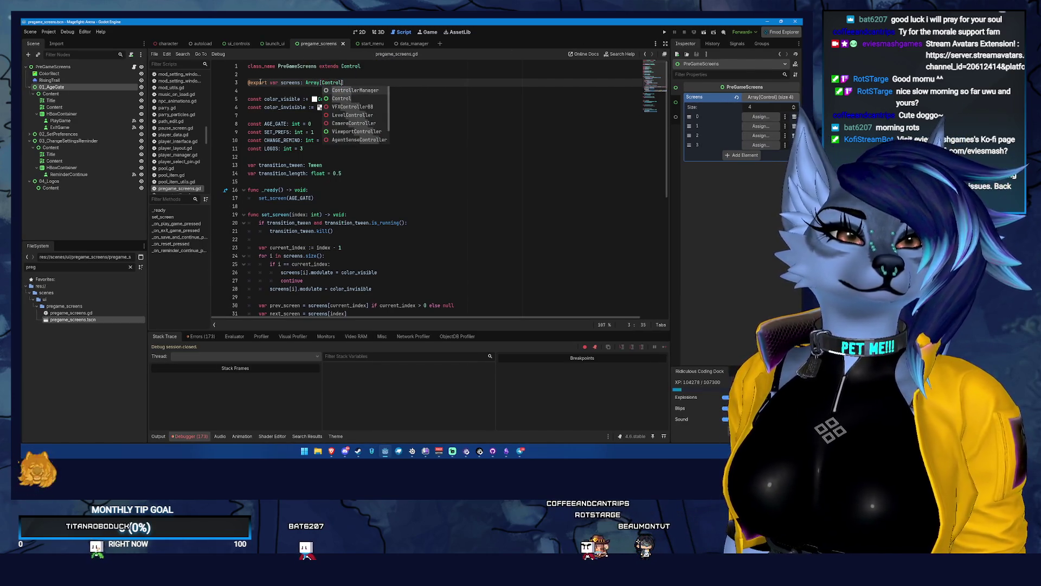
- Assign 01_AgeGate, 02_SetPreferences, 03_ChangeSettingsReminder and 04_Logos to the four Screens slots, then save
click(761, 117)
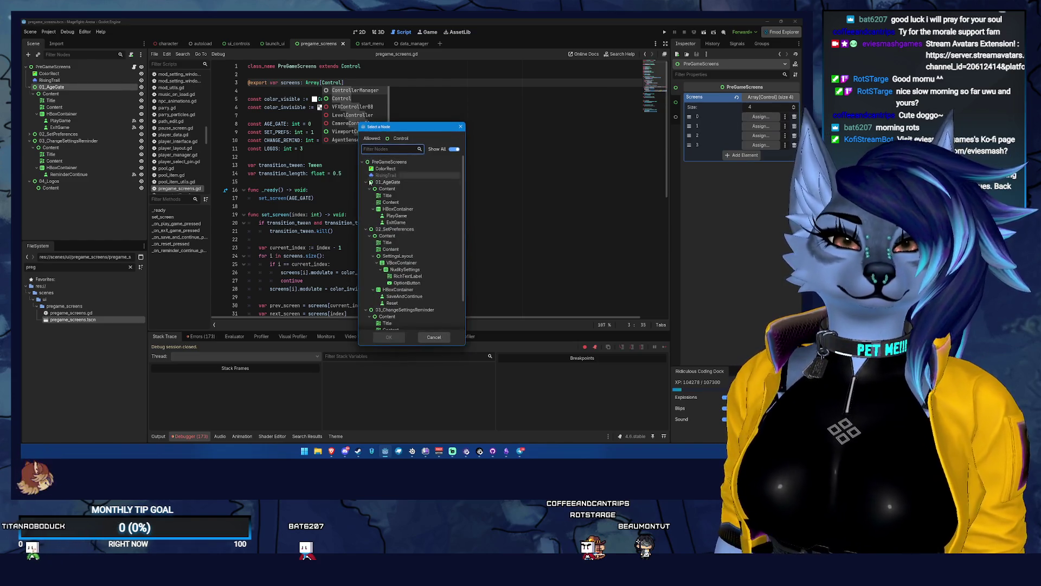
double_click(380, 182)
click(761, 126)
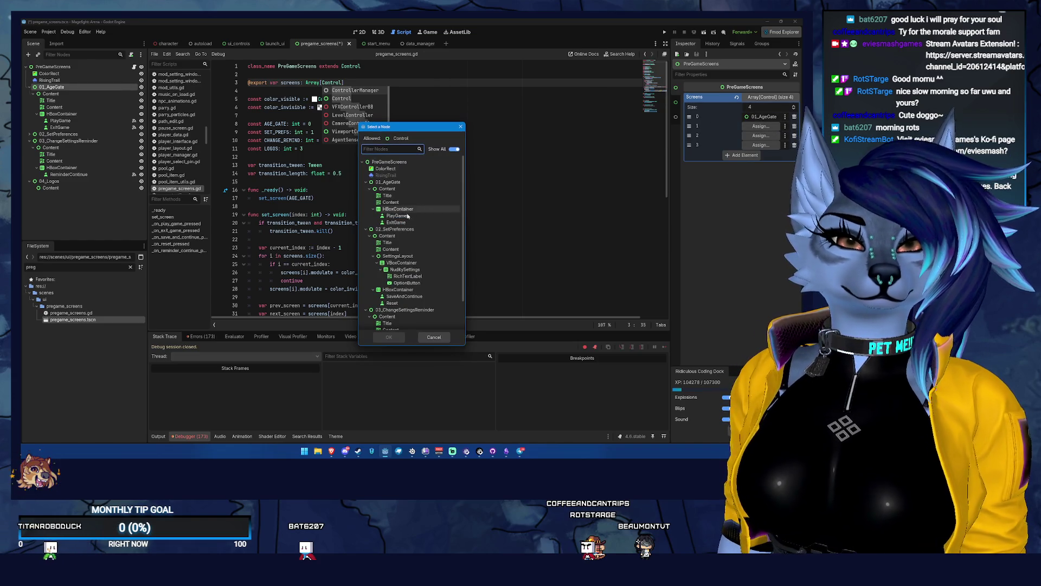
double_click(394, 229)
click(761, 135)
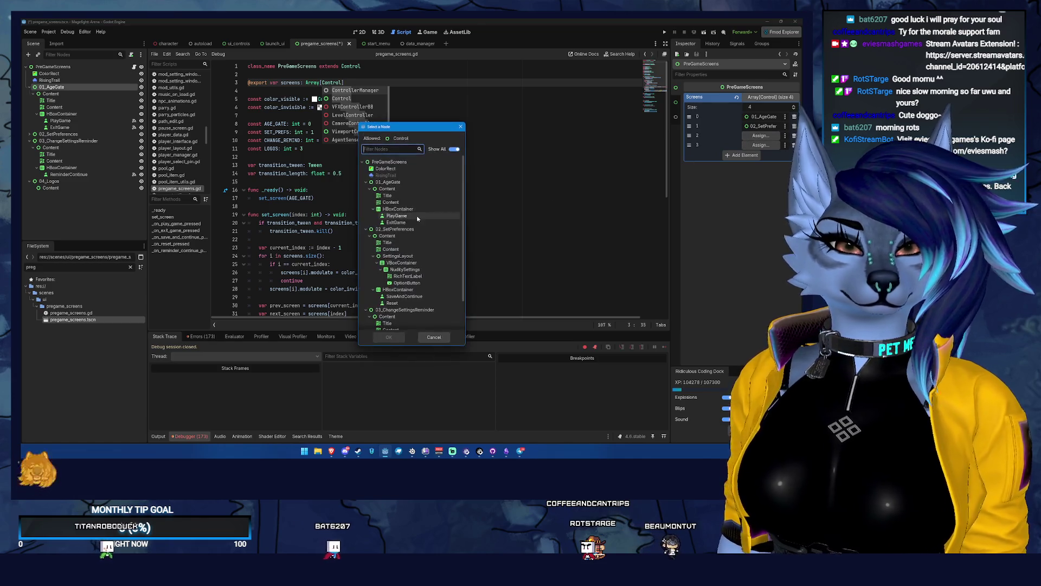
double_click(404, 309)
click(761, 145)
scroll(411, 264, down, 2)
double_click(388, 316)
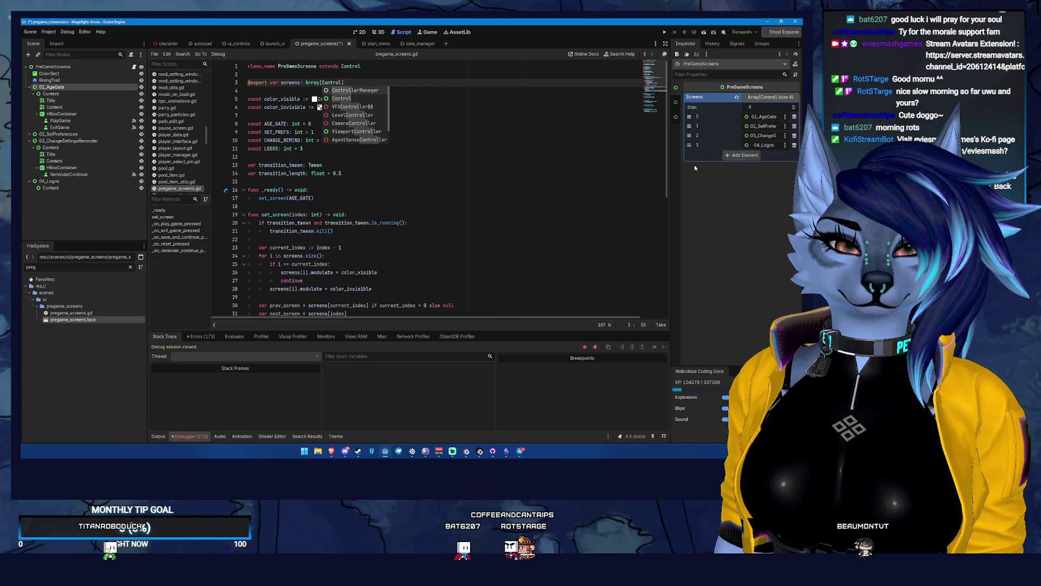
key(ctrl+s)
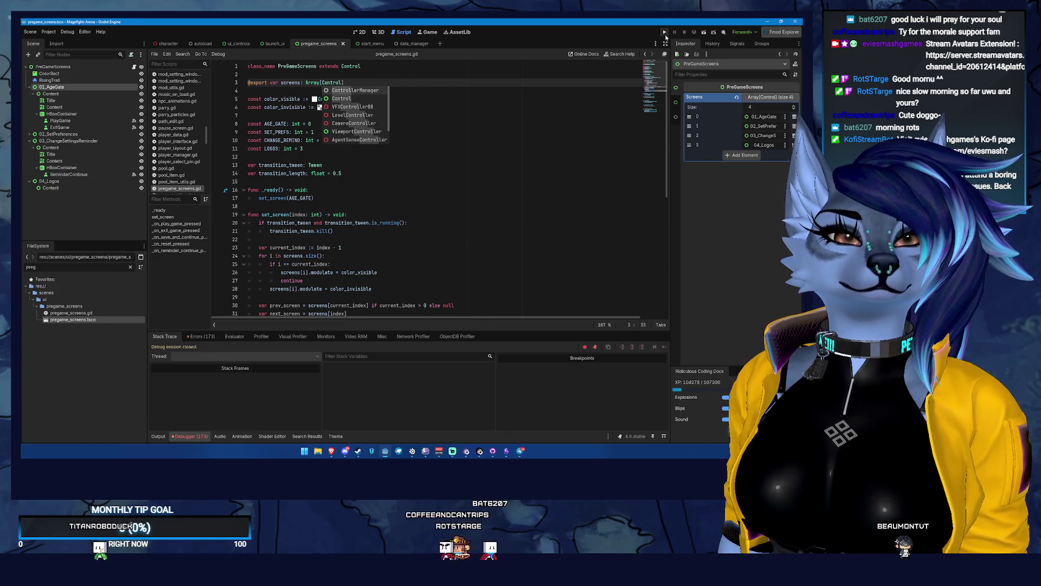
- Run the game to show the Warning - Adult Content screen, then select the root and ColorRect nodes
click(665, 33)
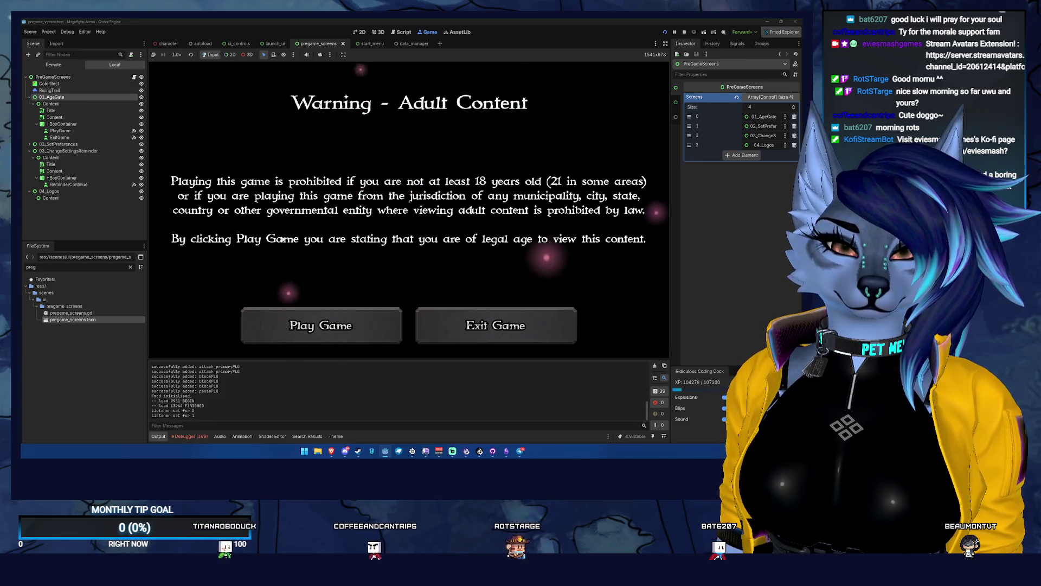
click(76, 77)
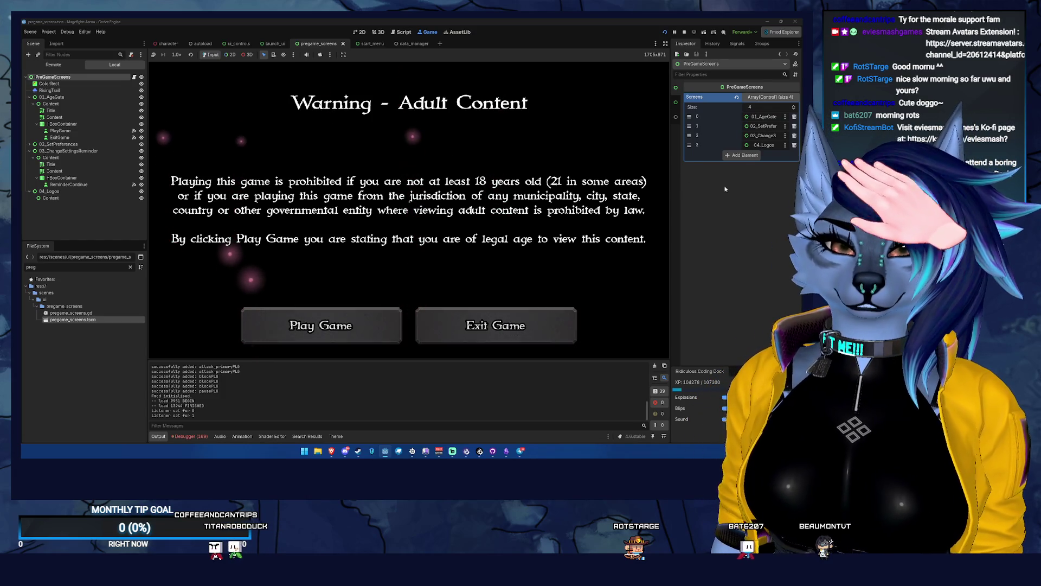
click(91, 84)
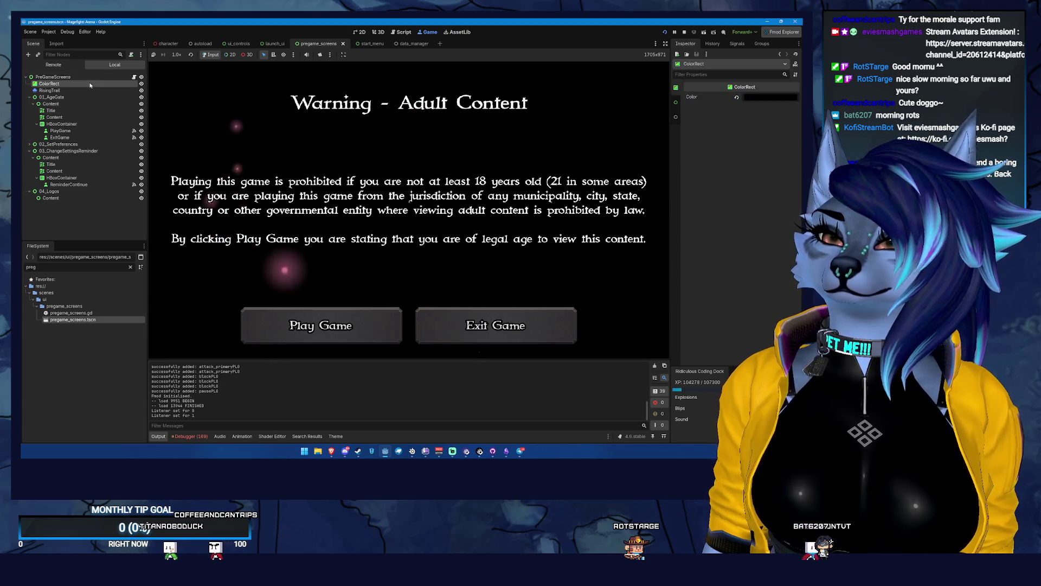
ctrl+click(105, 91)
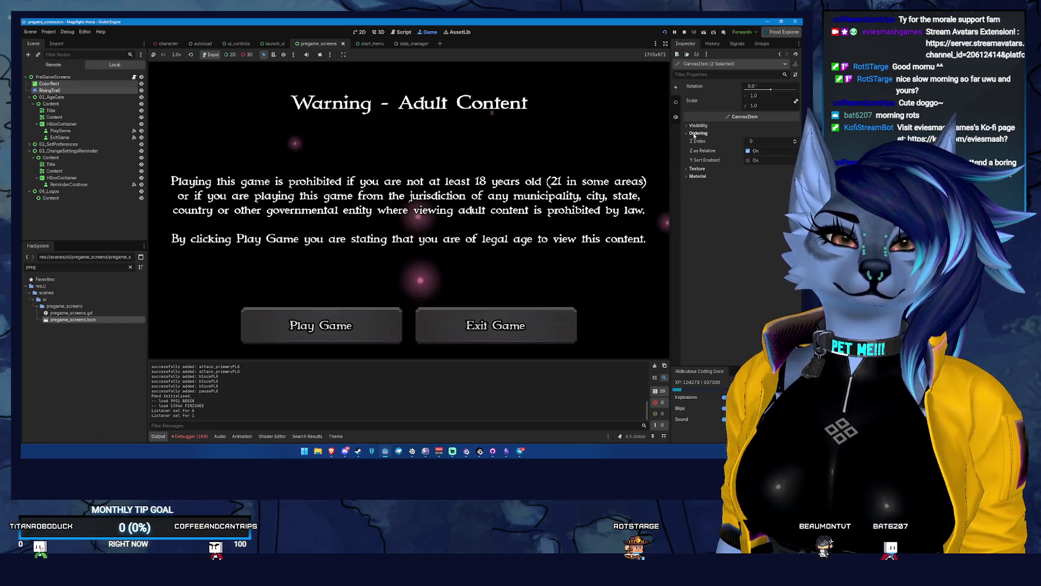
- Browse ColorRect's Node and Control properties and filter the Inspector for 'mouse'
click(677, 103)
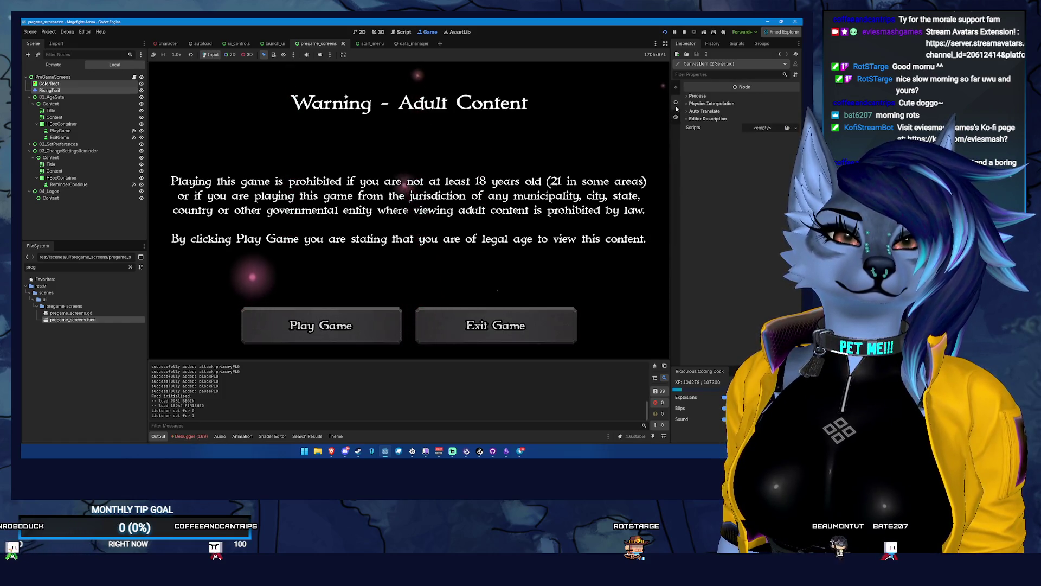
ctrl+click(89, 91)
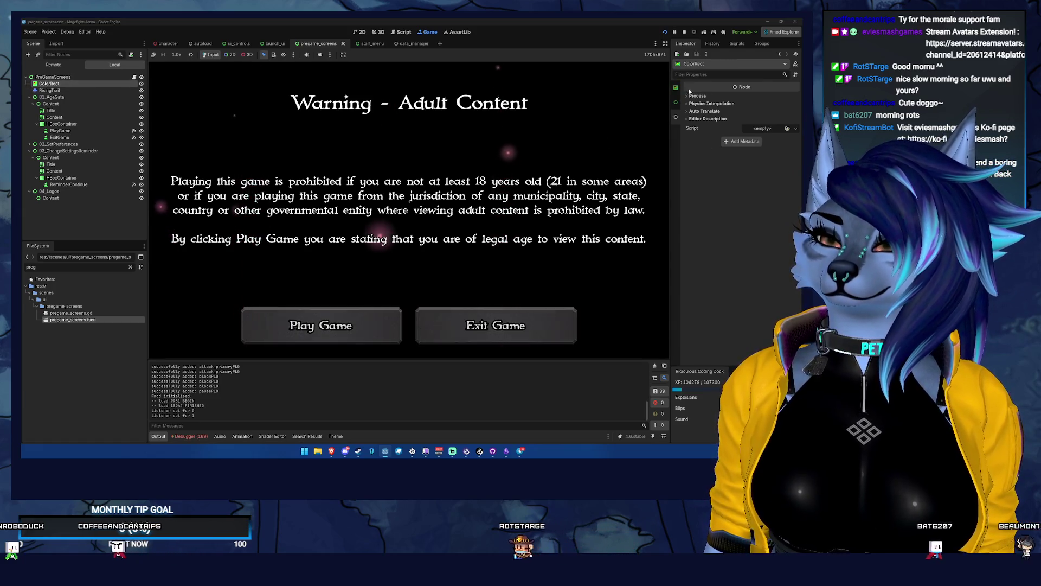
click(676, 103)
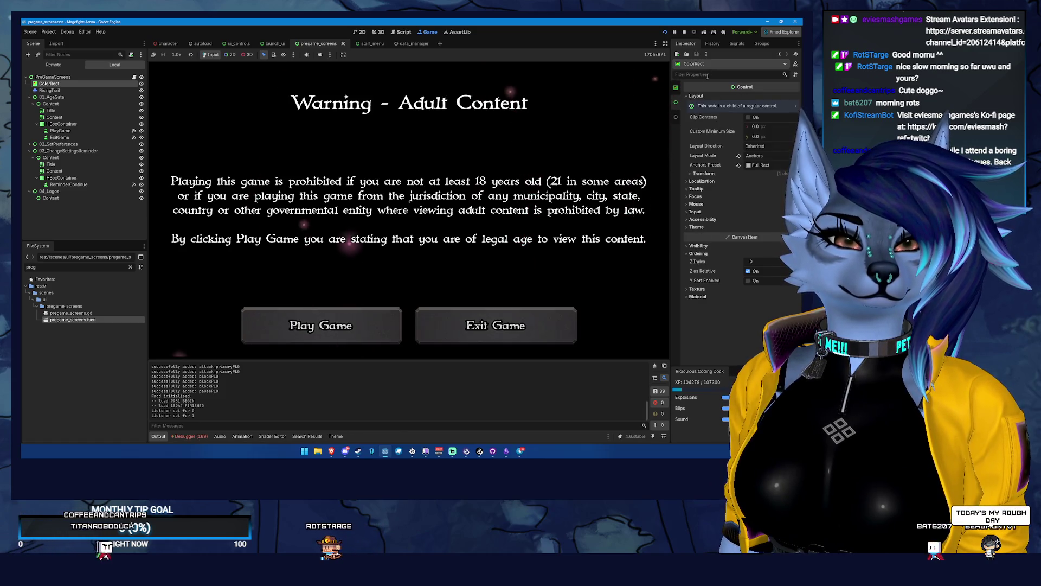
scroll(696, 97, down, 5)
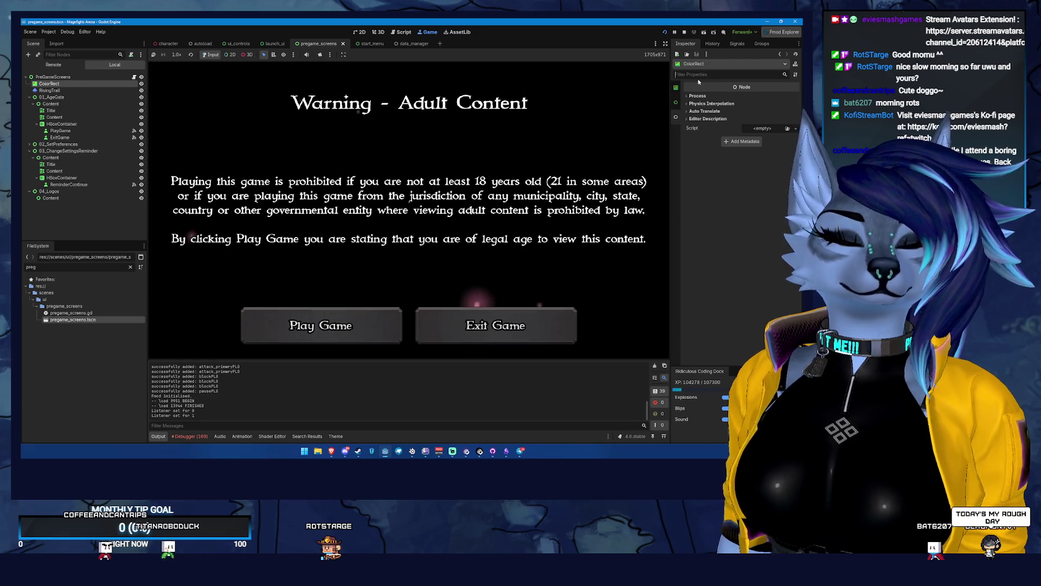
text(mouse)
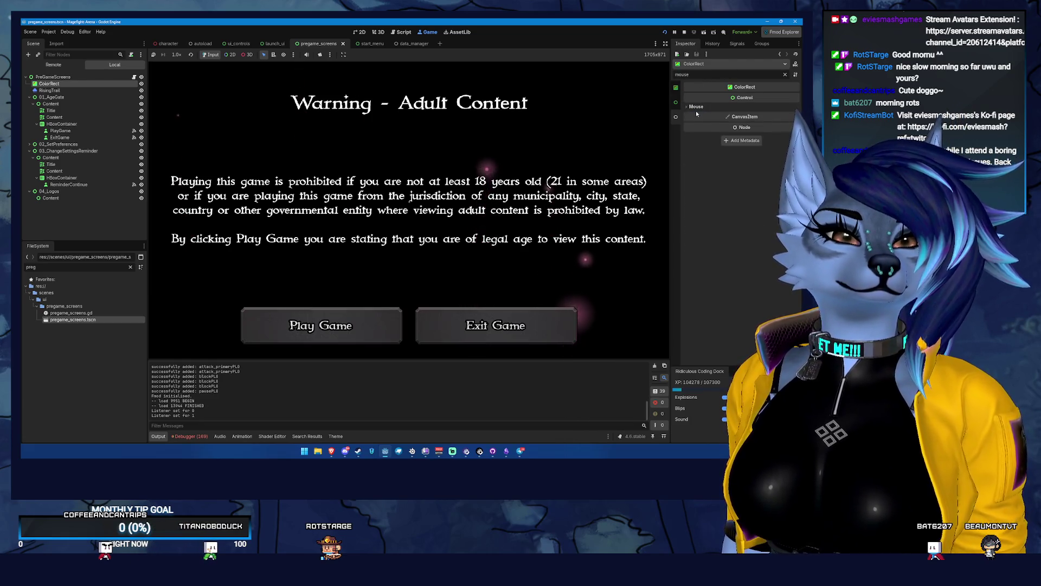
- Set the mouse filter to Ignore on ColorRect and the PreGameScreens root
click(769, 140)
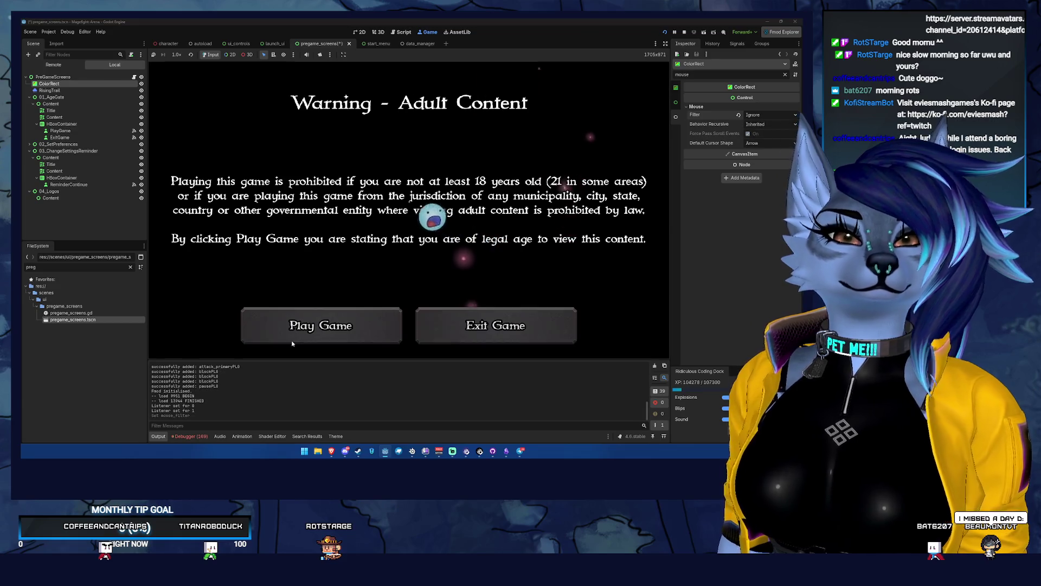
click(72, 77)
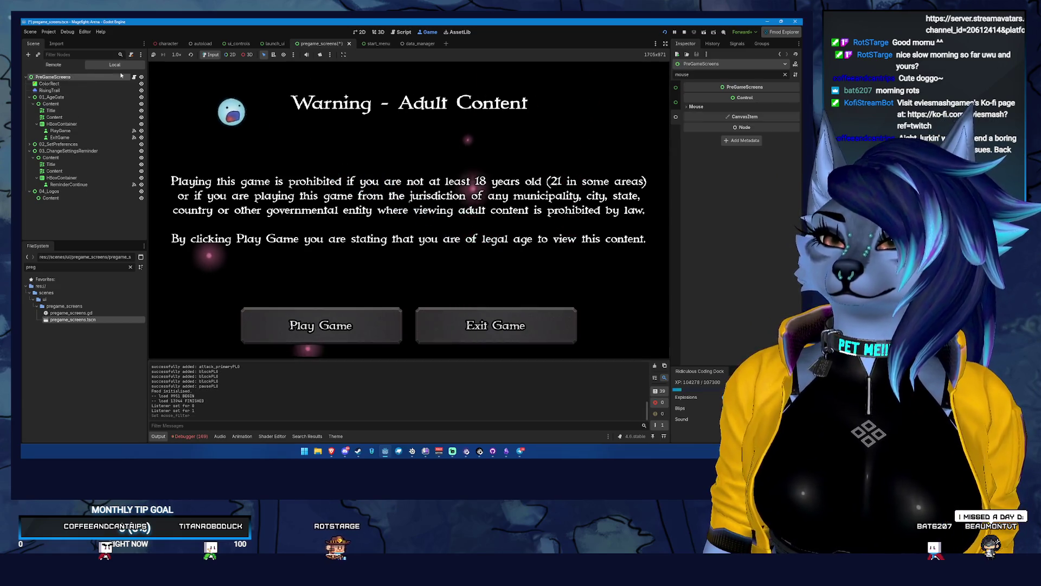
click(770, 115)
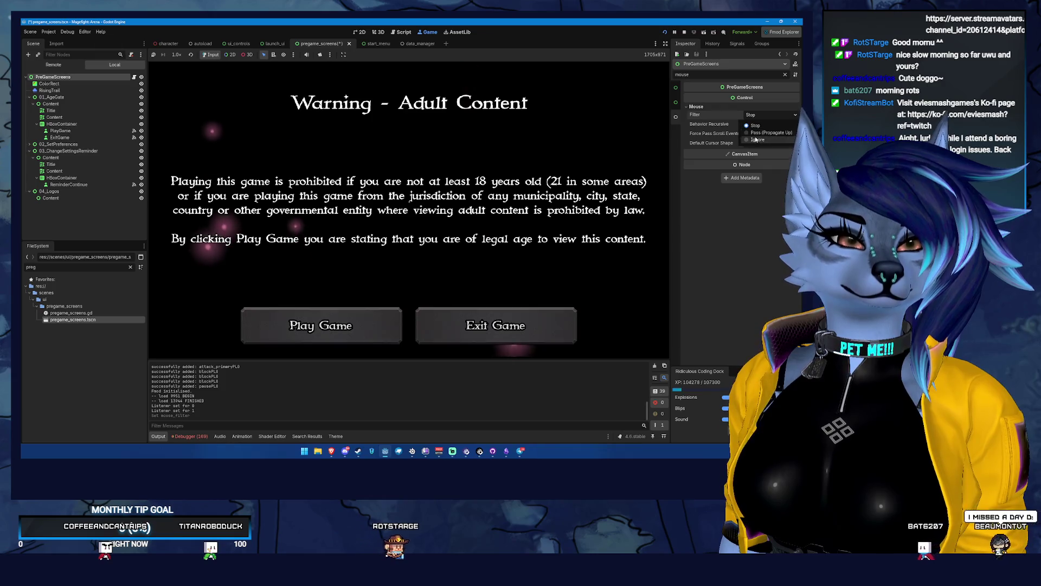
click(758, 139)
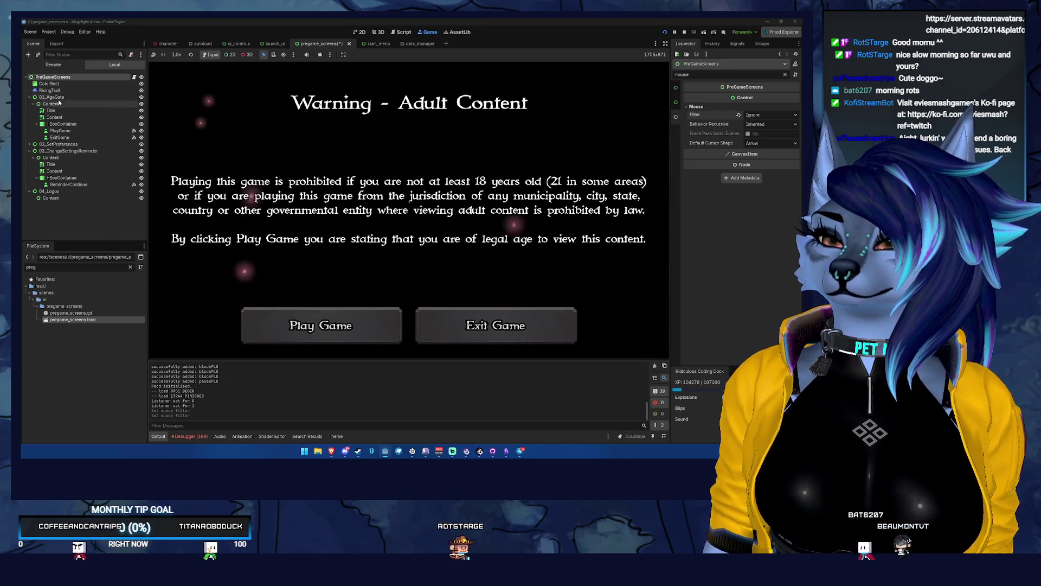
- Set 01_AgeGate and its Content container to ignore mouse input
click(54, 97)
click(711, 95)
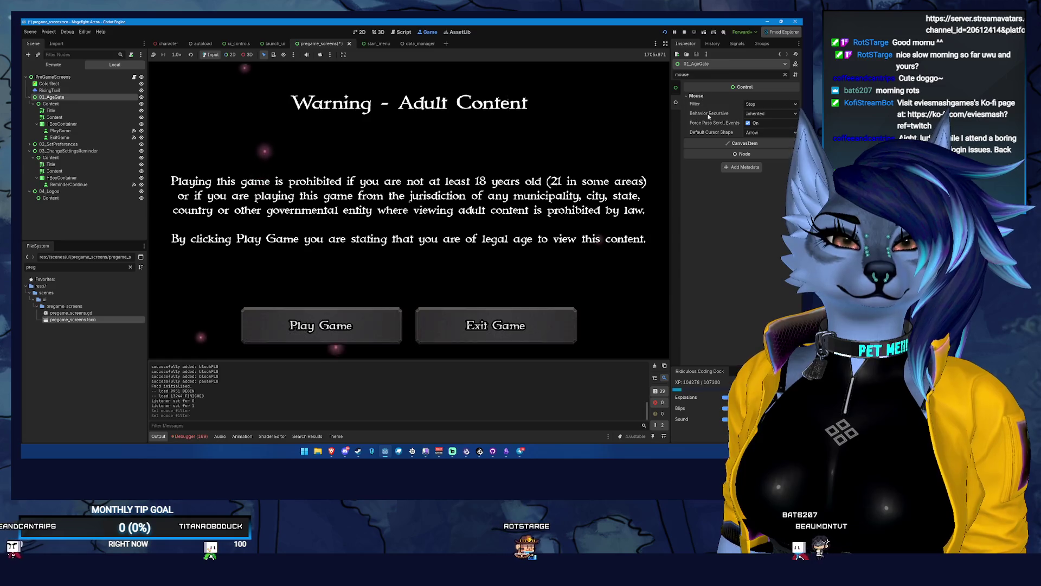
click(762, 105)
click(760, 136)
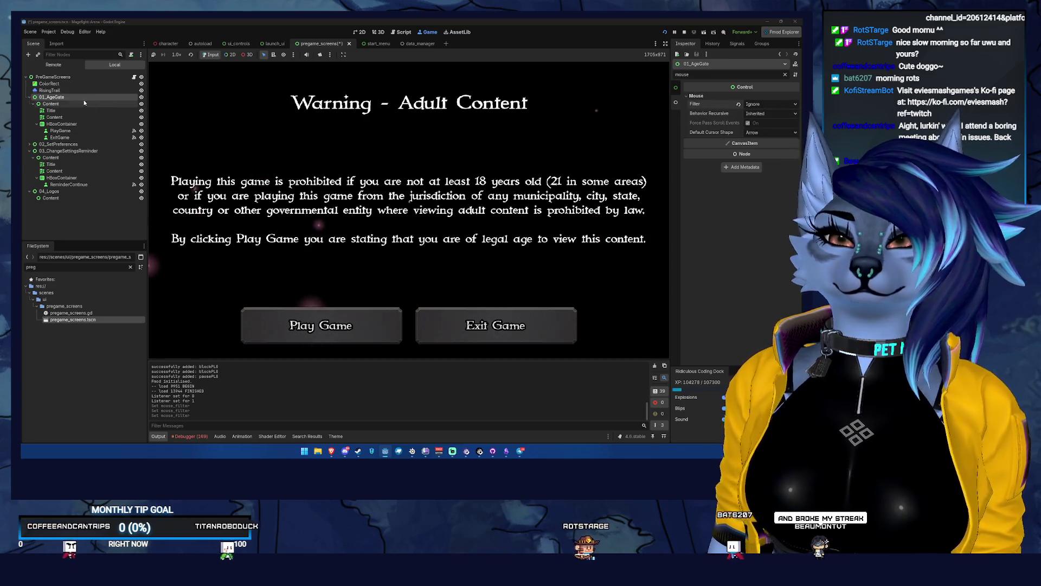
click(64, 103)
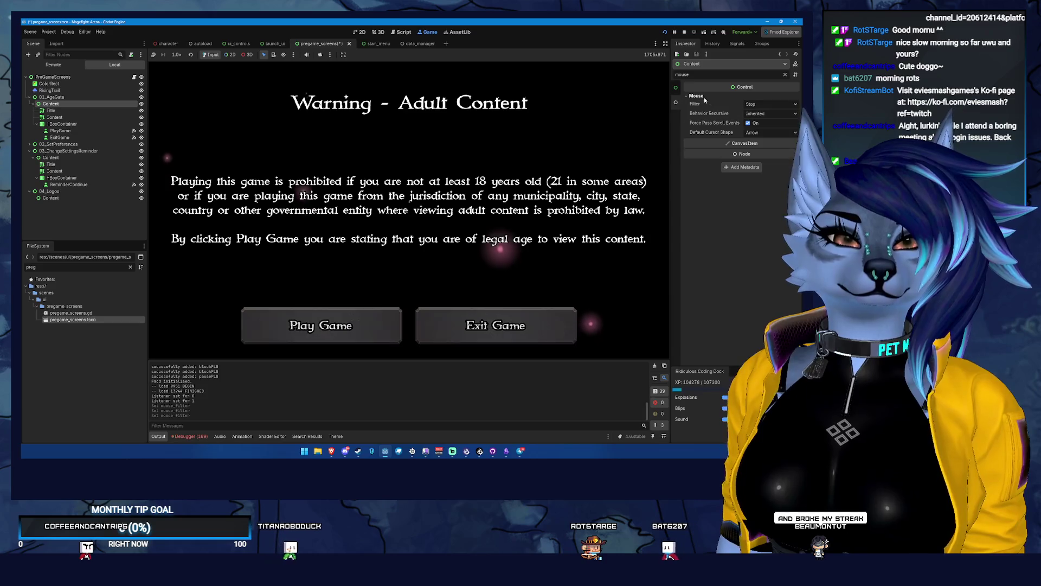
click(770, 106)
click(759, 136)
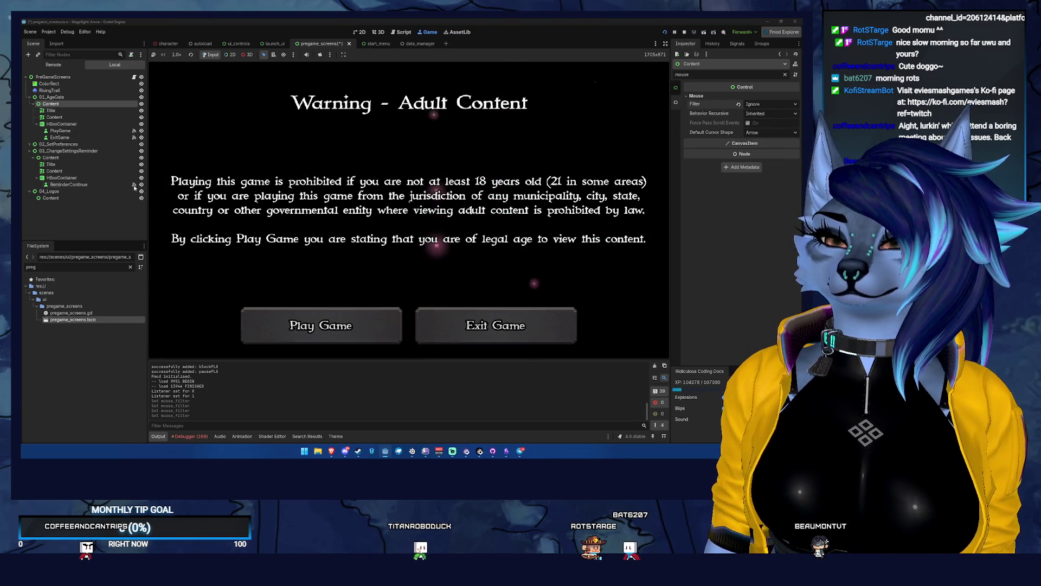
- Check the HBoxContainer and PlayGame button settings, then make the Title text ignore mouse input
click(60, 125)
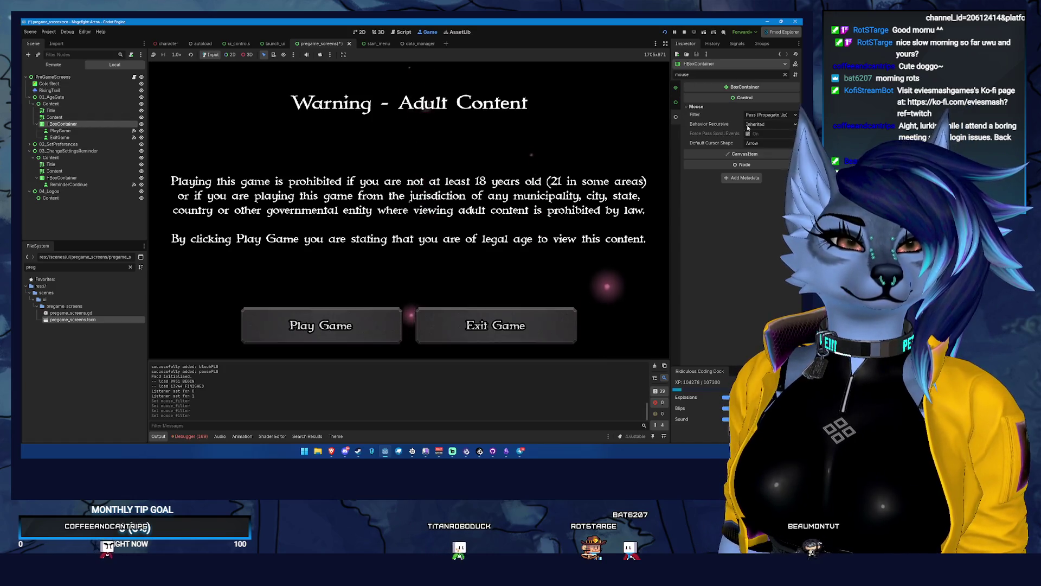
click(368, 329)
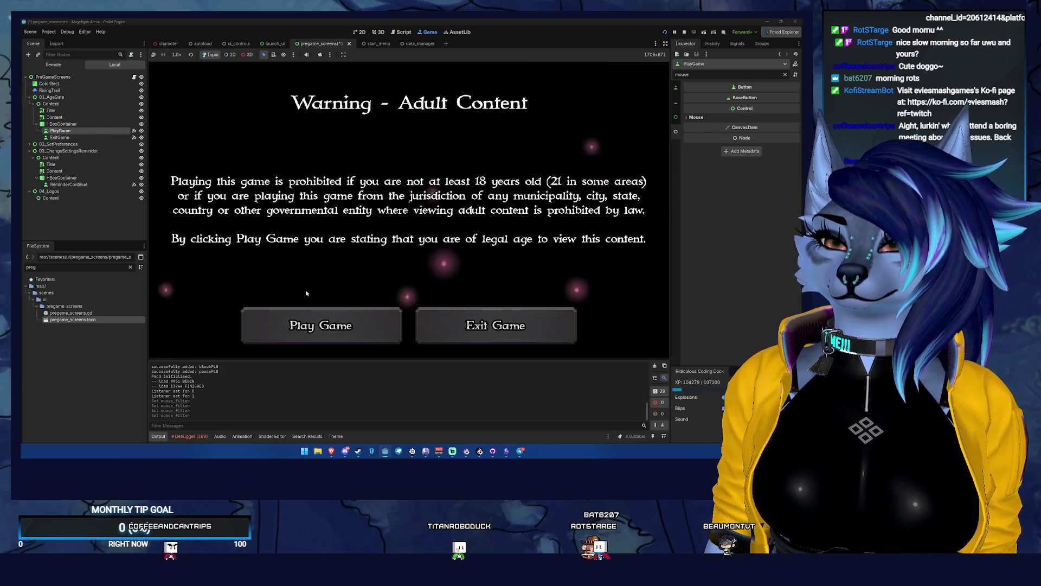
click(54, 117)
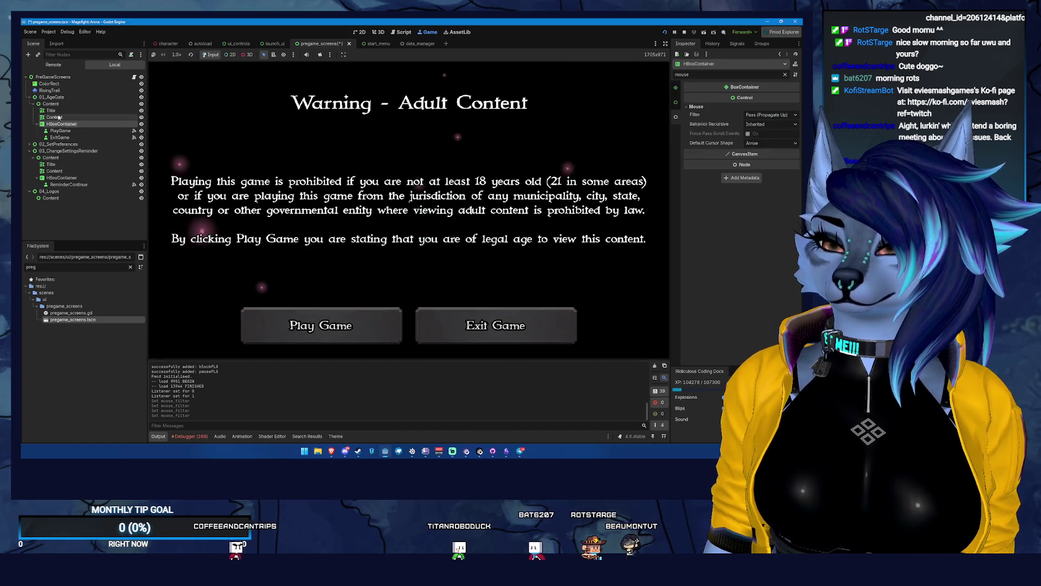
click(58, 111)
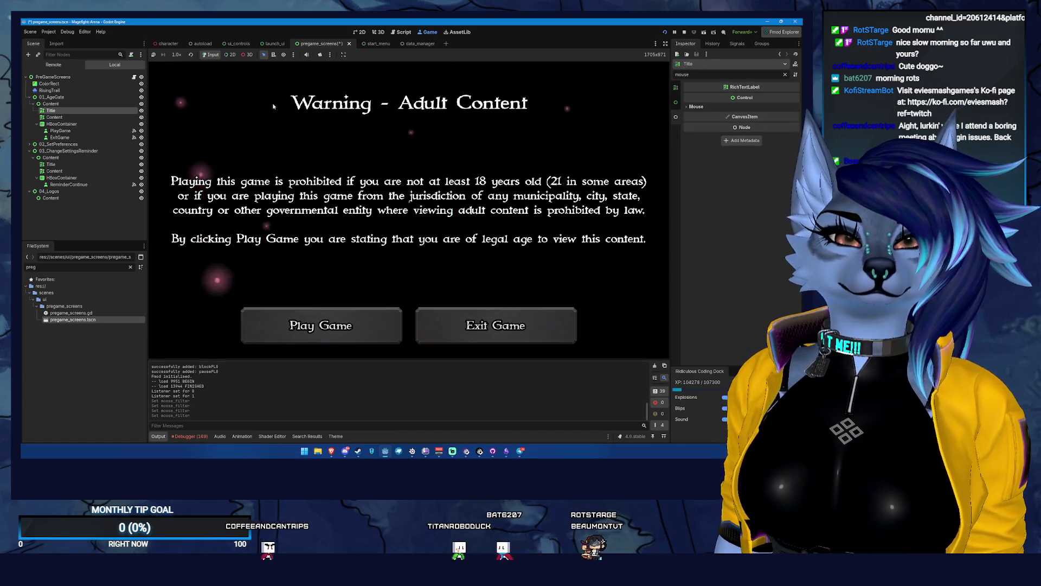
click(695, 107)
click(770, 115)
click(762, 142)
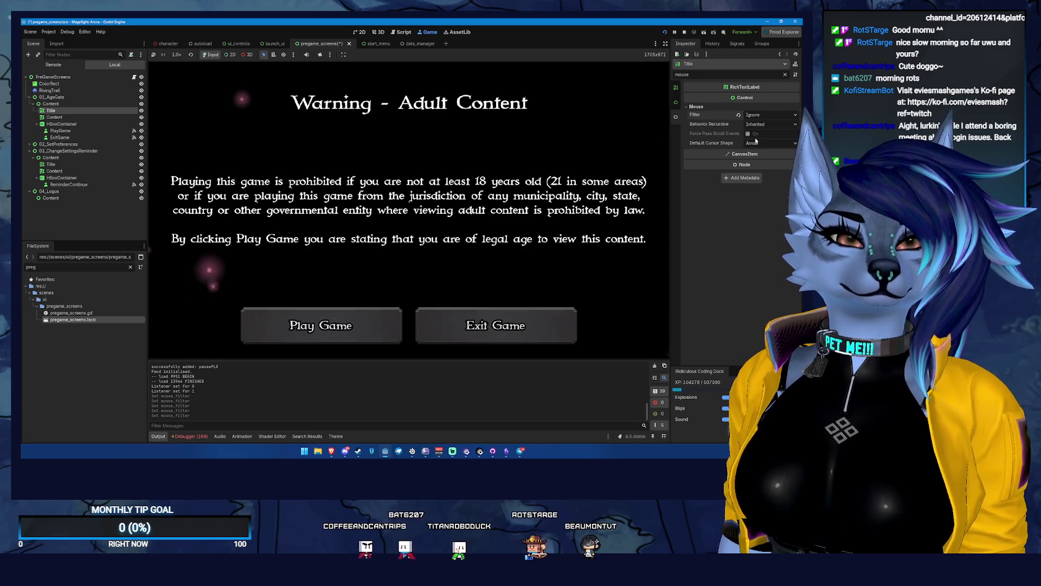
- Make the age gate's Content text ignore mouse input and hide the 04_Logos screen
click(57, 117)
click(771, 115)
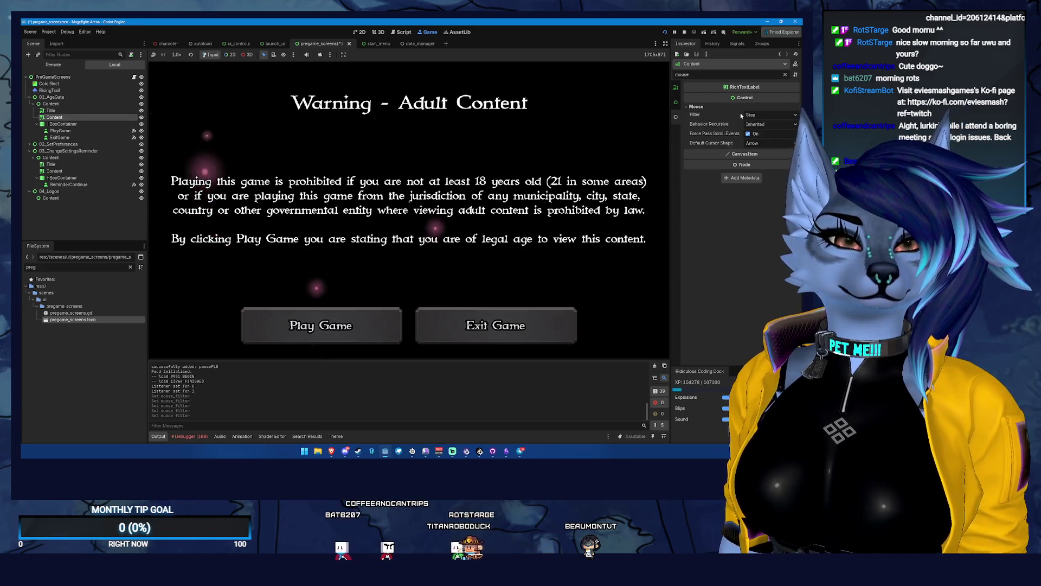
click(757, 140)
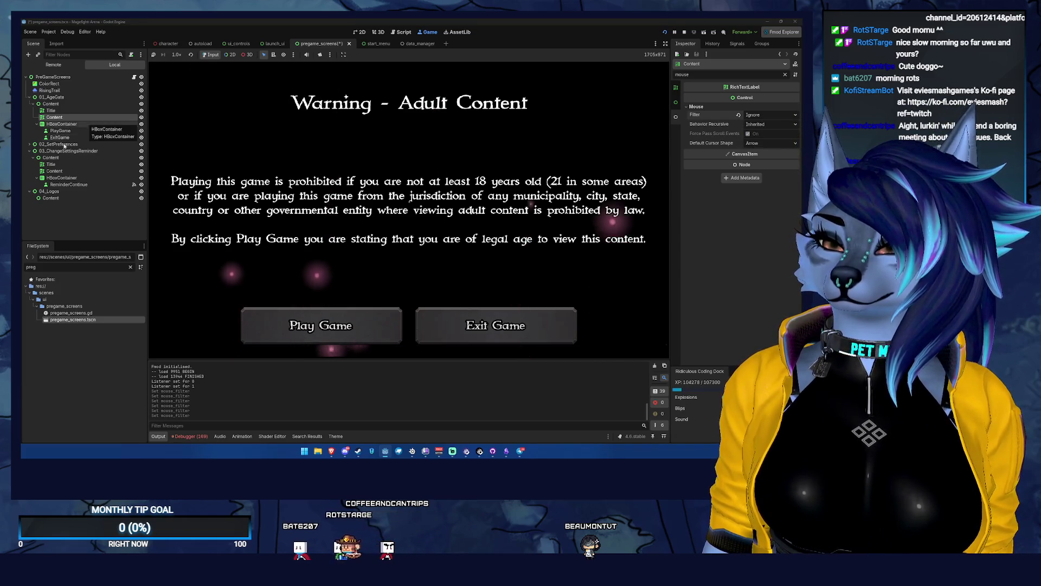
click(94, 151)
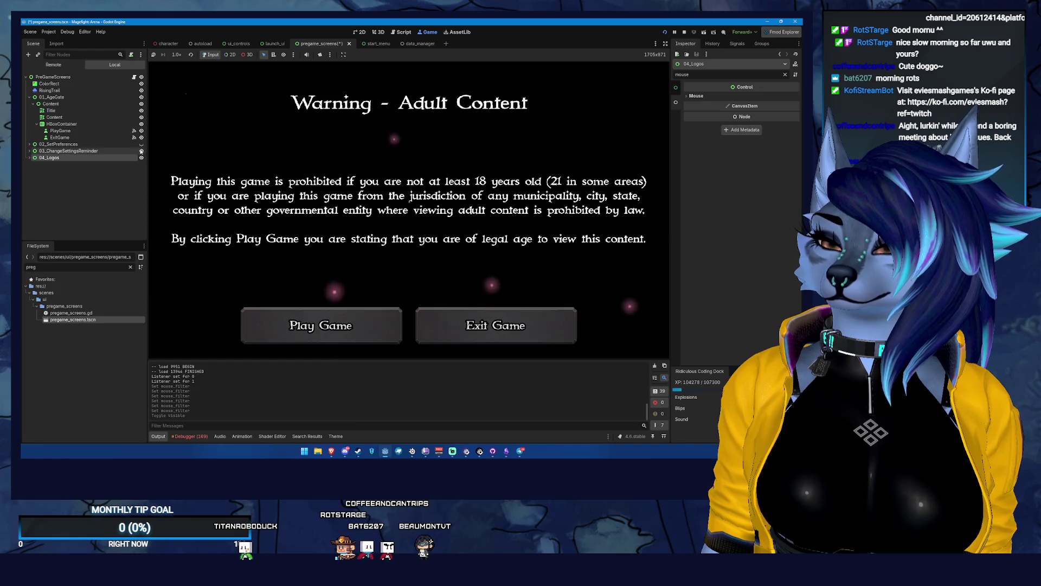
click(141, 157)
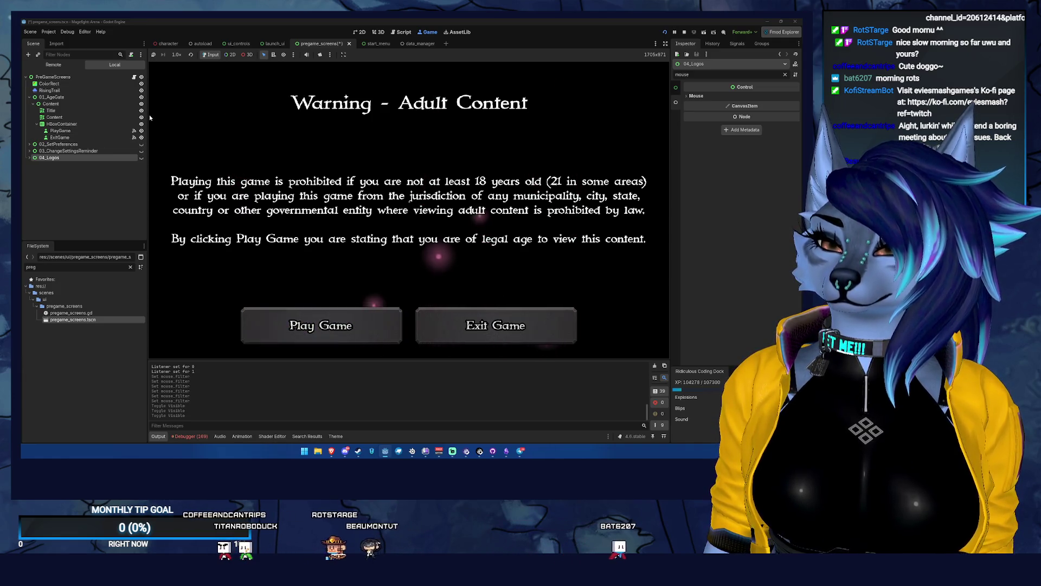
- Show 02_SetPreferences and 04_Logos, and set 02_SetPreferences' mouse filter to Ignore
click(141, 144)
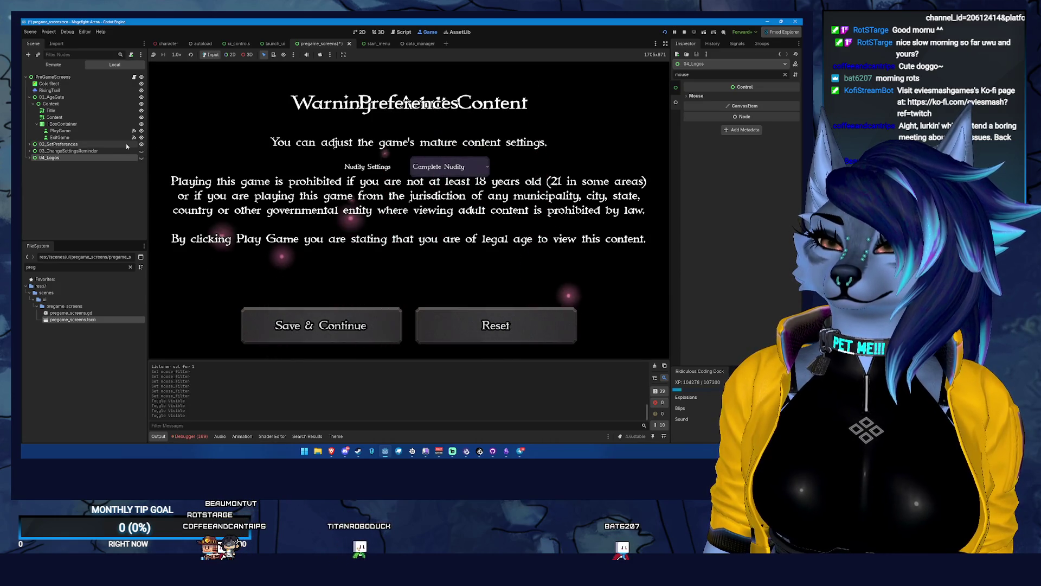
click(115, 145)
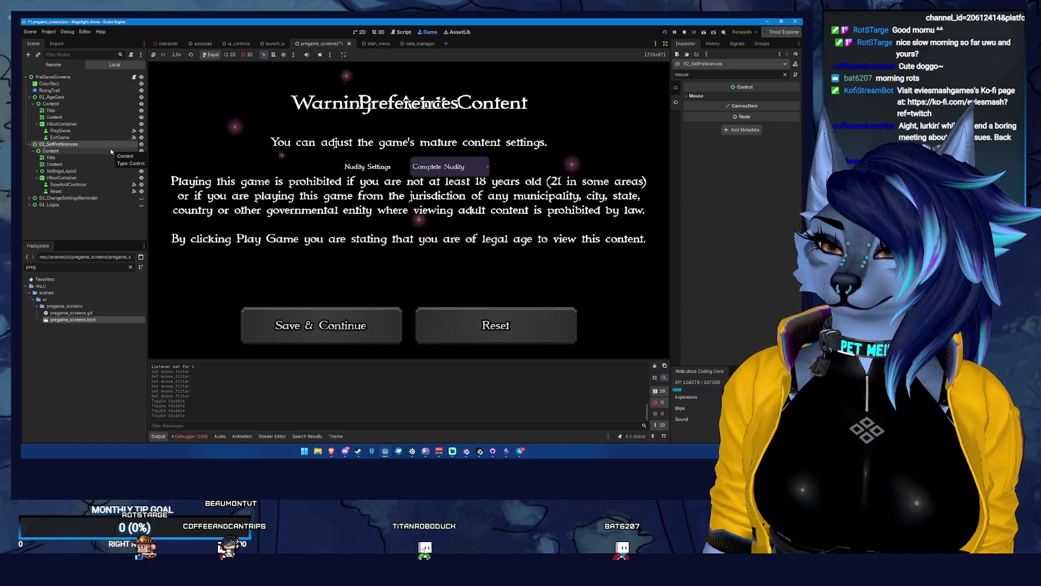
click(141, 205)
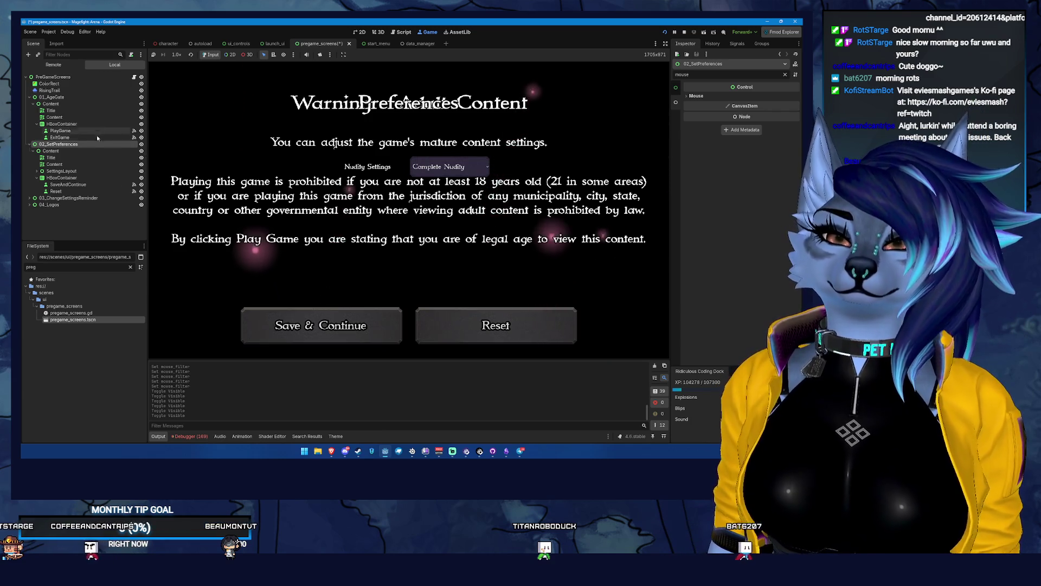
click(239, 255)
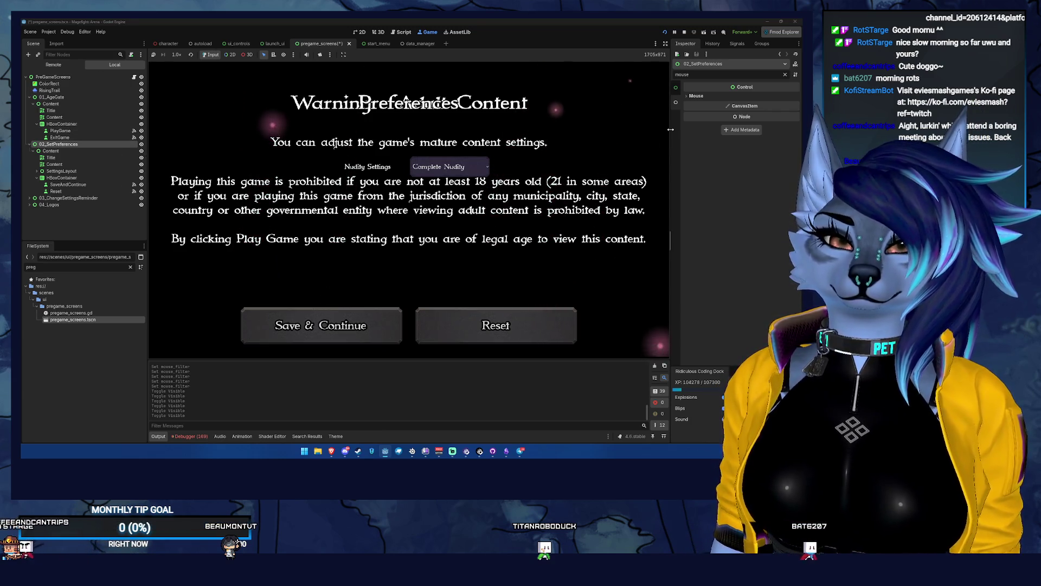
click(721, 96)
click(754, 105)
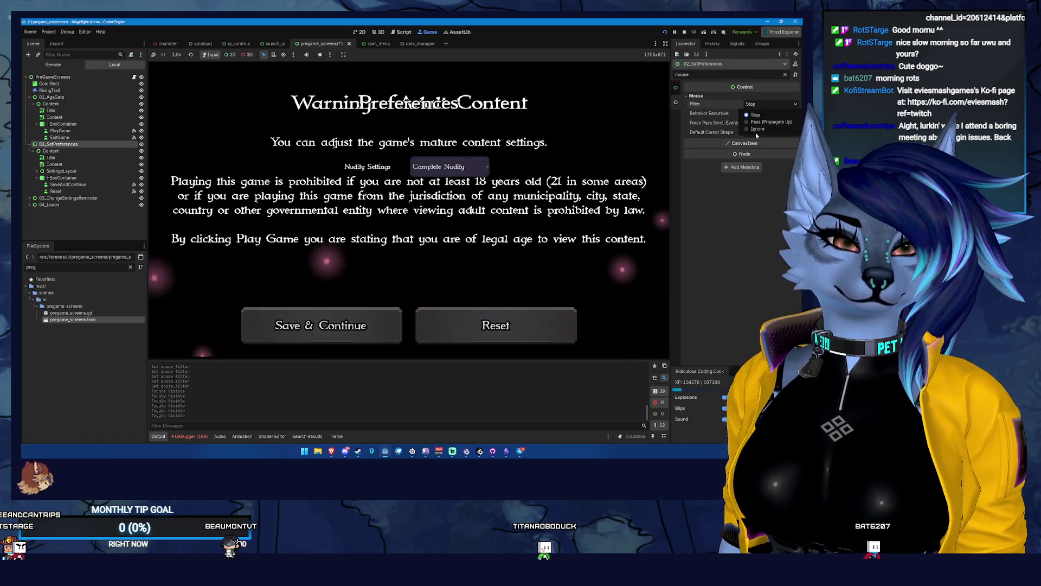
click(756, 133)
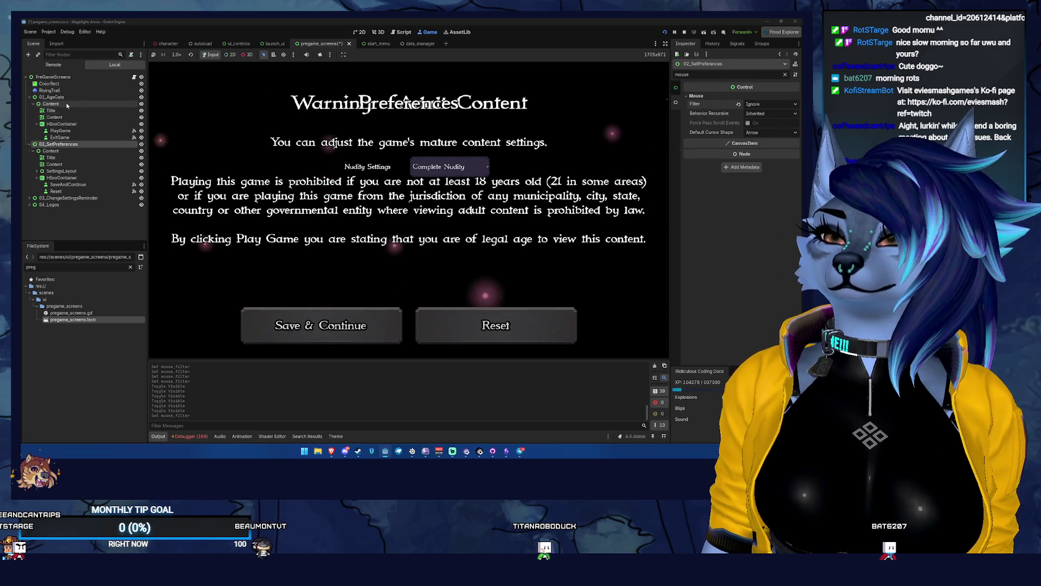
- Step through the scene's nodes and check the mouse filter of the preferences Content node
click(53, 76)
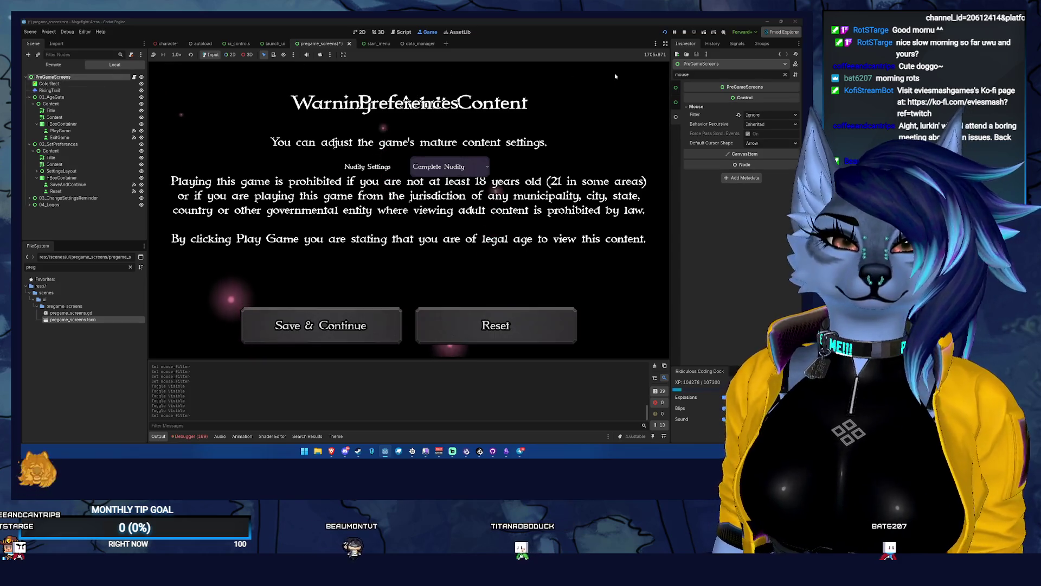
click(49, 84)
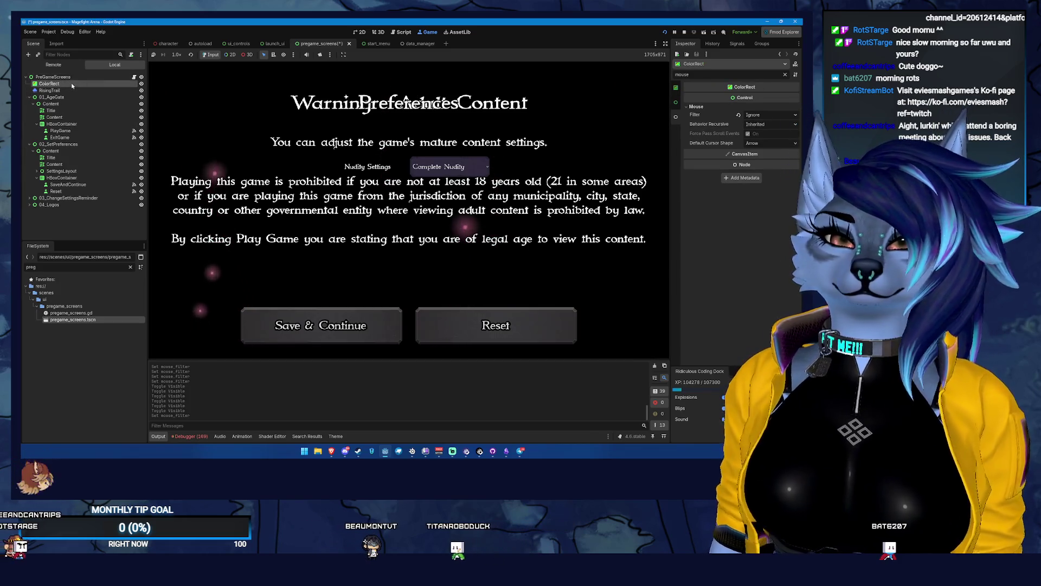
key(Down)
key(Down)
key(Down)
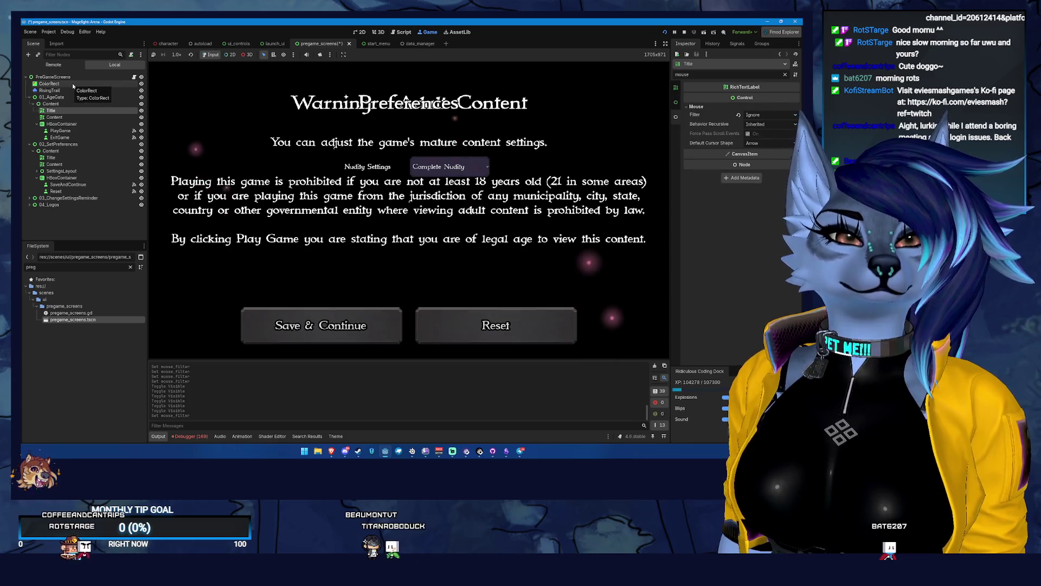
key(Down)
key(Down)
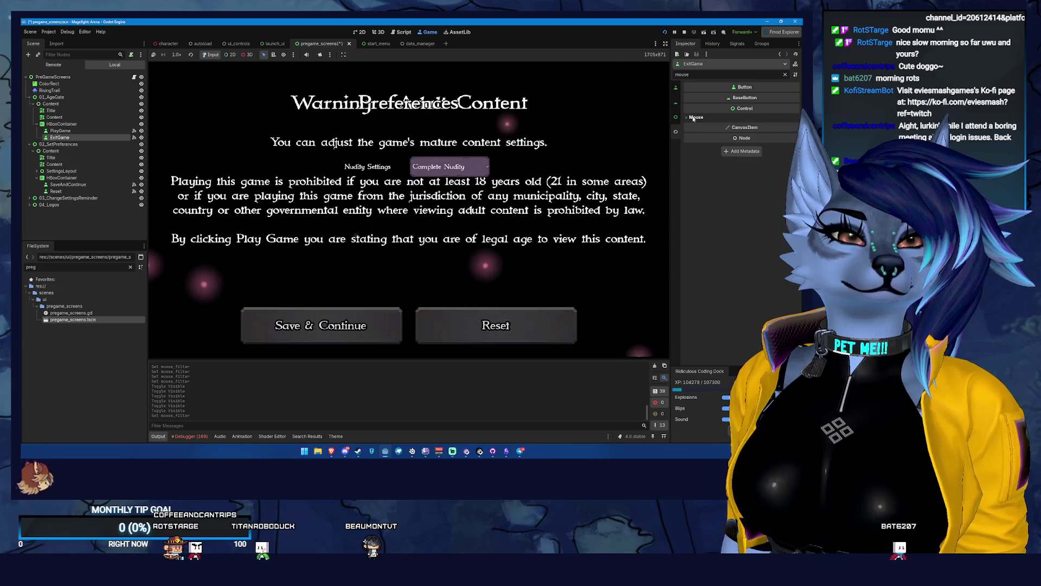
click(92, 144)
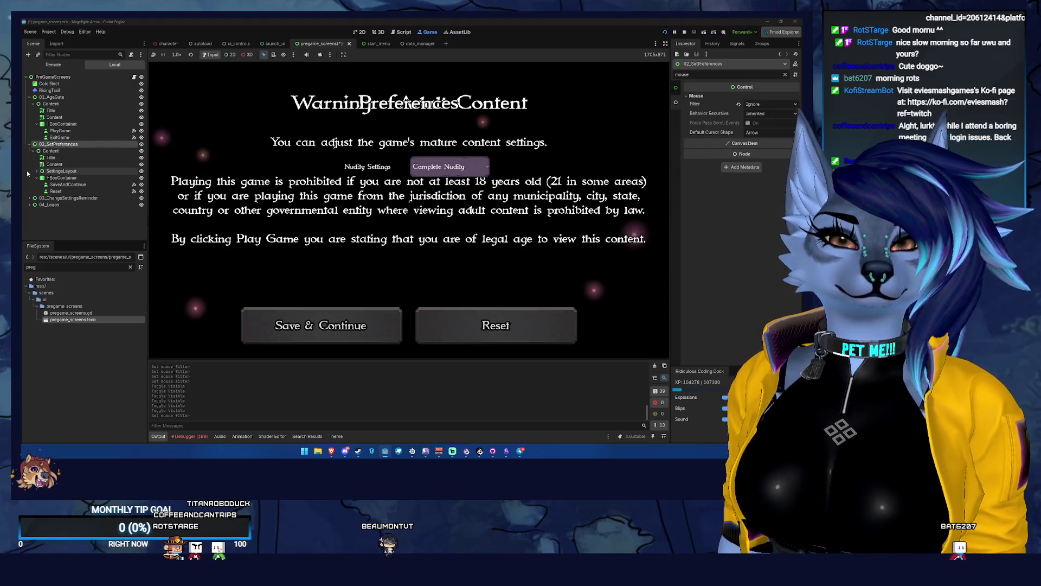
click(77, 150)
click(754, 104)
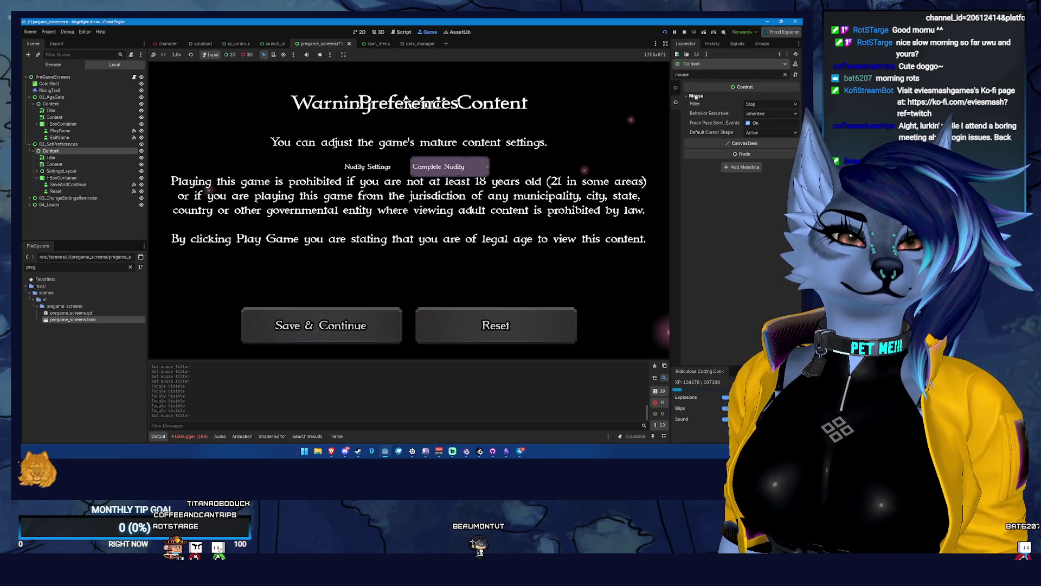
- Inspect the preferences Title, Content text, SettingsLayout and VBoxContainer mouse settings
click(751, 129)
click(50, 157)
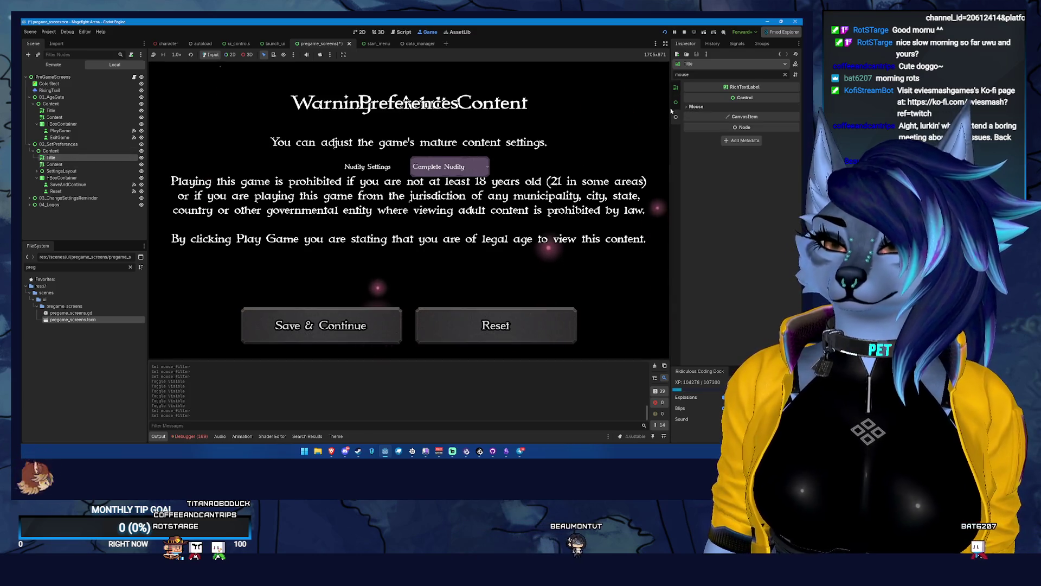
click(54, 164)
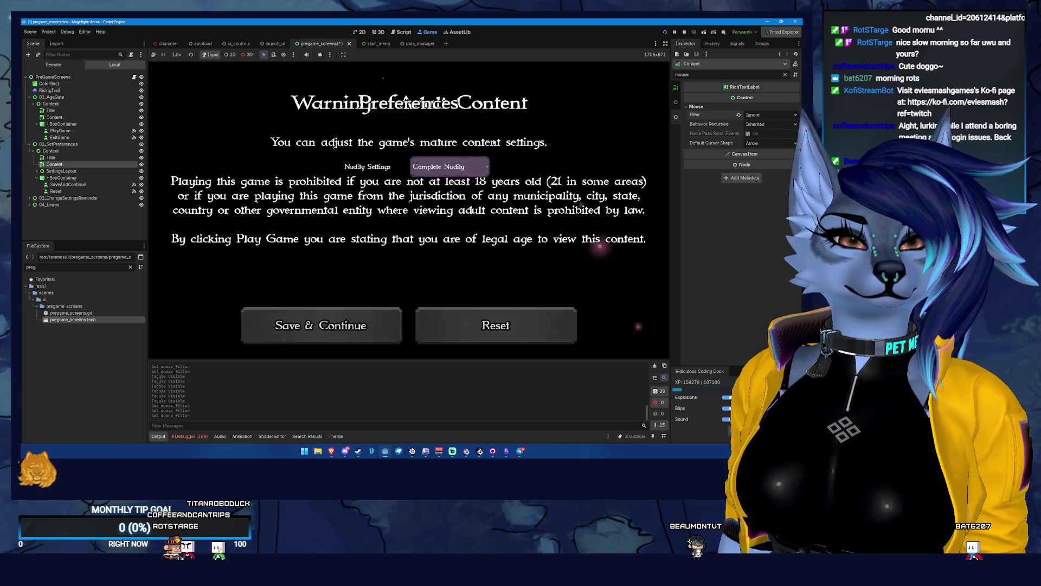
click(76, 171)
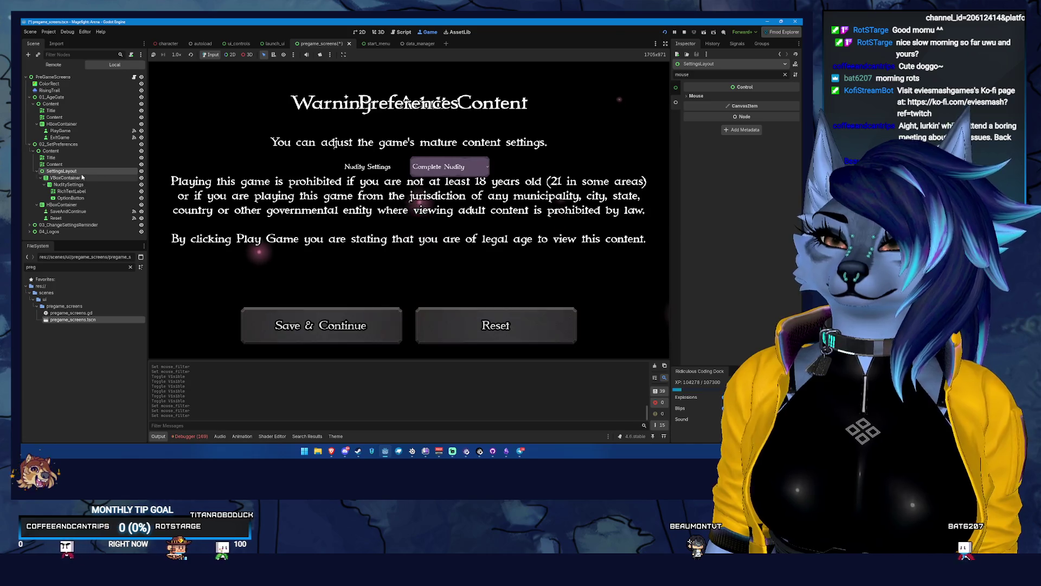
click(699, 98)
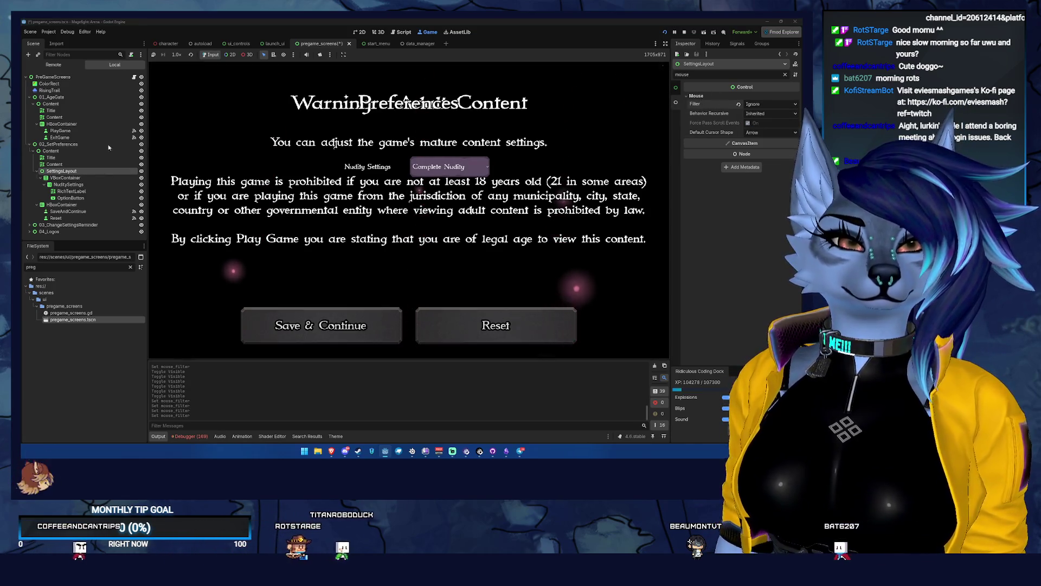
click(72, 178)
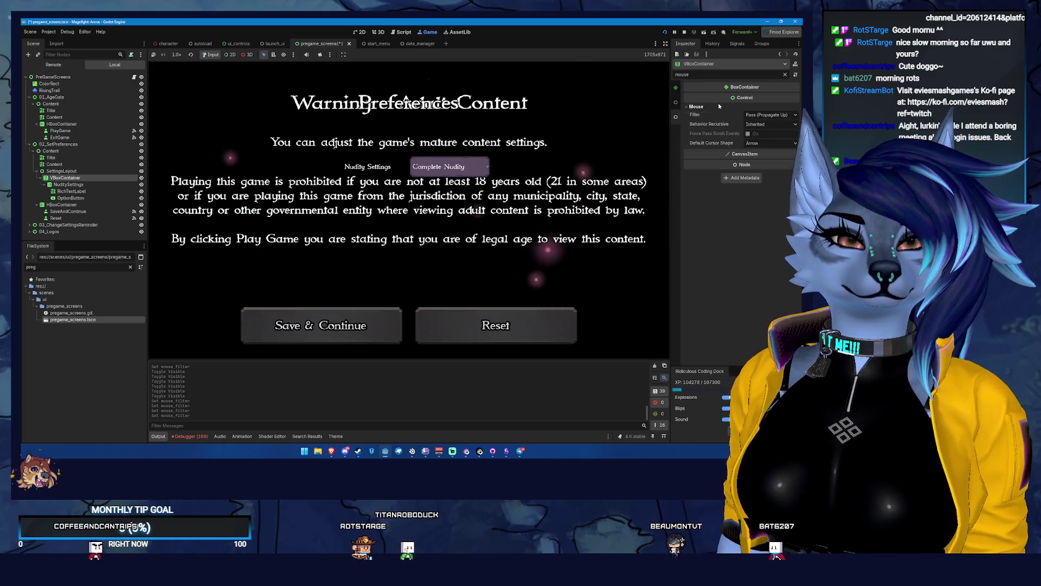
- Test the nudity option, then change the RichTextLabel's mouse filter from Stop to Ignore
click(105, 191)
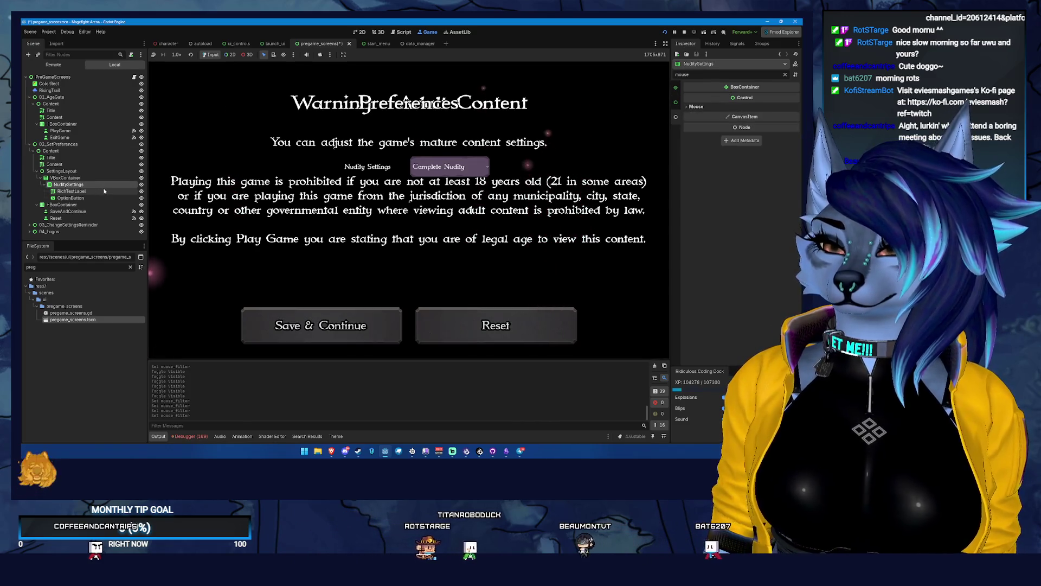
click(101, 197)
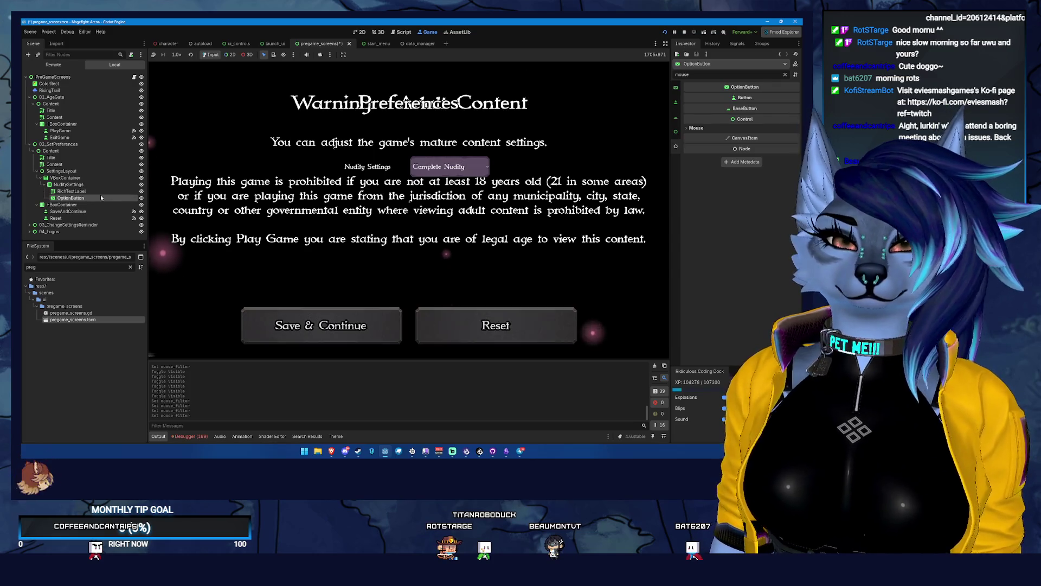
click(699, 129)
click(446, 179)
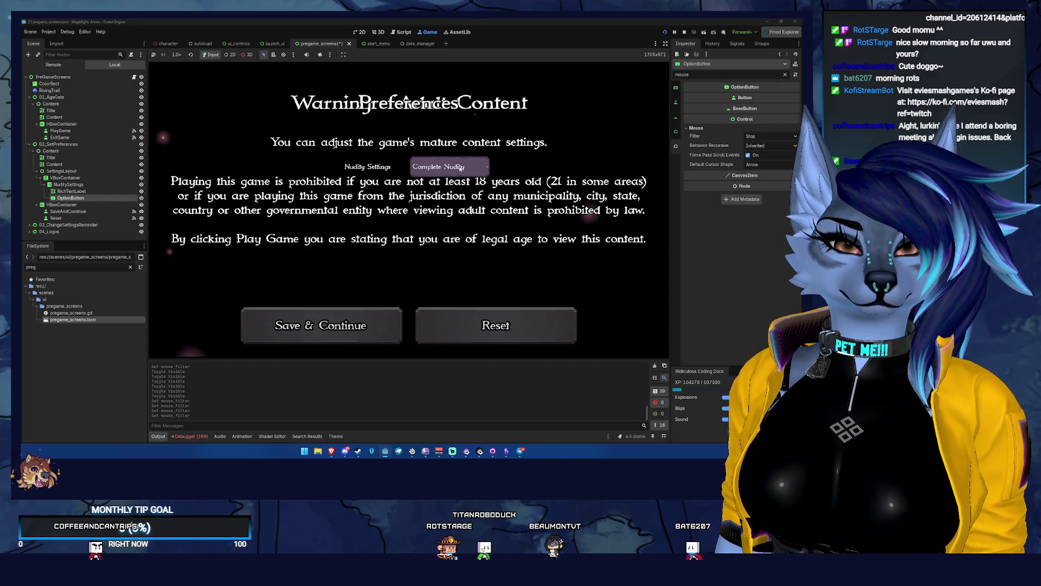
click(71, 191)
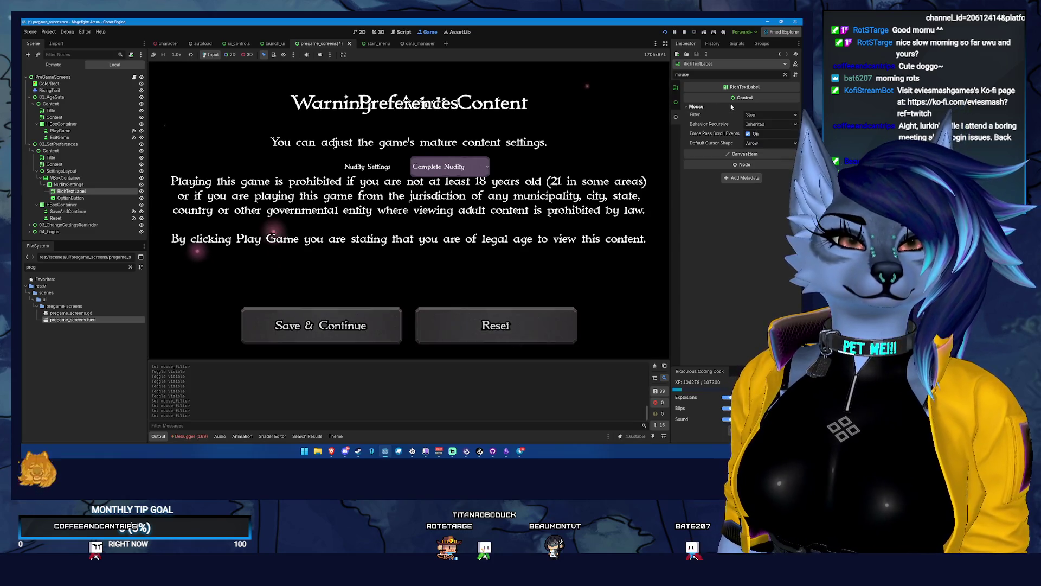
click(737, 107)
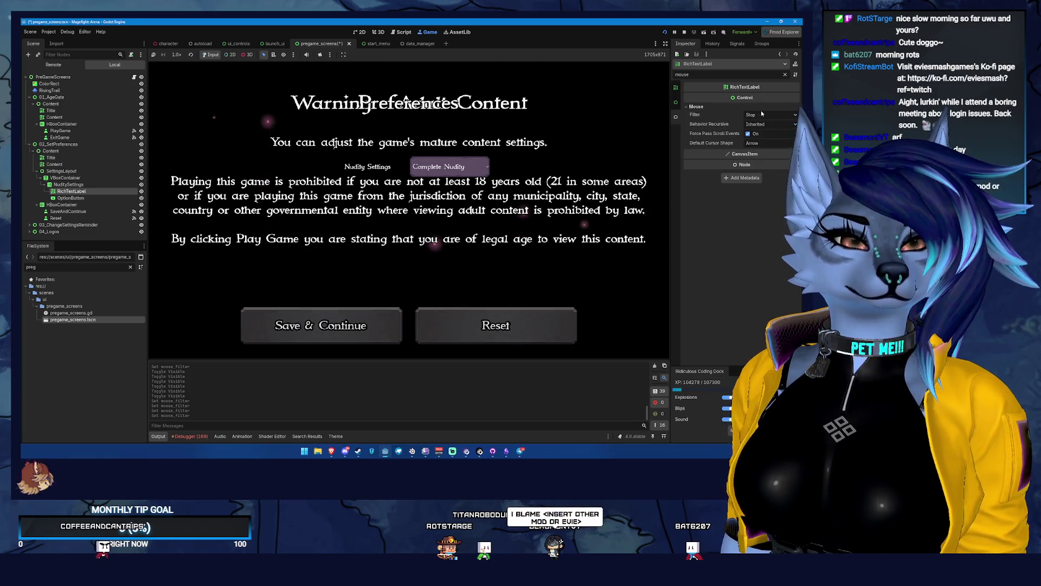
click(764, 140)
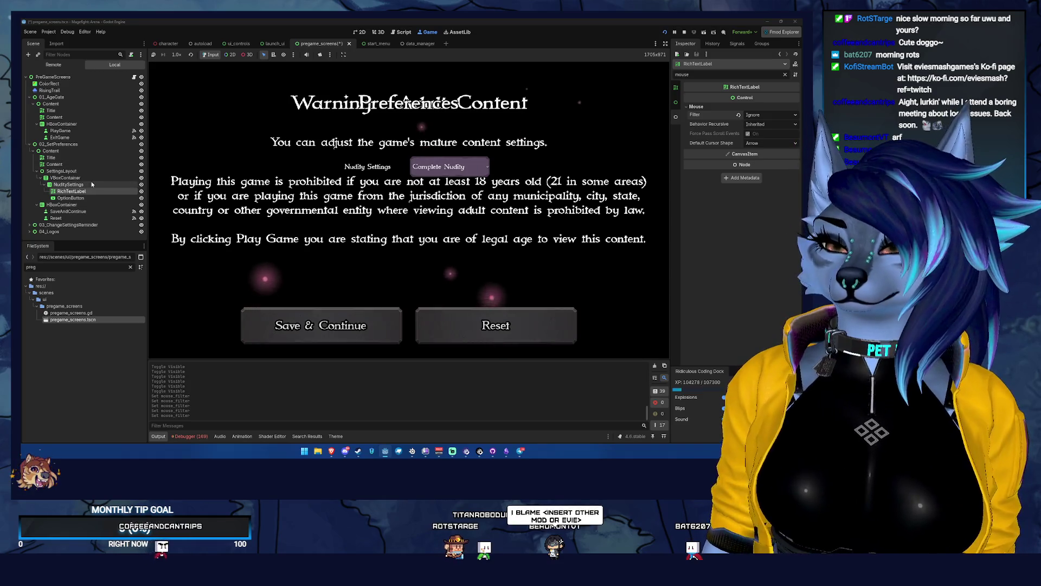
click(69, 184)
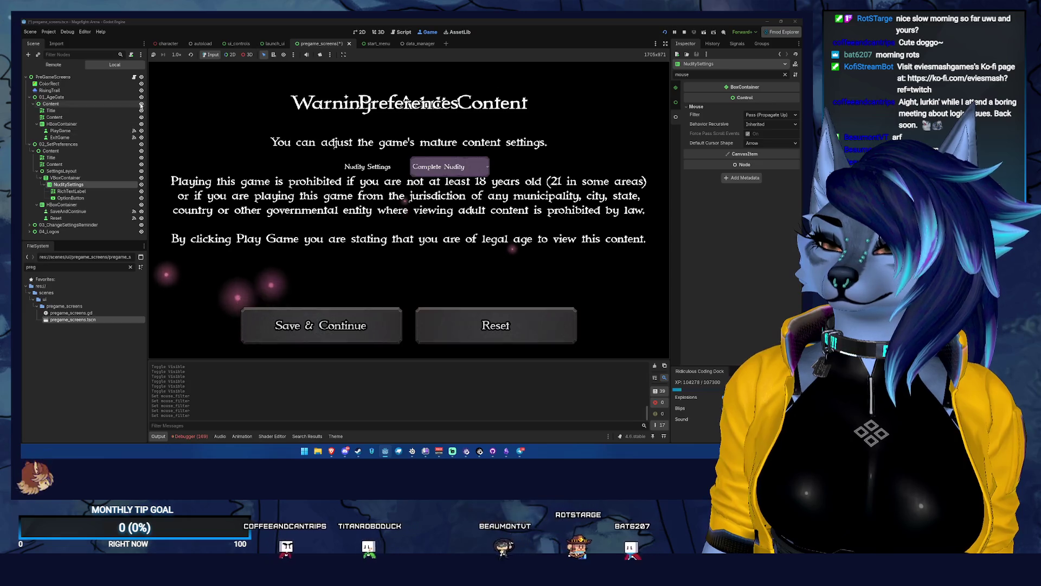
- Hide the age gate, logos and reminder screens, choose Complete Nudity, and Save & Continue
click(141, 97)
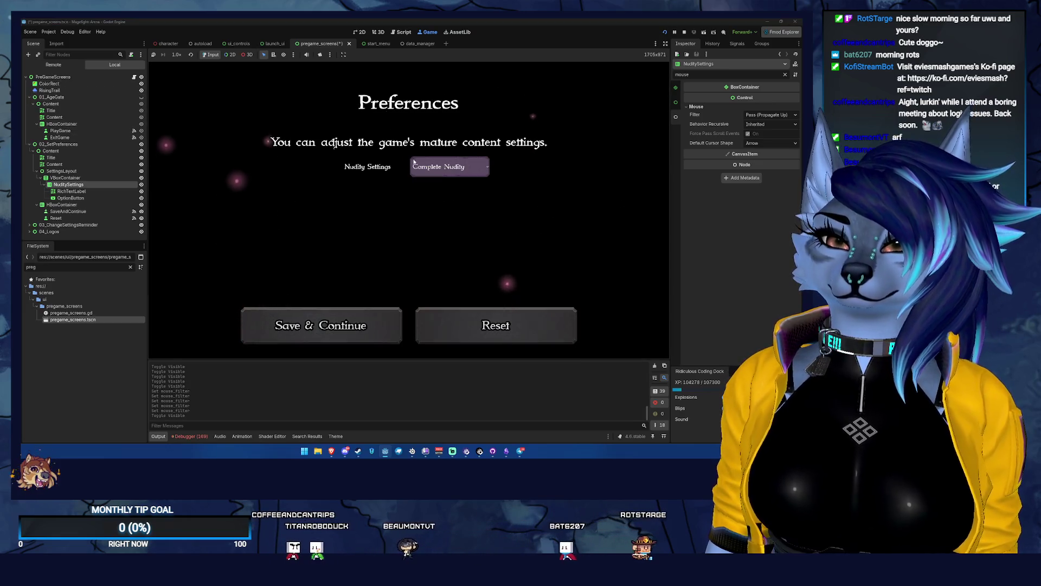
click(141, 231)
click(141, 225)
click(472, 172)
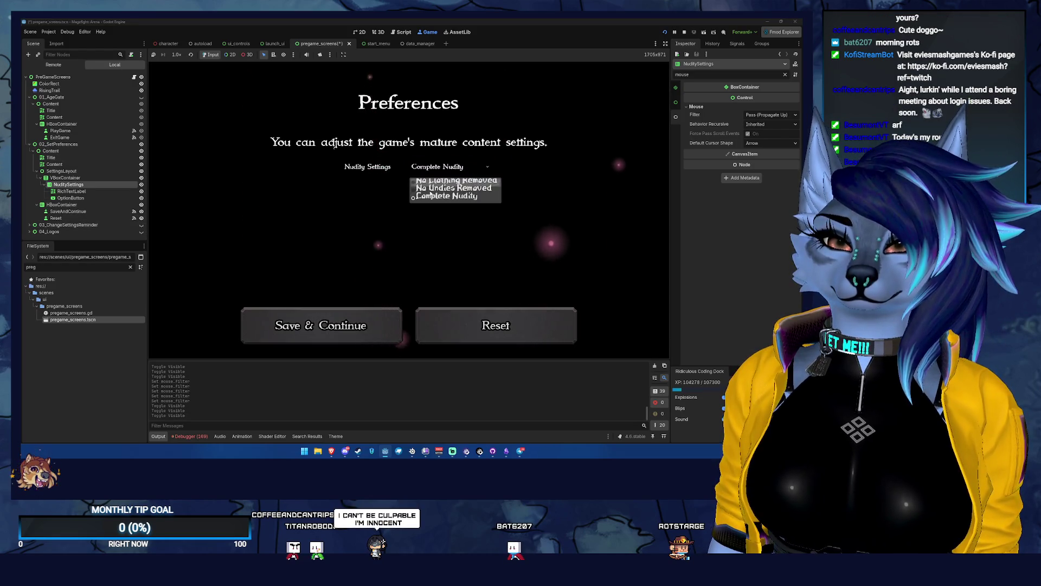
click(448, 167)
click(447, 167)
click(448, 167)
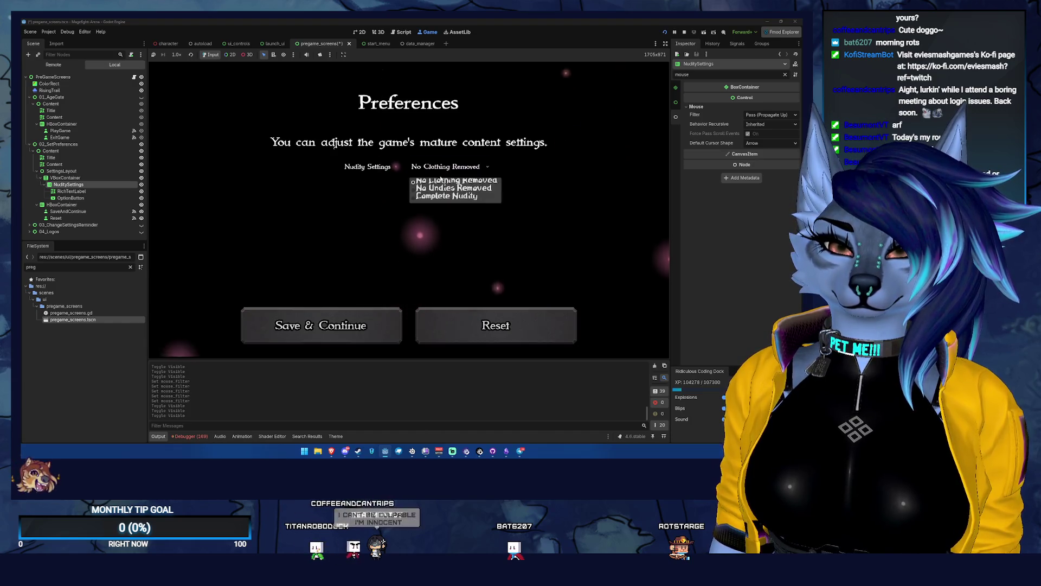
click(460, 196)
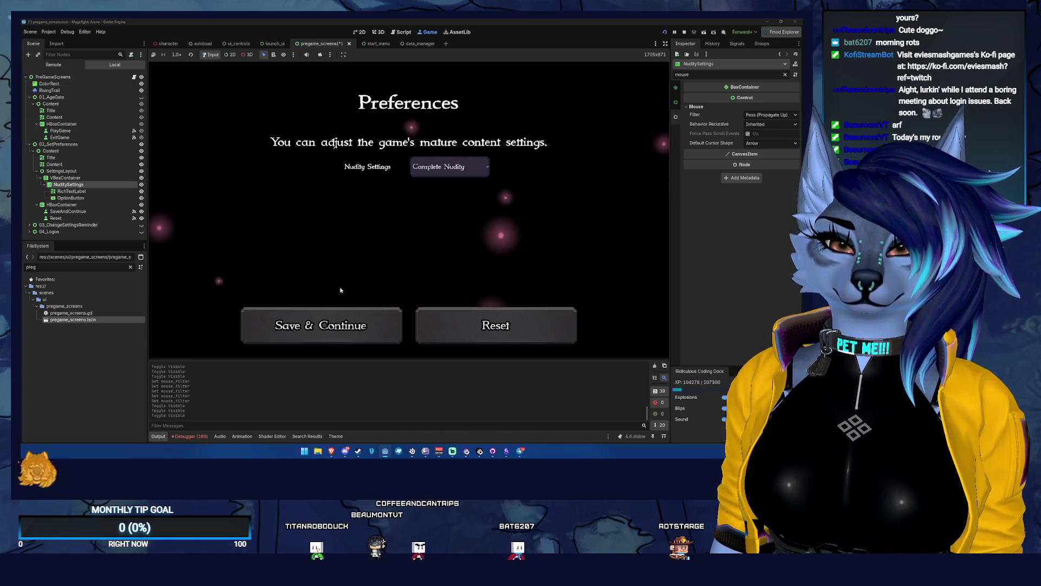
click(324, 326)
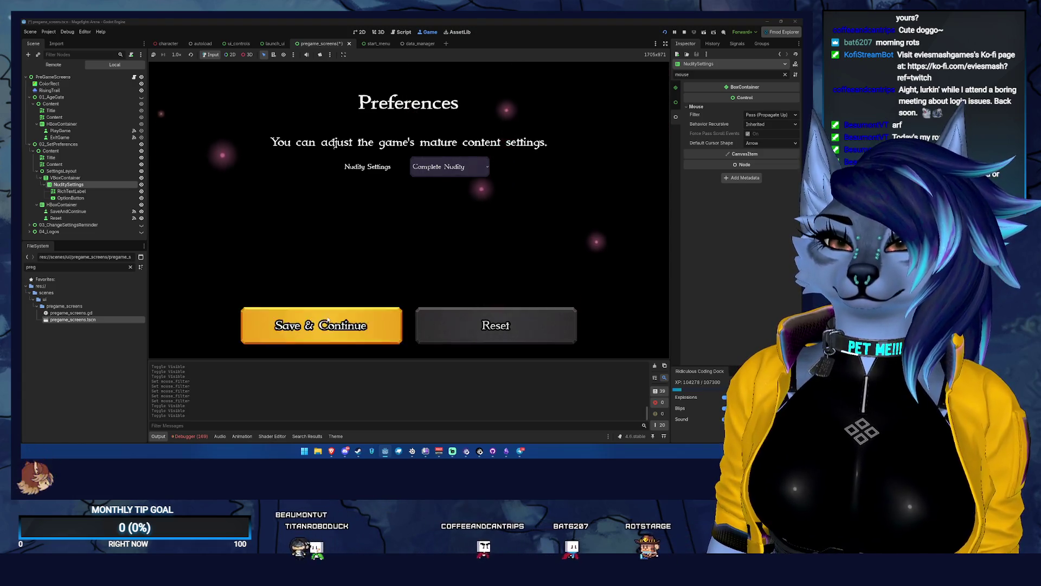
- Show the reminder, continue to the MageFight Arena title screen, and save the scene
click(142, 224)
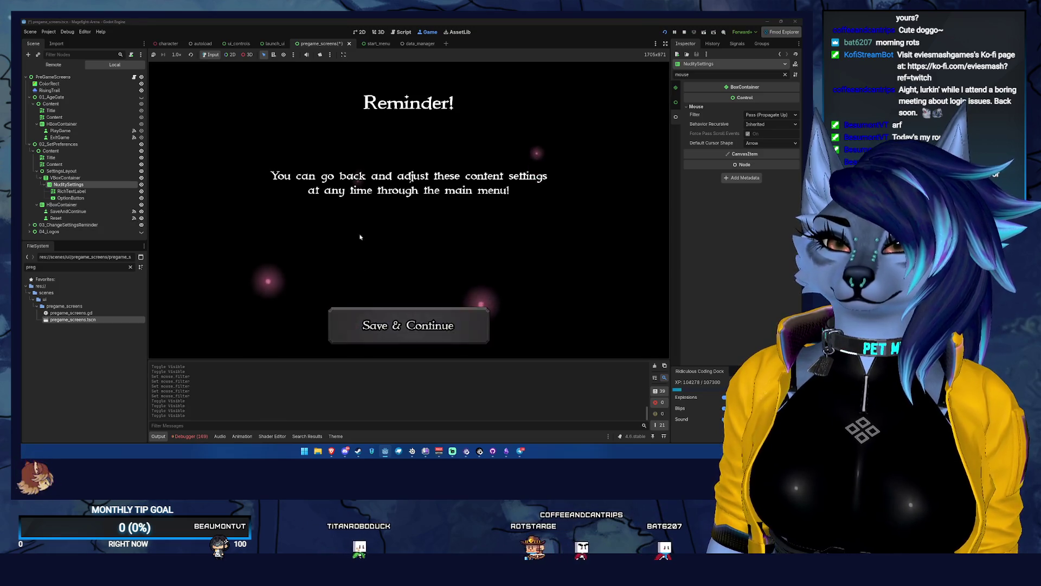
click(380, 323)
click(142, 232)
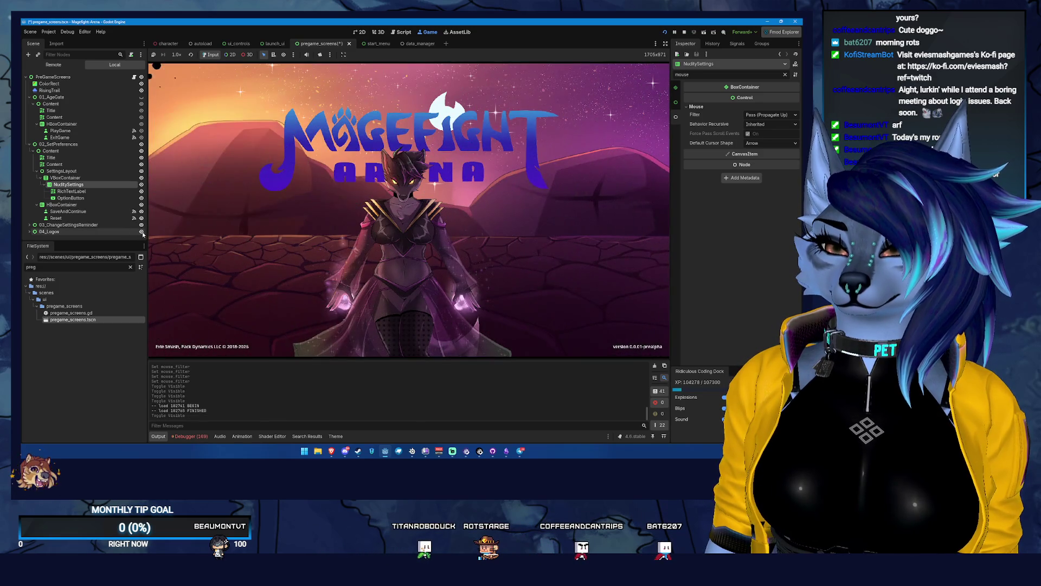
click(664, 31)
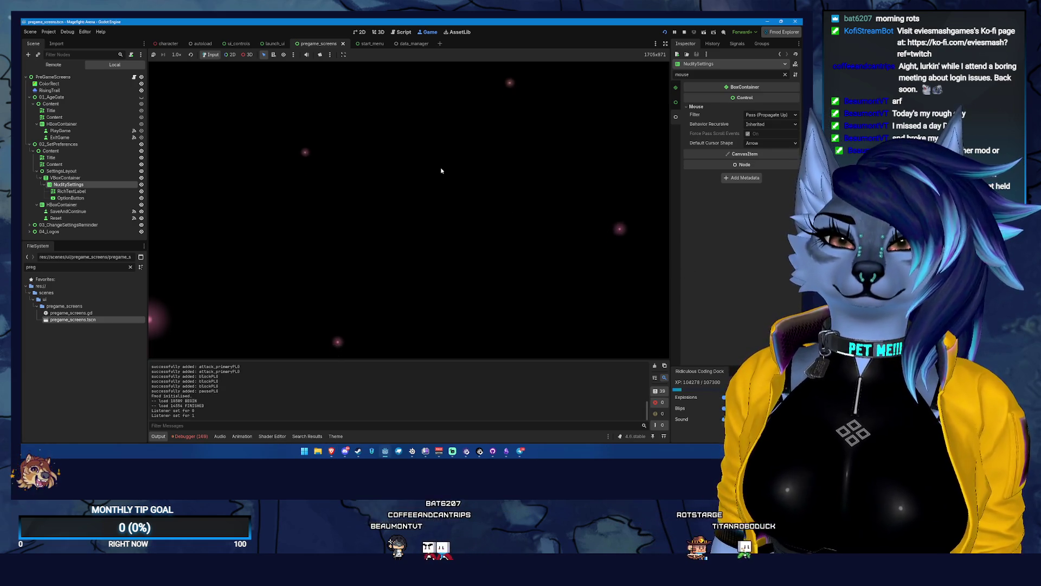
- Show the 01_AgeGate warning screen again, toggling the other screens' visibility off and back on
click(142, 97)
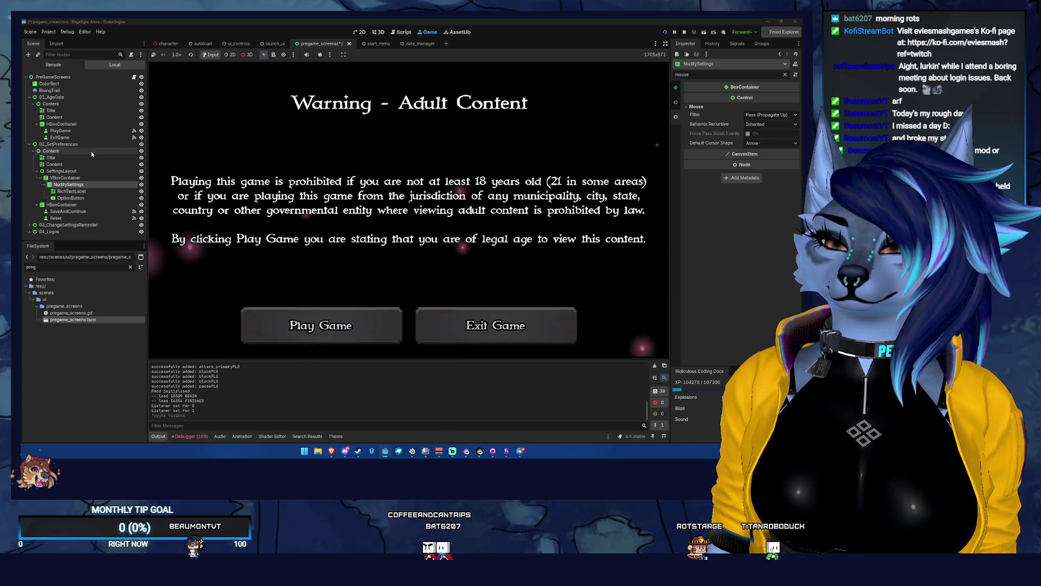
click(142, 144)
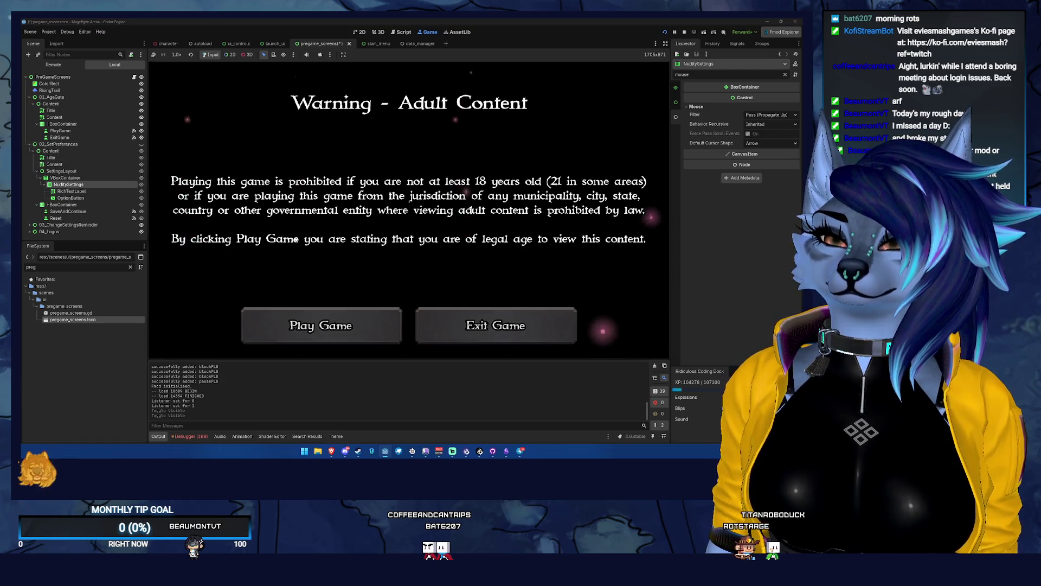
click(142, 225)
click(141, 232)
click(142, 225)
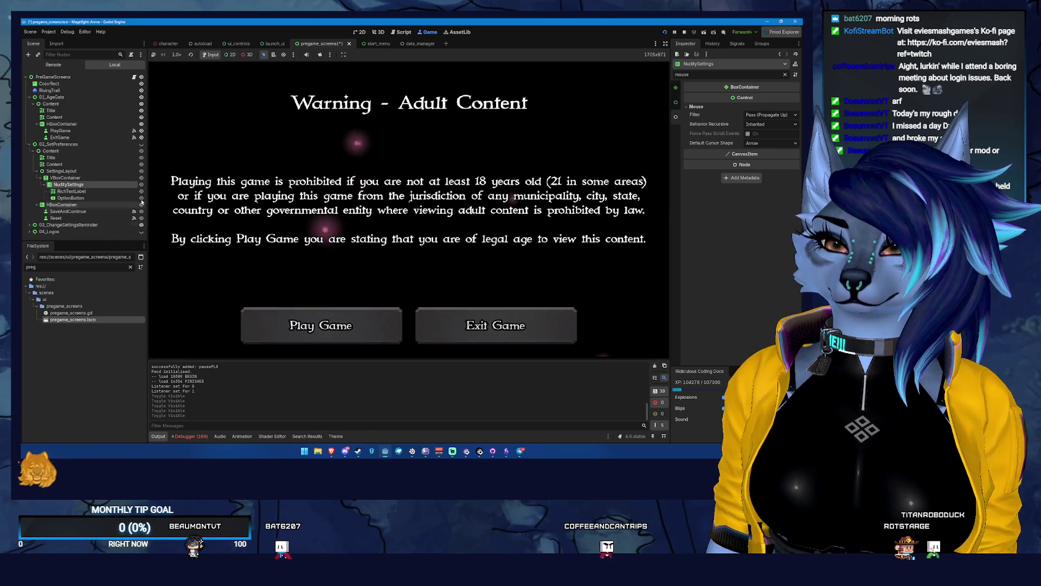
click(141, 144)
click(141, 232)
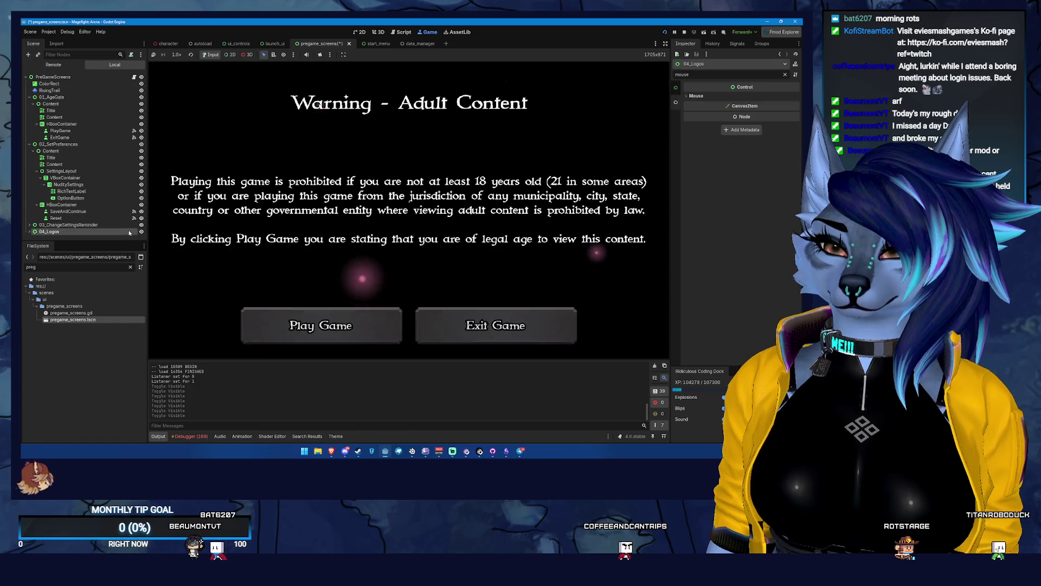
- Set Mouse Filter to Ignore on 04_Logos and 03_ChangeSettingsReminder
click(769, 104)
click(759, 131)
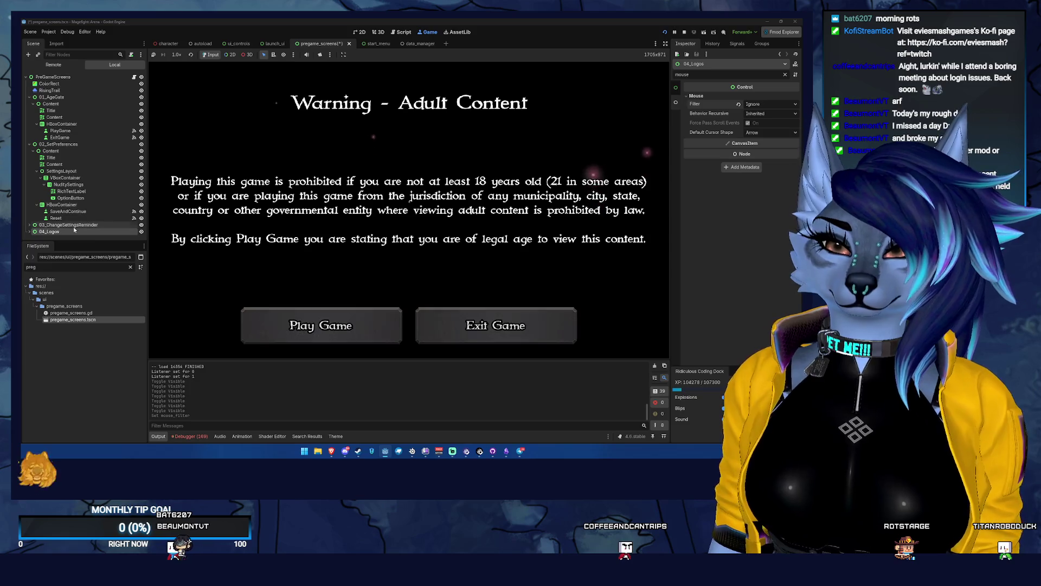
click(29, 231)
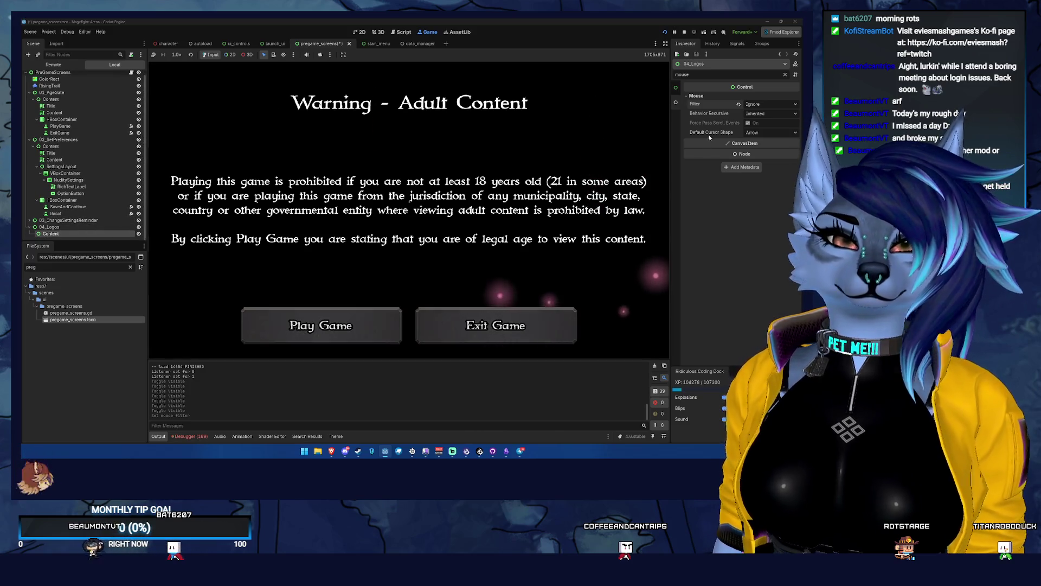
click(66, 225)
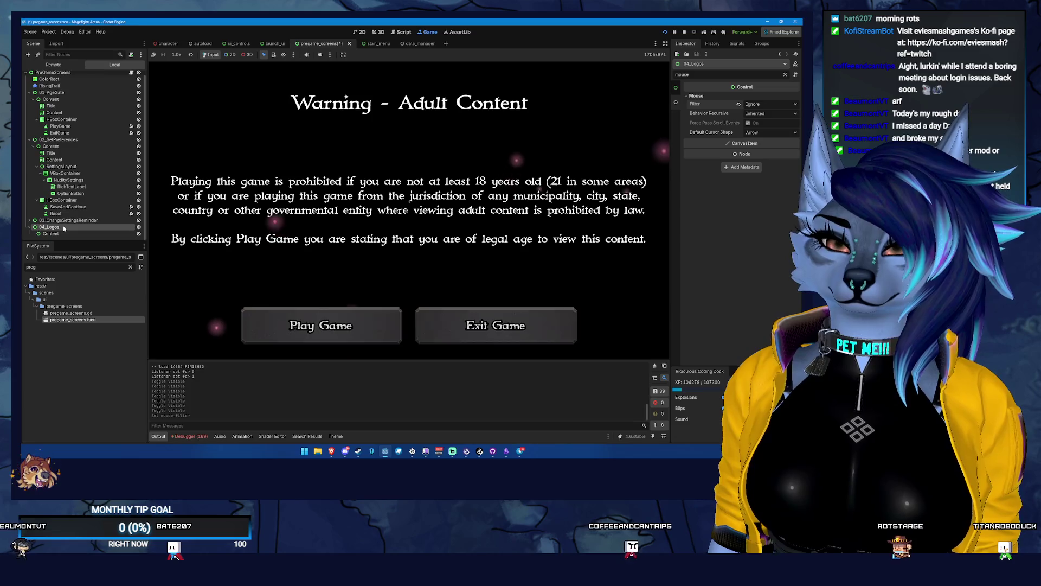
click(66, 220)
click(759, 104)
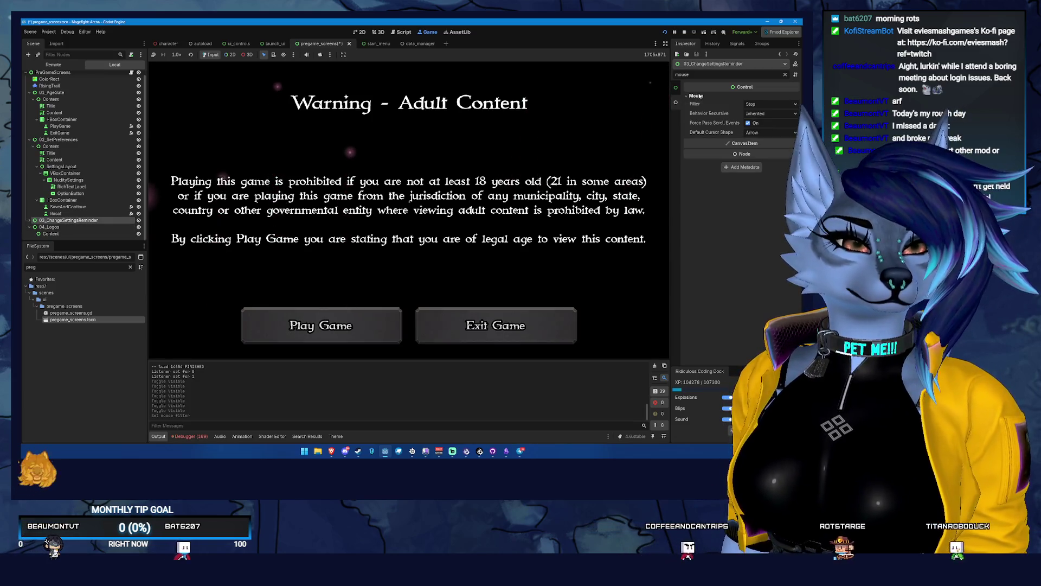
click(758, 129)
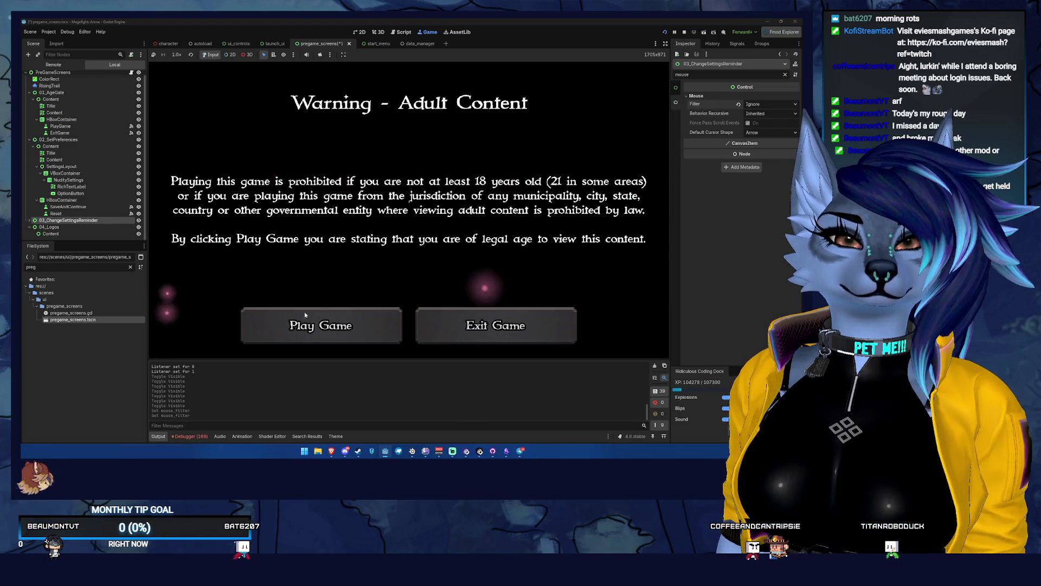
- Expand the 03_ChangeSettingsReminder node, keeping its name, and select its HBoxContainer
double_click(85, 220)
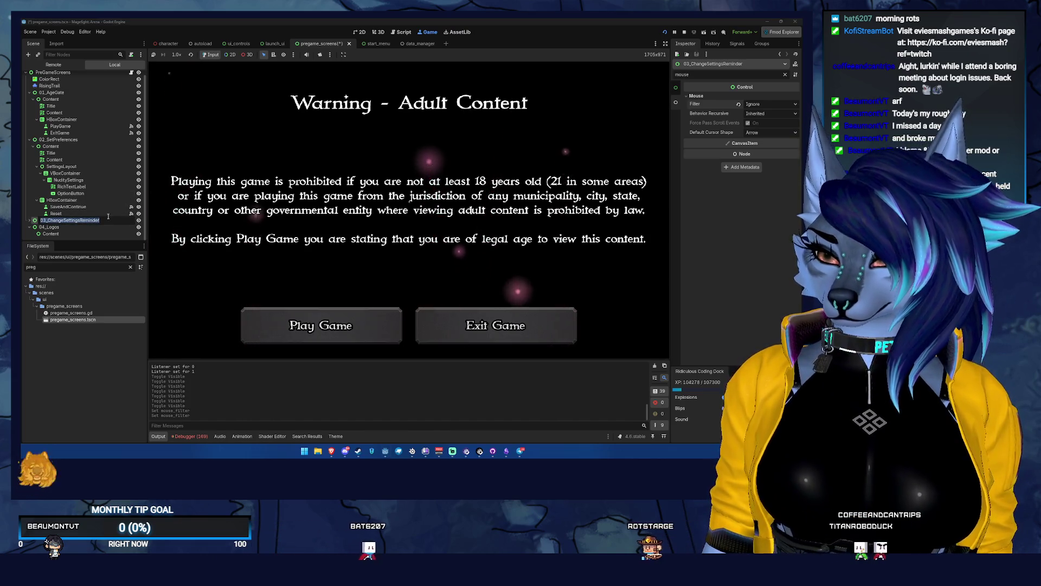
click(115, 218)
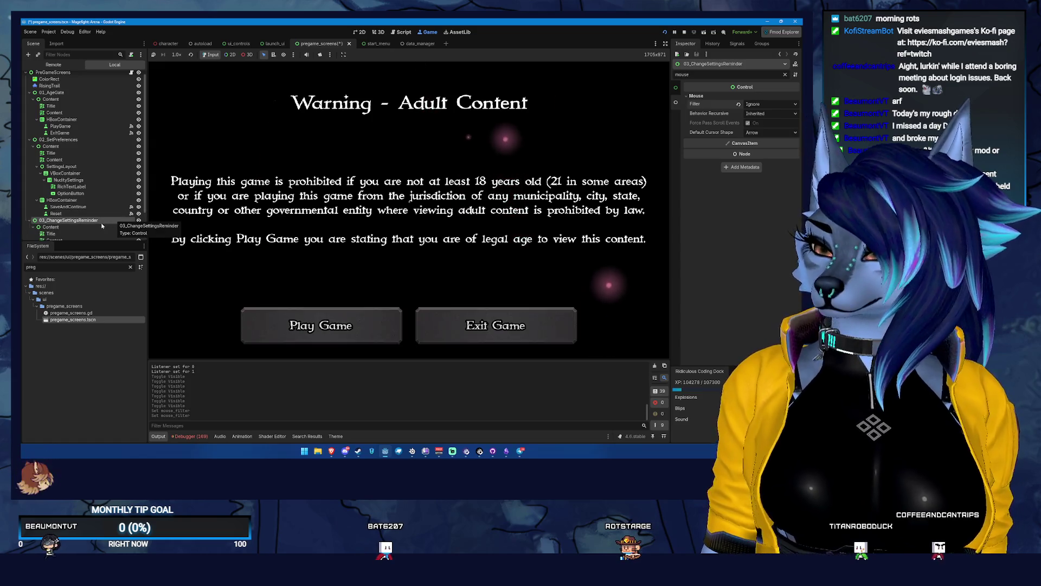
key(Right)
click(91, 213)
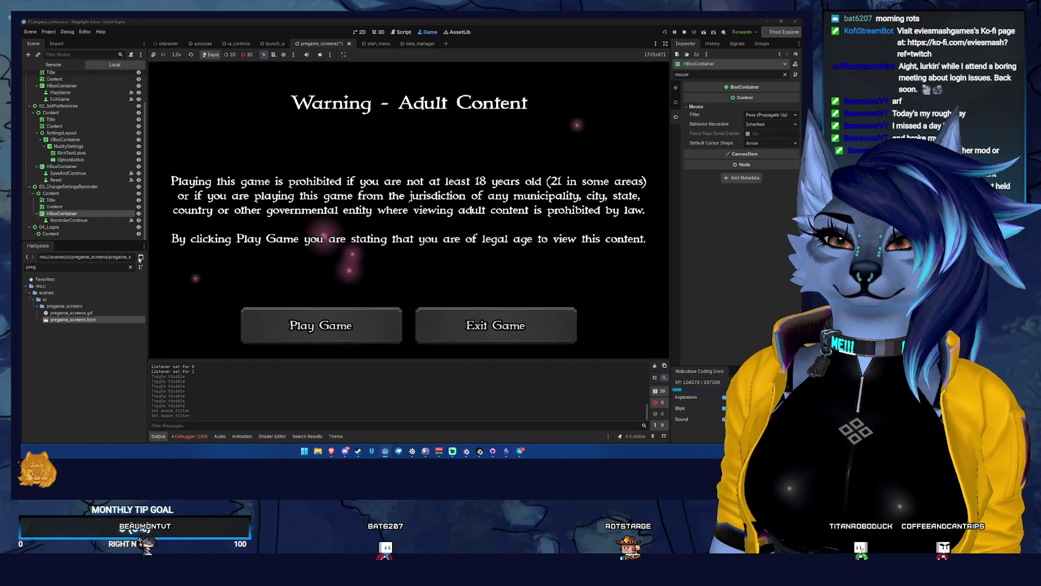
- Set Mouse Filter to Ignore on the reminder screen's Content and Title labels
click(62, 219)
click(57, 207)
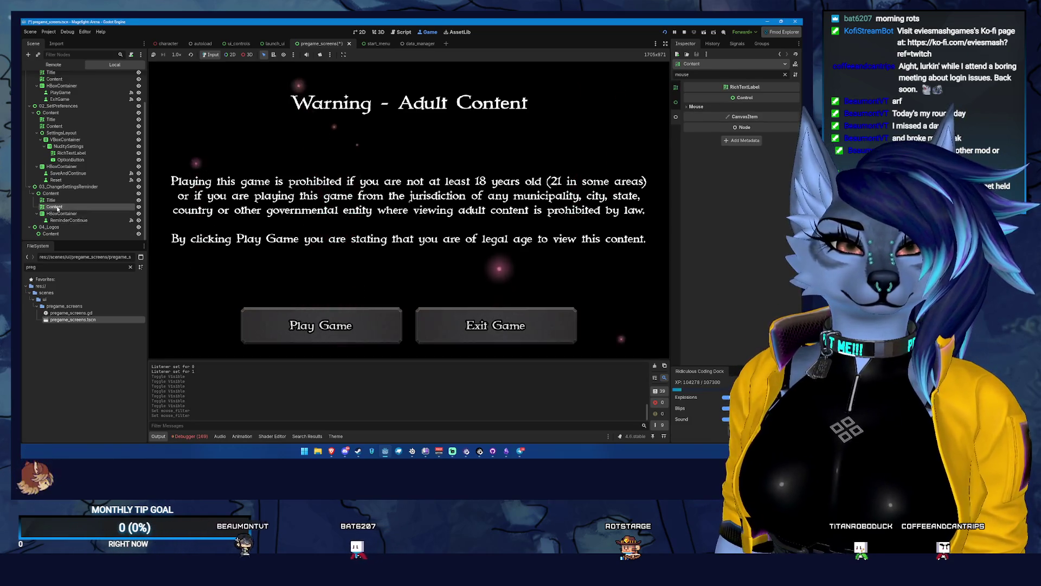
click(694, 106)
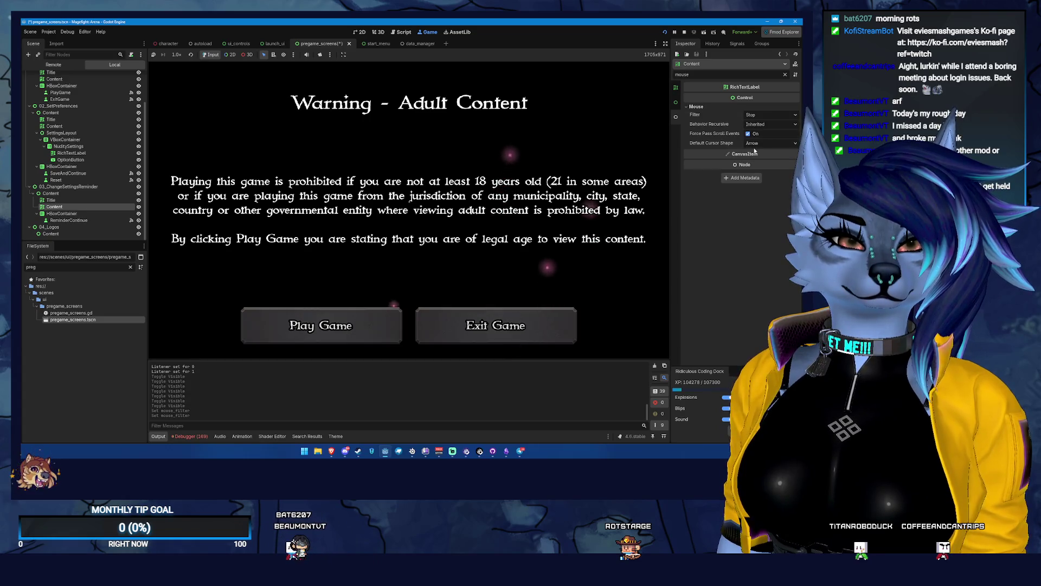
click(760, 115)
click(748, 140)
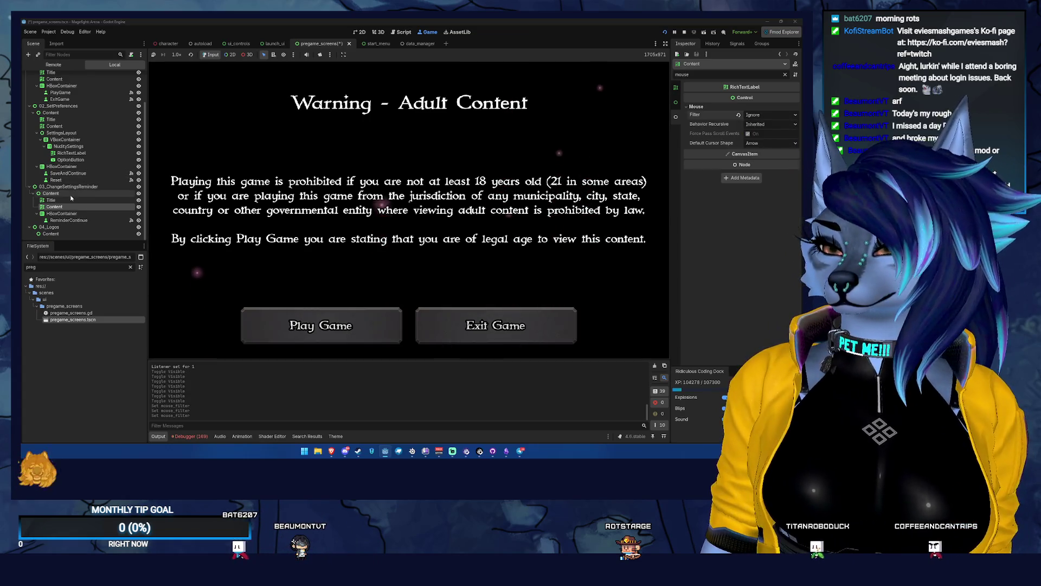
click(68, 201)
click(768, 116)
click(754, 140)
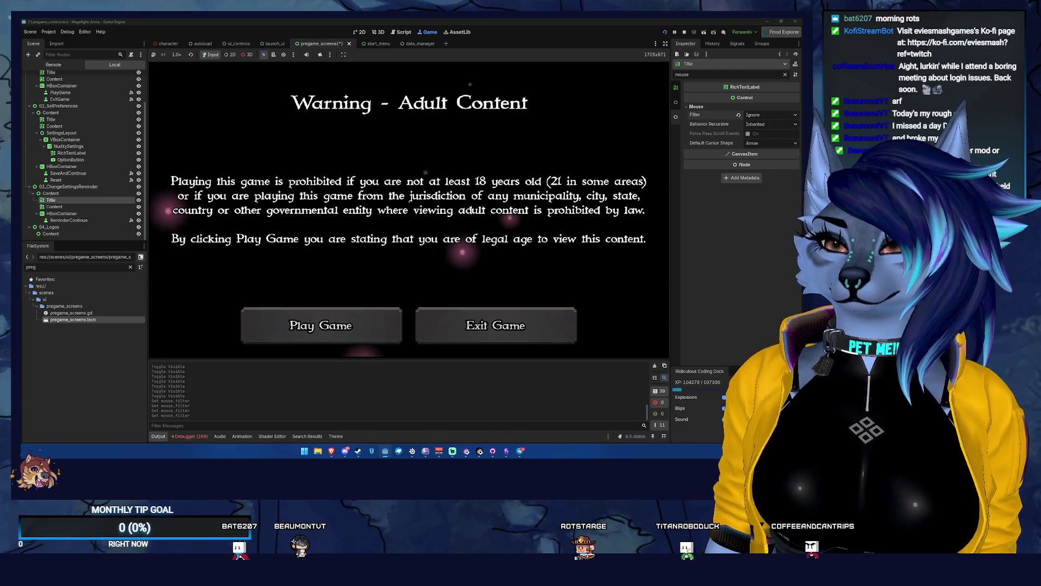
- Check the mouse setting of 04_Logos' Content and inspect the reminder's button row
click(98, 226)
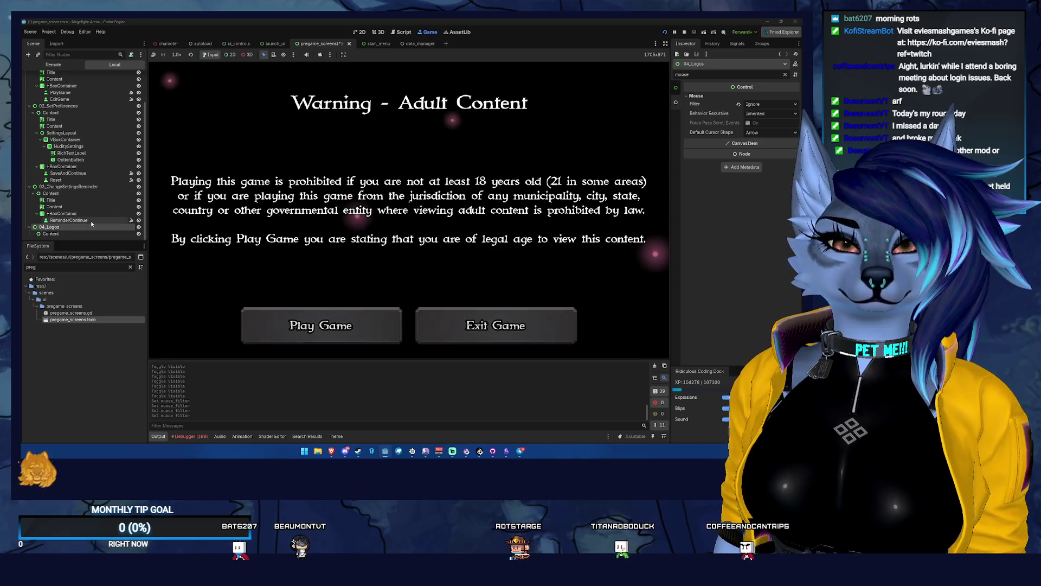
click(70, 234)
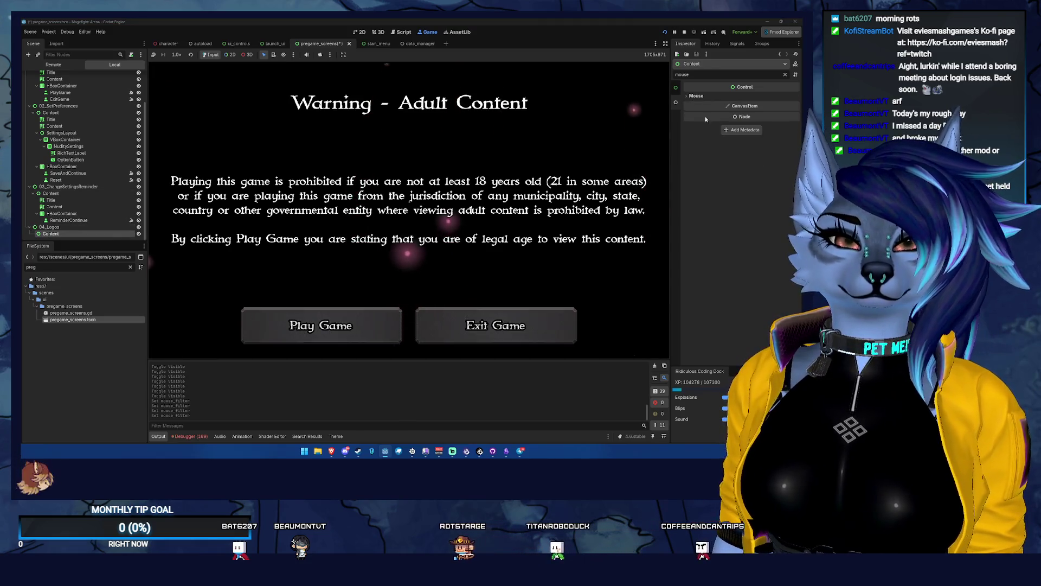
click(696, 95)
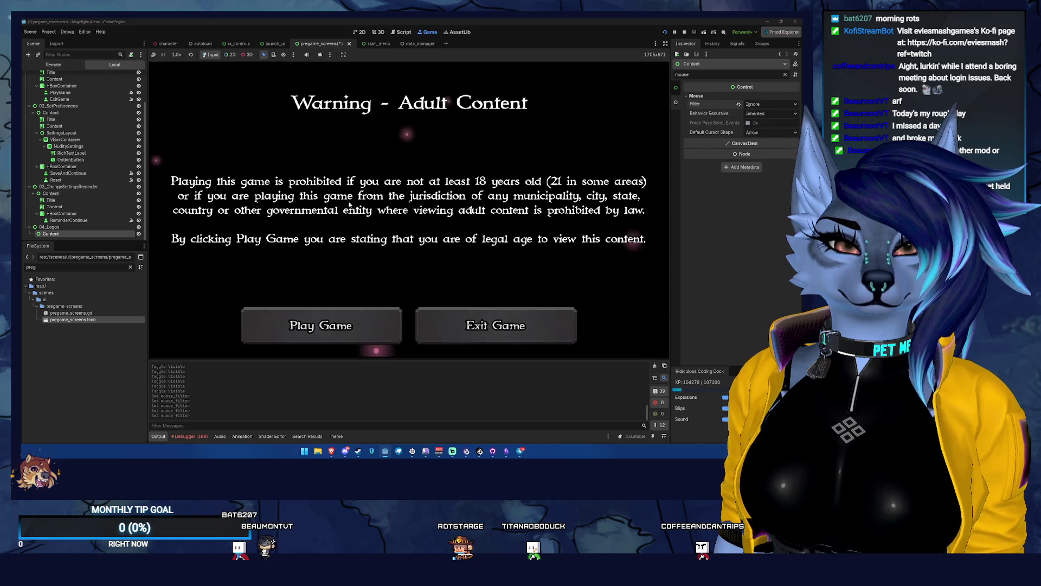
click(93, 225)
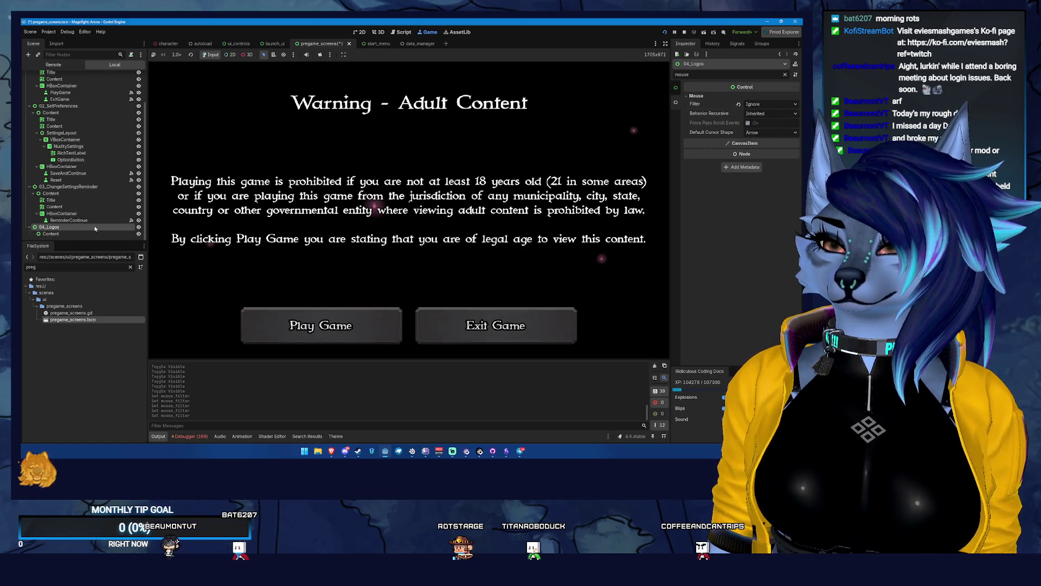
click(103, 213)
- Hide the 04_Logos and reminder screens in the running game, then press Play Game
click(138, 227)
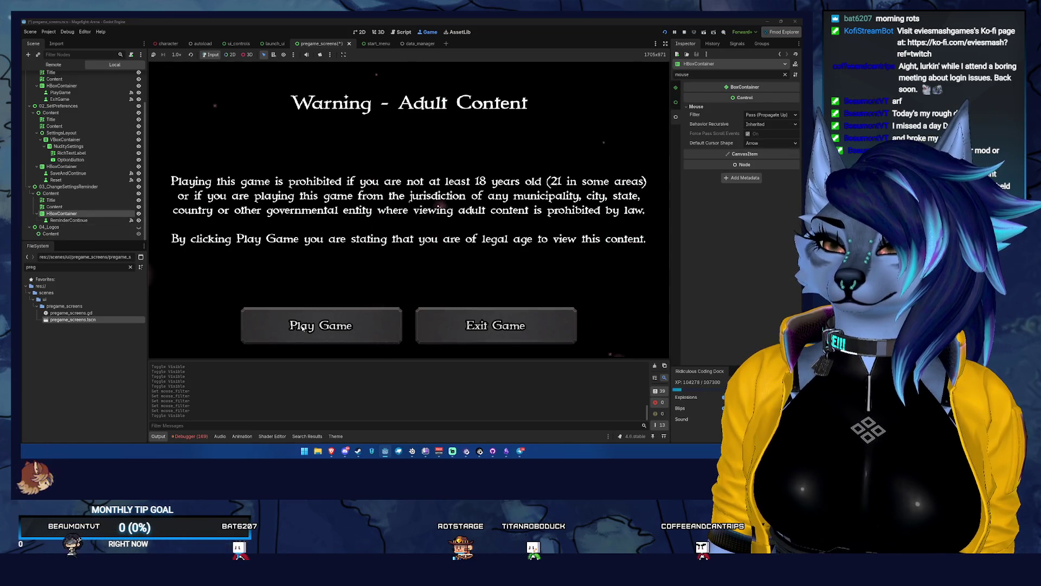
click(139, 186)
click(328, 335)
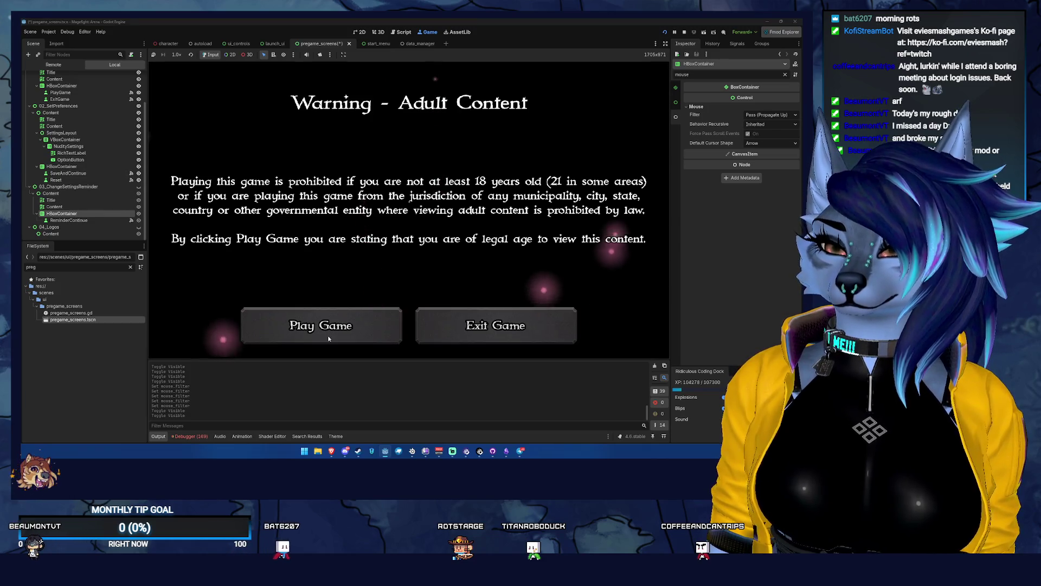
- Make the reminder and 04_Logos screens visible again, then press Save & Continue on the Reminder
click(139, 186)
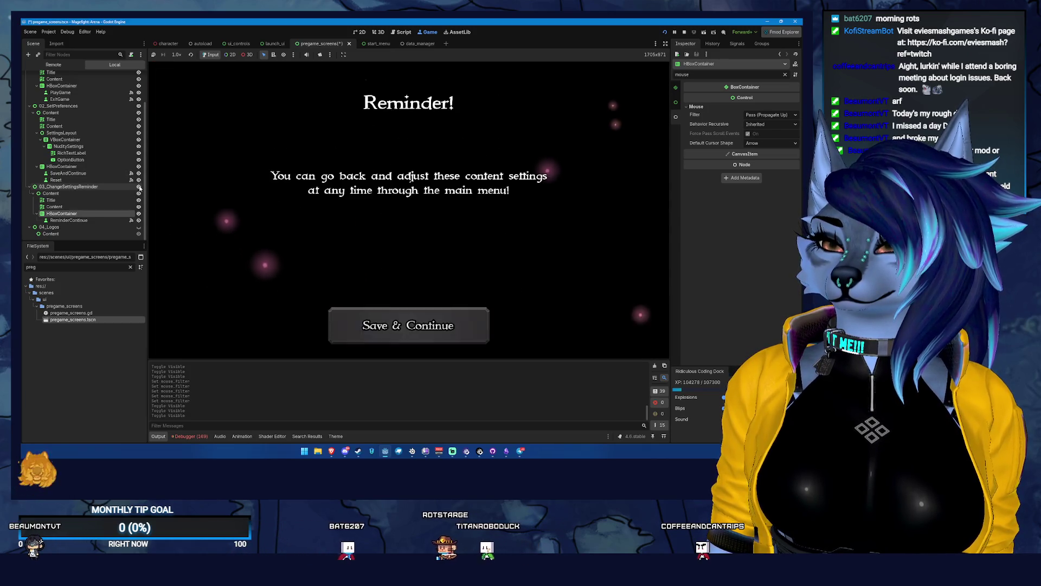
click(138, 228)
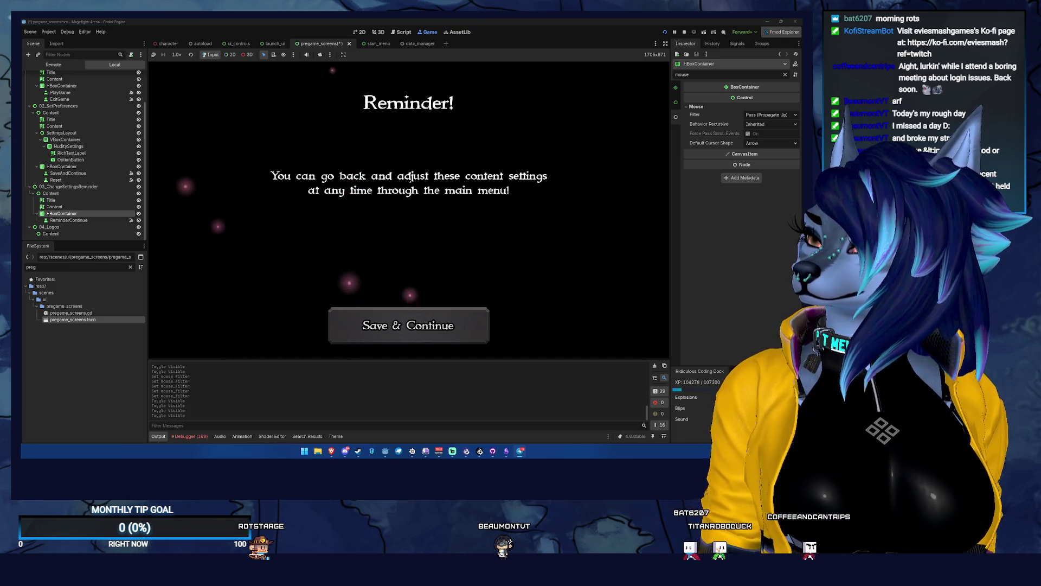
click(408, 325)
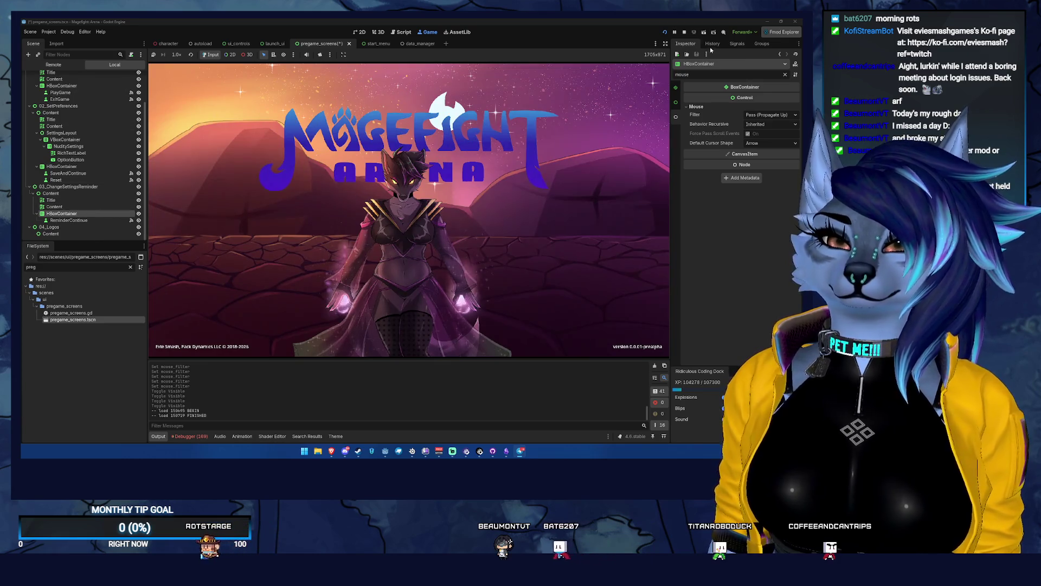
- Stop the game and toggle 02_SetPreferences and 03_ChangeSettingsReminder visibility off and back on
click(665, 33)
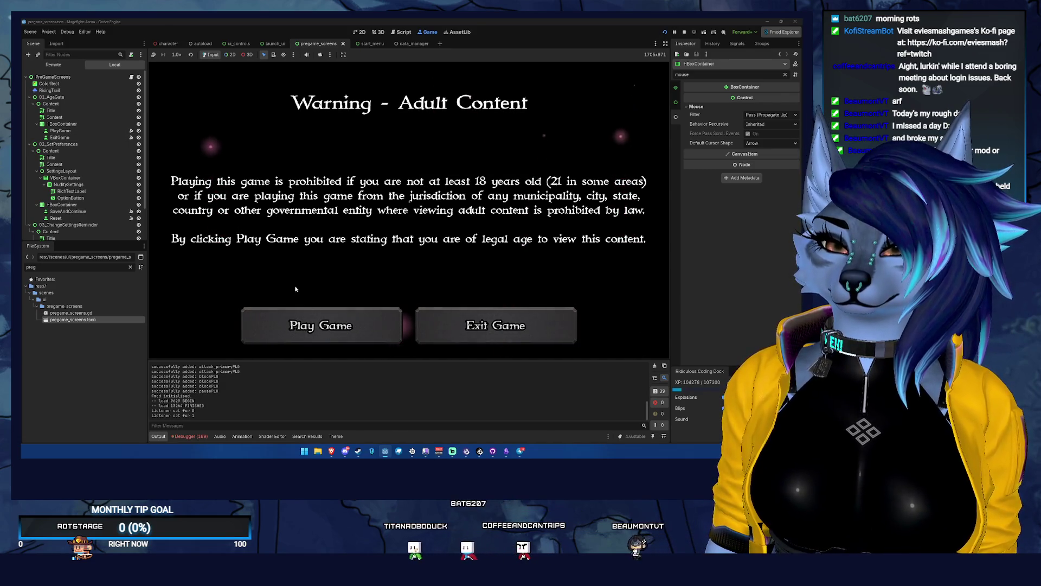
click(138, 144)
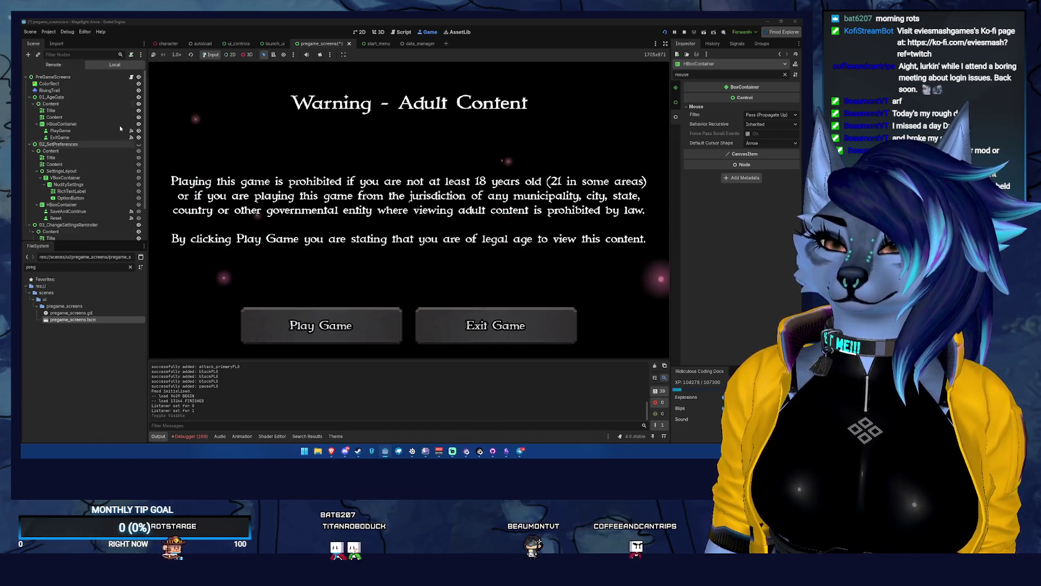
click(138, 144)
click(138, 224)
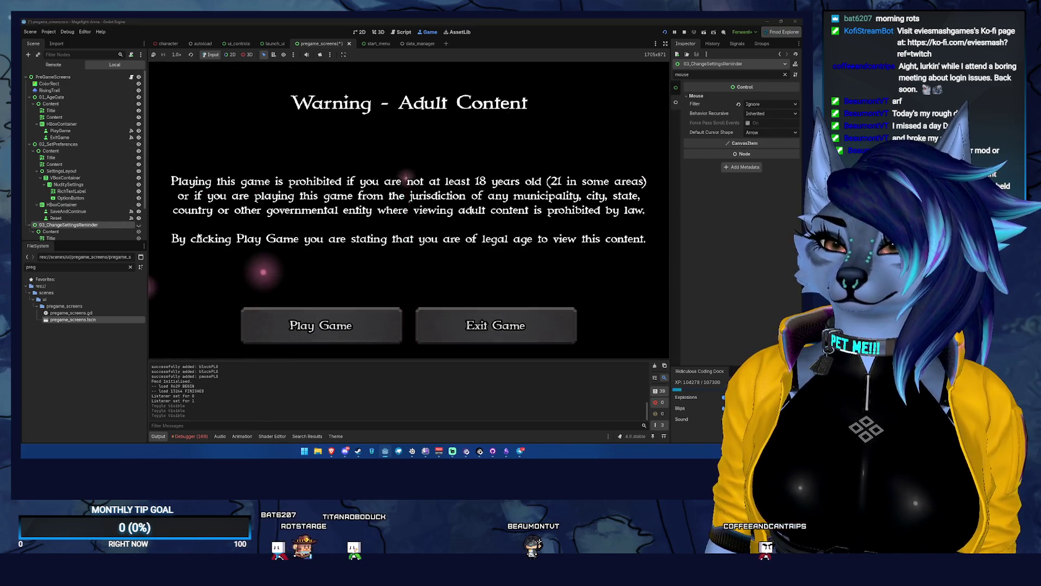
click(139, 225)
- Open the pregame_screens.gd script in the script editor
scroll(140, 217, down, 3)
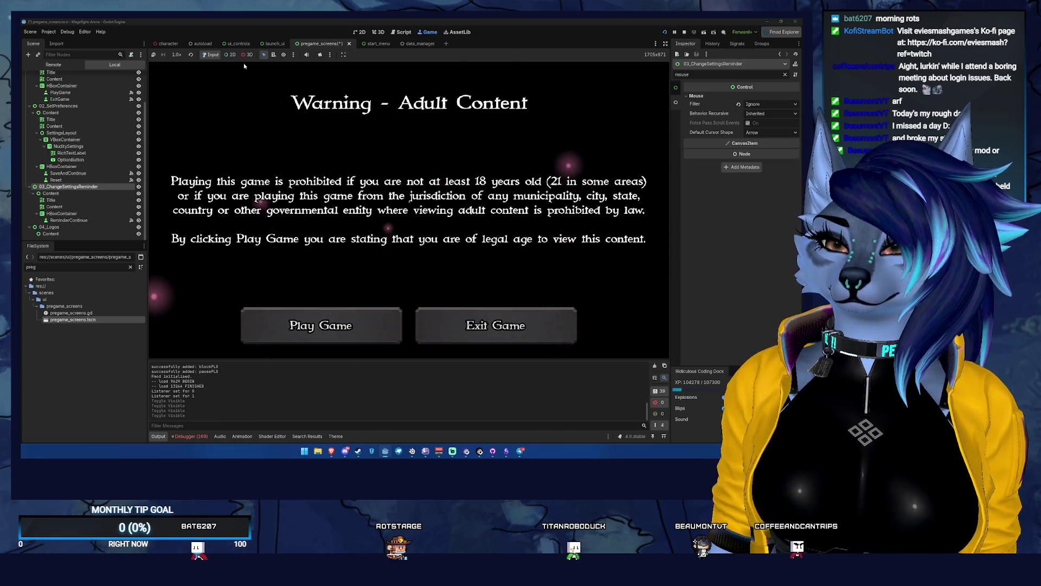
scroll(132, 80, up, 3)
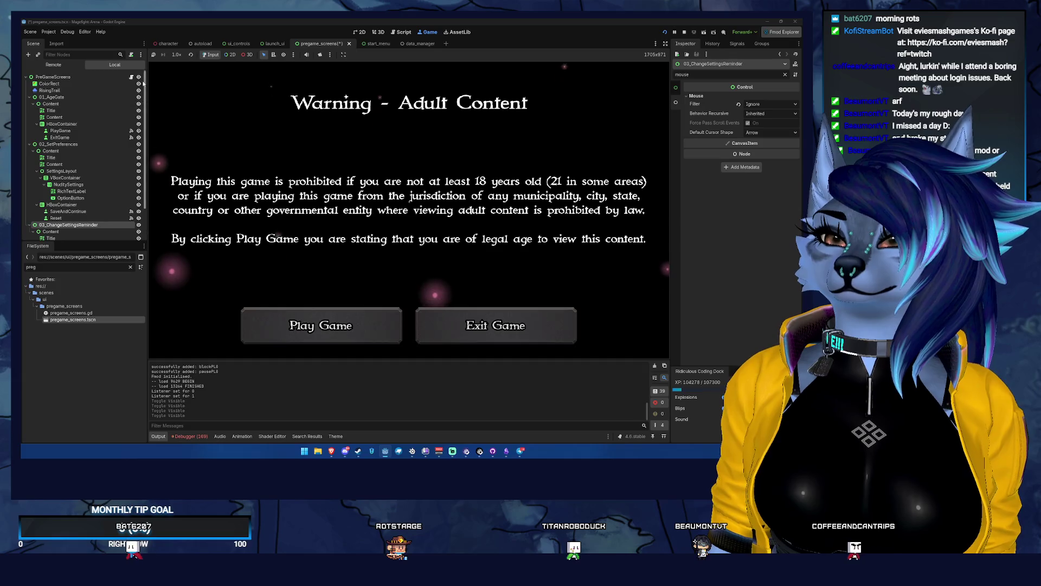
click(132, 79)
click(132, 79)
- Add 'screens[i].visible = i == current_index or i == index' inside the set_screen loop, save, and run
scroll(351, 161, down, 2)
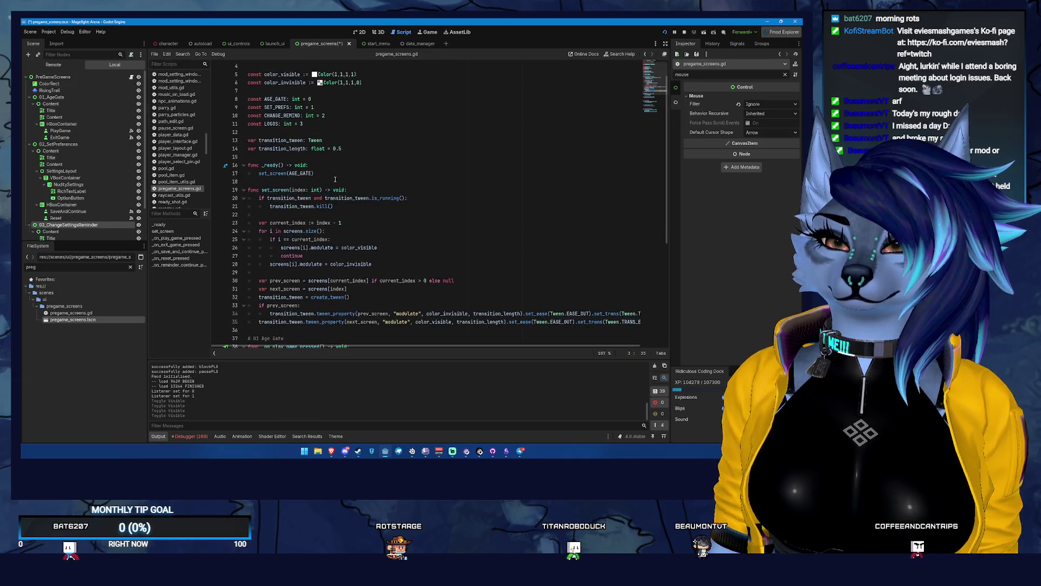
click(373, 217)
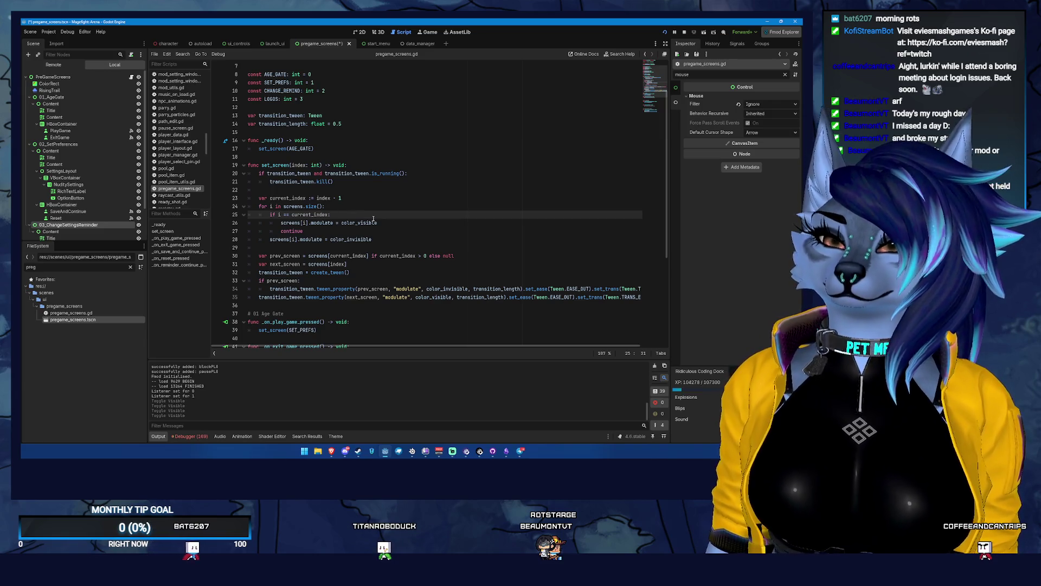
key(Up)
key(Up)
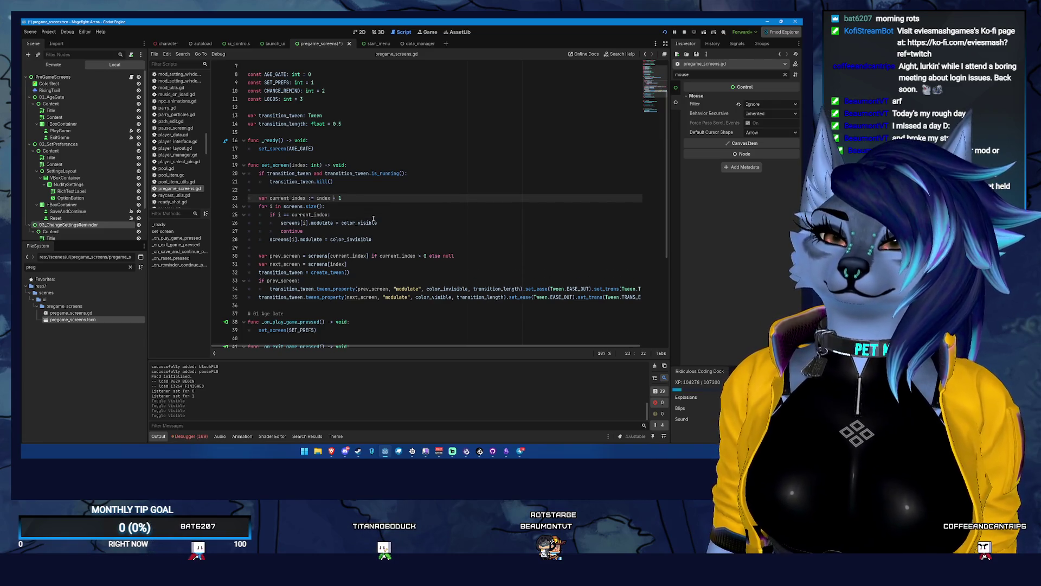
key(Down)
key(Down)
key(ctrl+shift+Return)
key(ctrl+shift+Return)
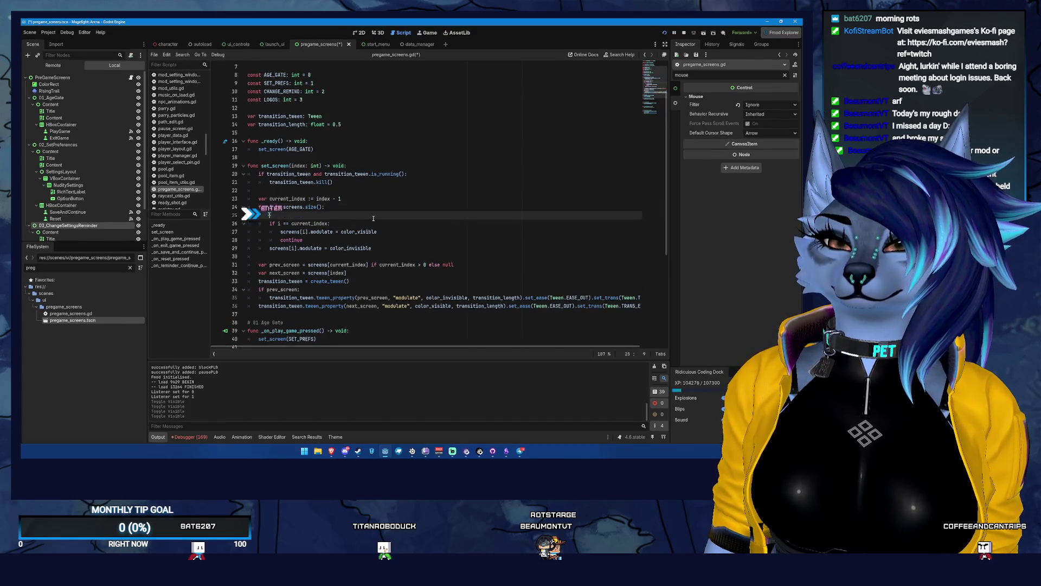
text(screens[i])
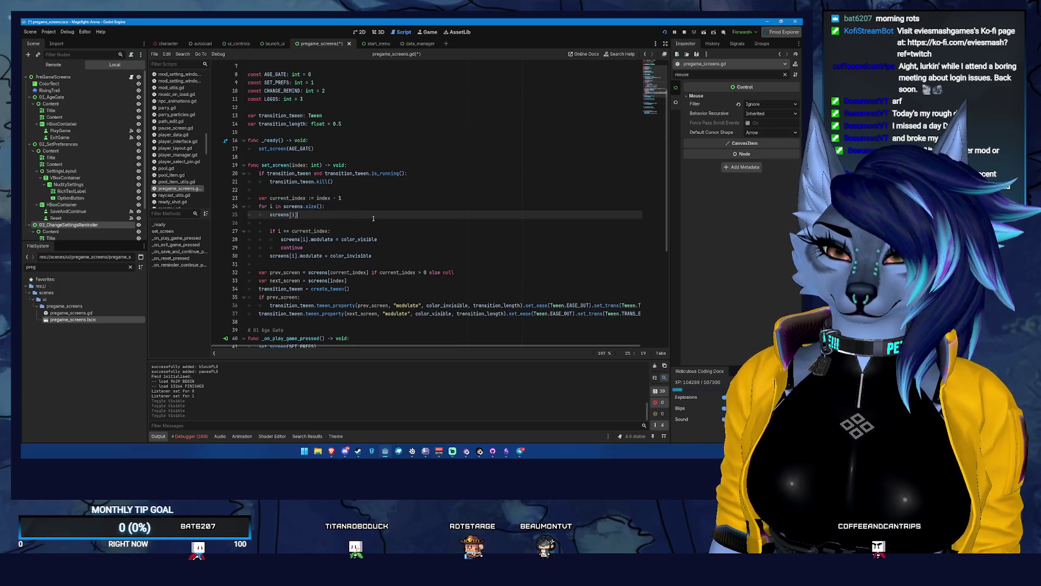
text(.visibl)
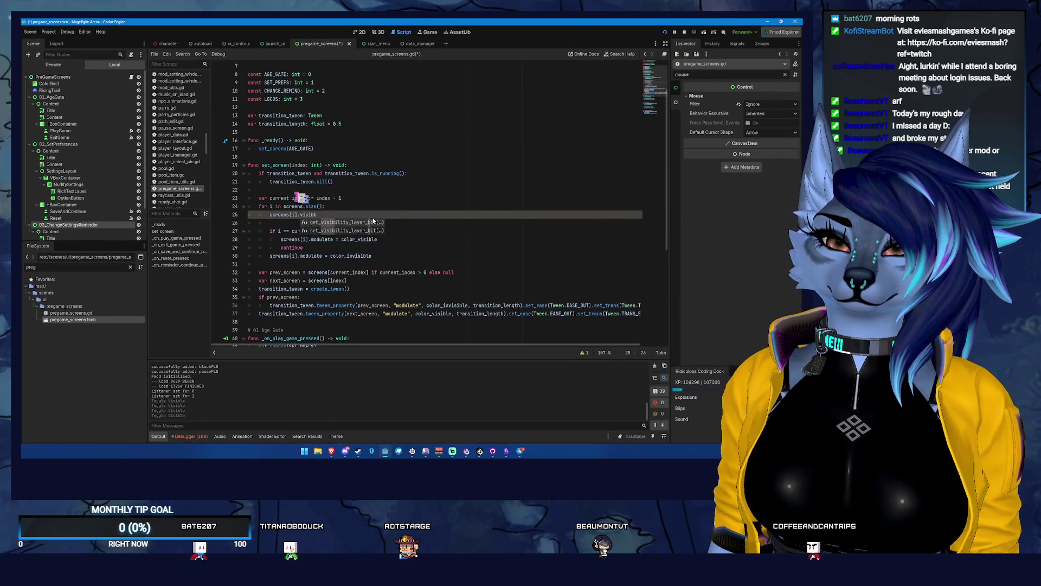
text(e = )
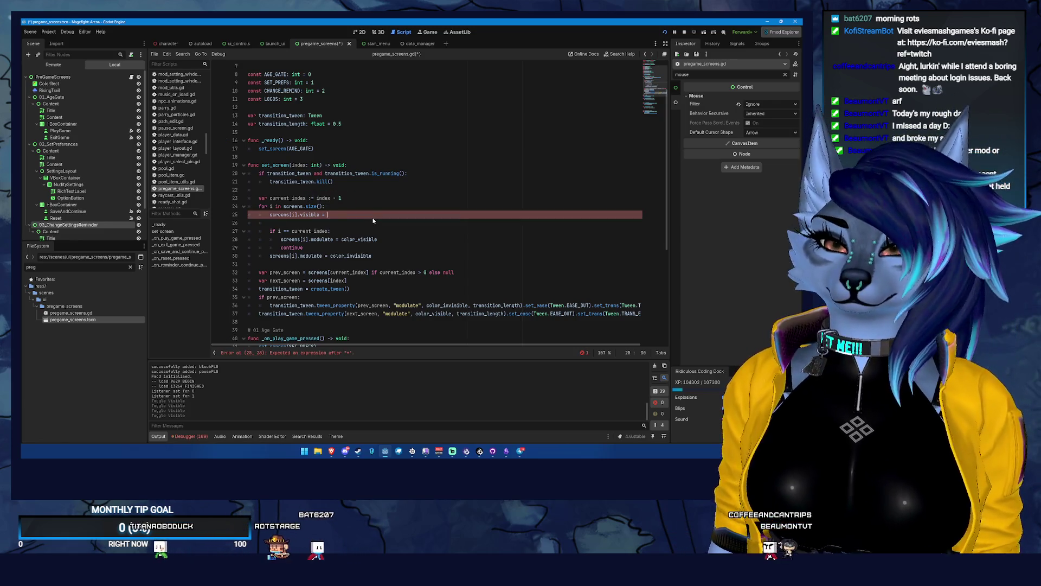
text(i == curr)
key(Return)
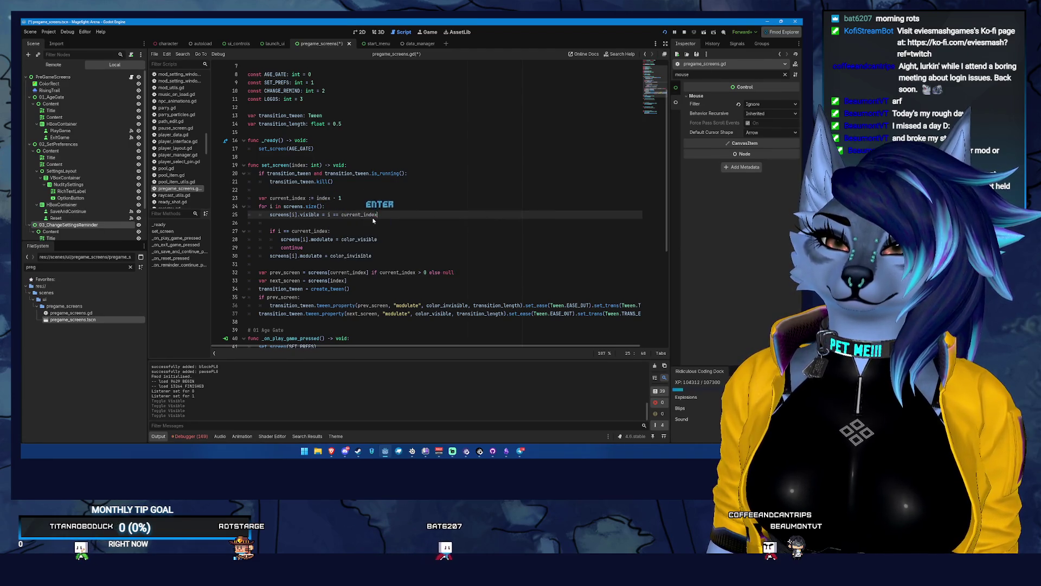
text(or i == )
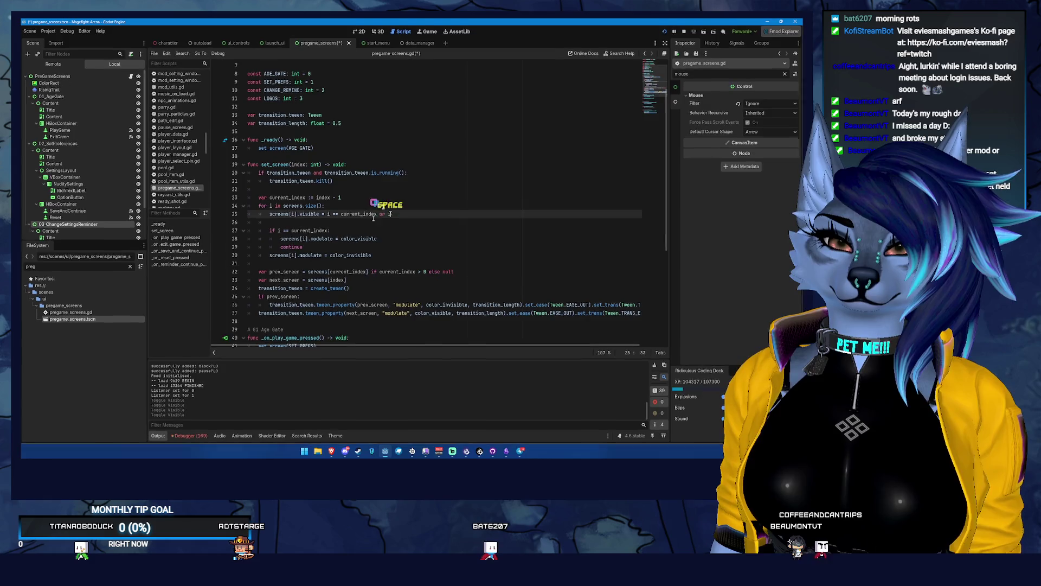
text(index)
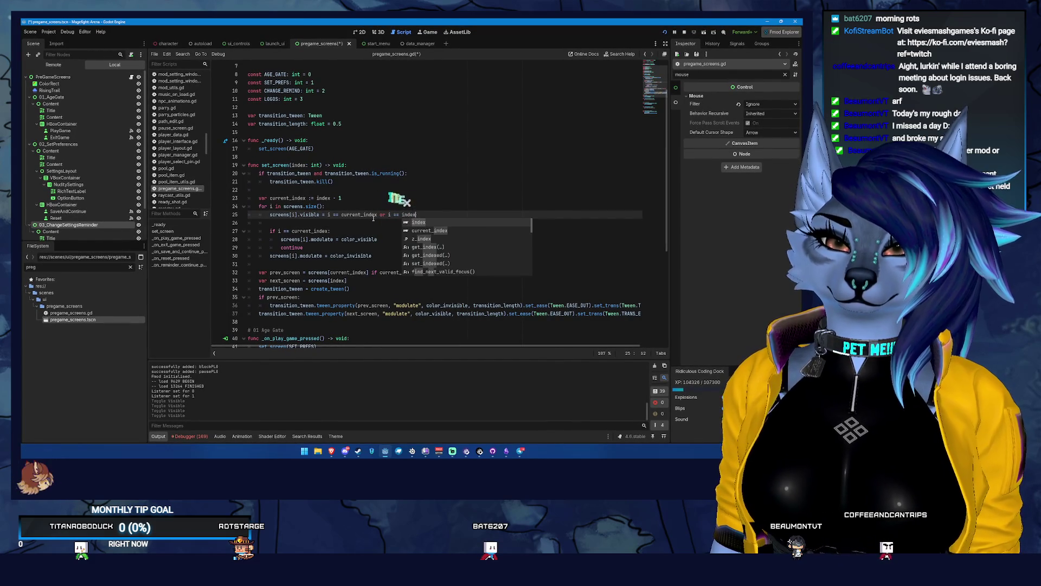
key(ctrl+s)
click(389, 182)
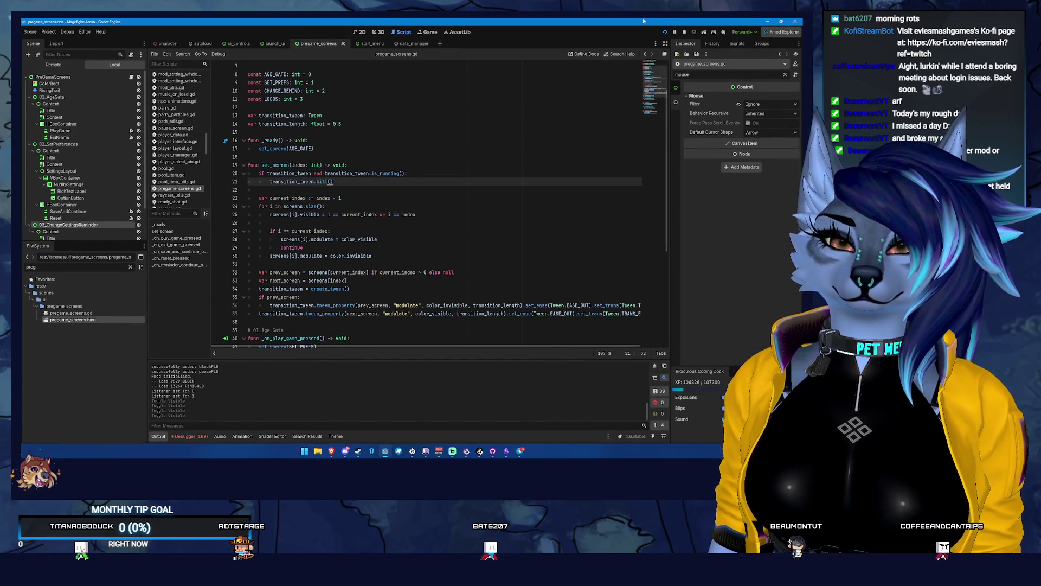
click(665, 32)
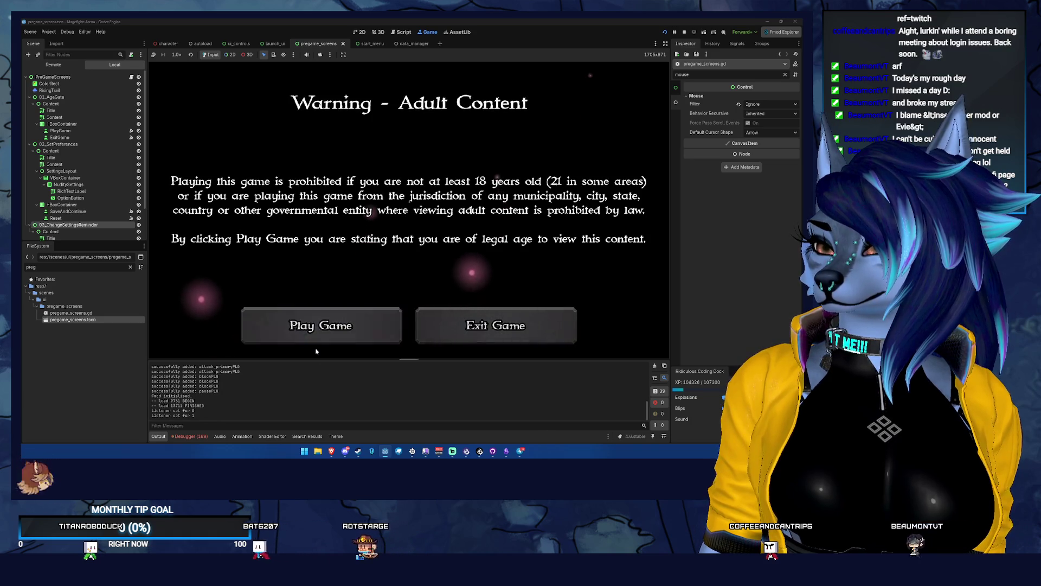
- Play past the warning and Preferences to the Reminder screen, then stop the game with F8
click(343, 326)
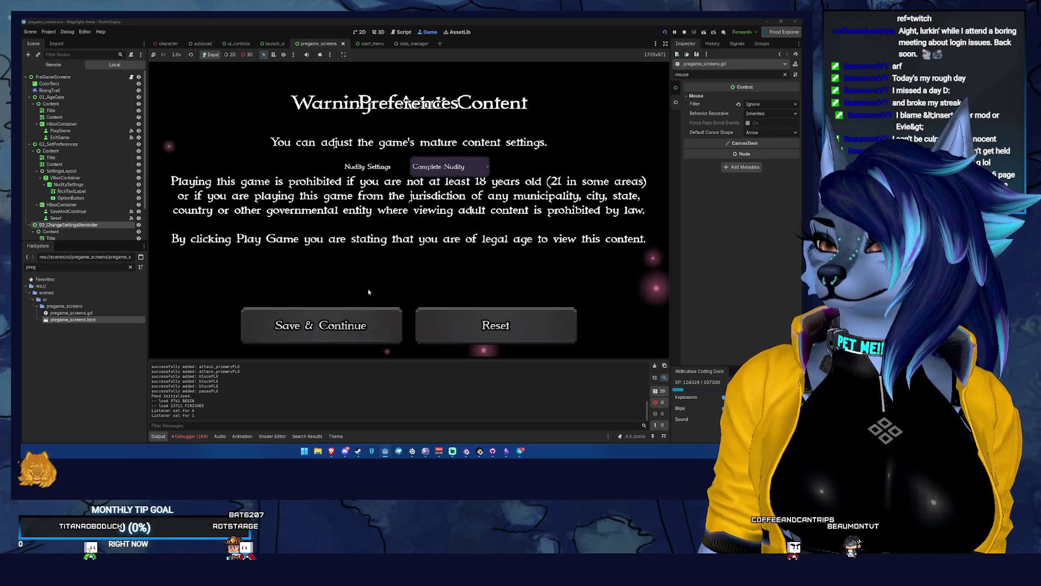
click(446, 167)
click(447, 196)
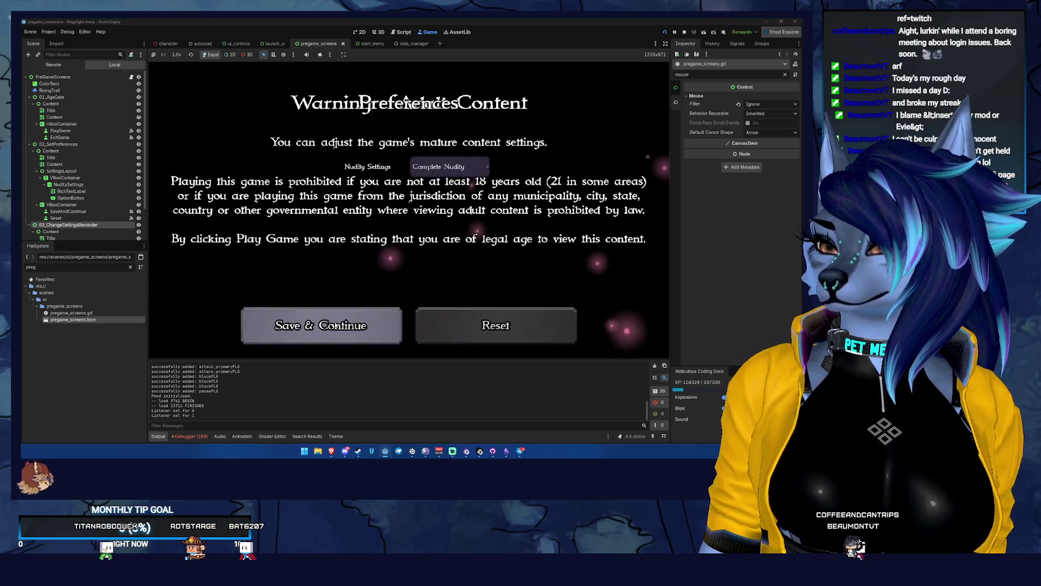
click(334, 321)
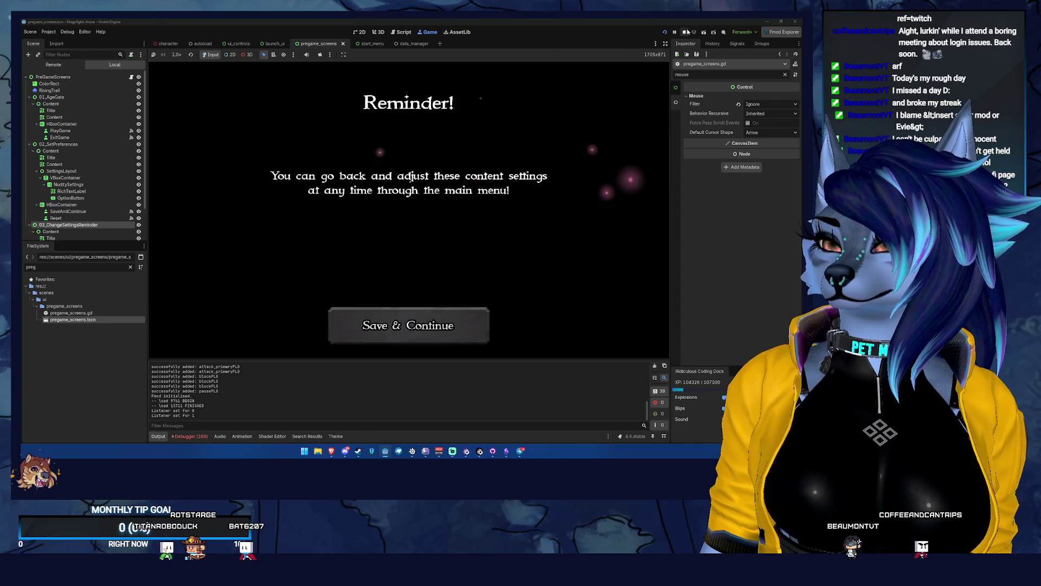
key(F8)
scroll(661, 134, down, 5)
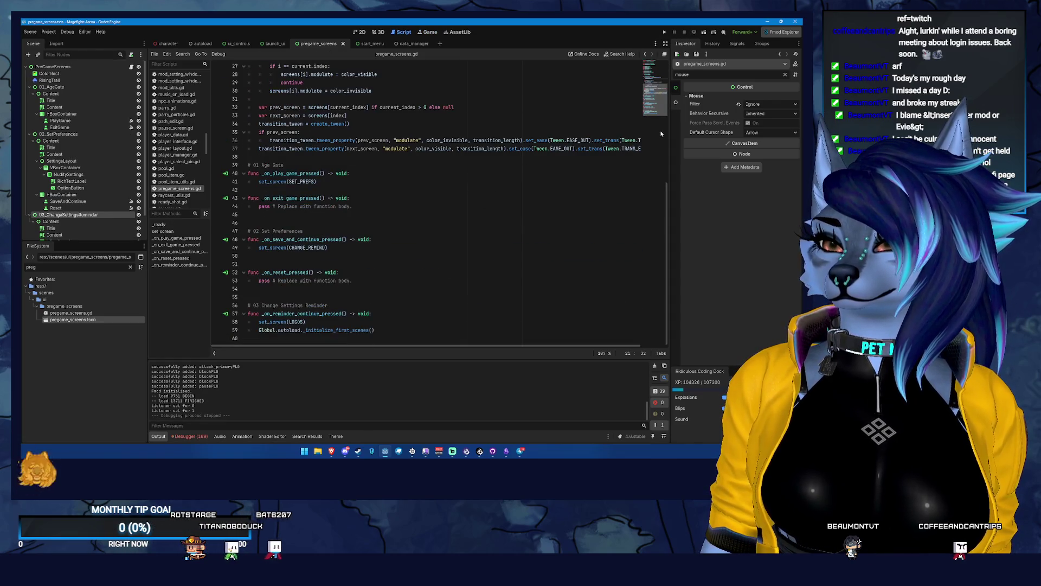
- Change line 32's condition from 'current_index > 0' to 'current_index >= 0' and run the game
scroll(661, 133, up, 5)
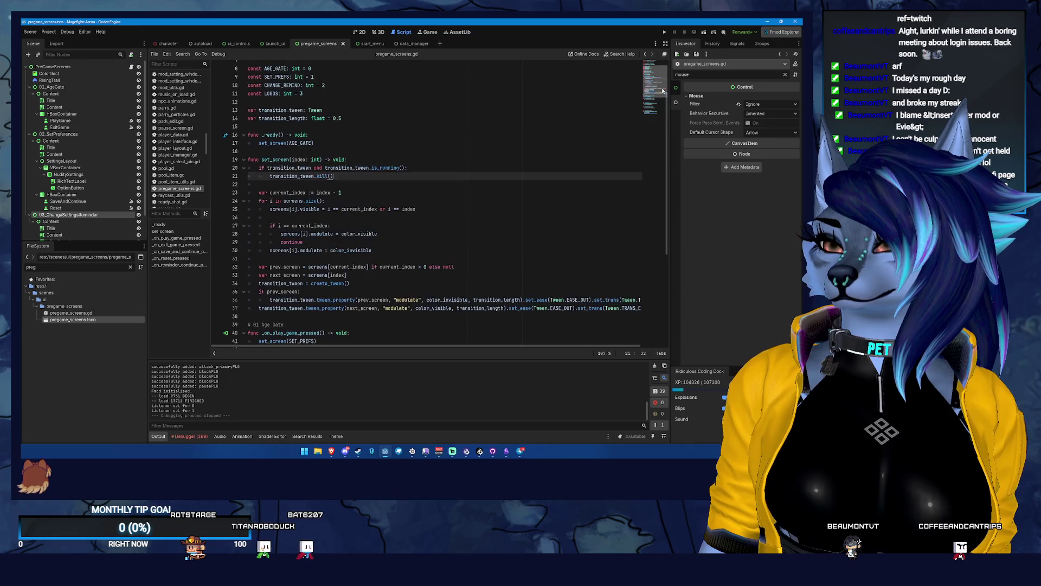
double_click(290, 268)
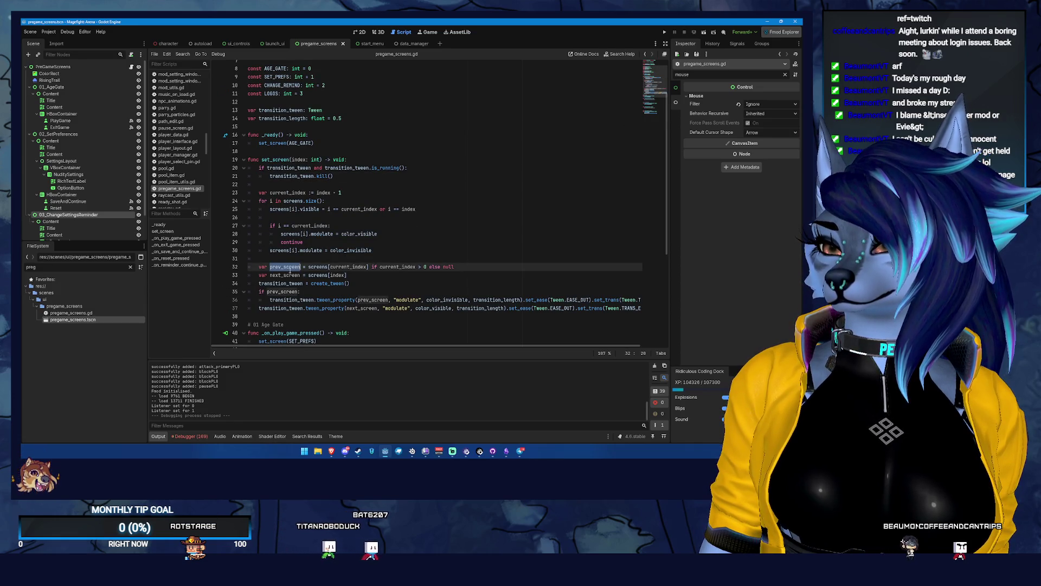
double_click(397, 266)
click(421, 266)
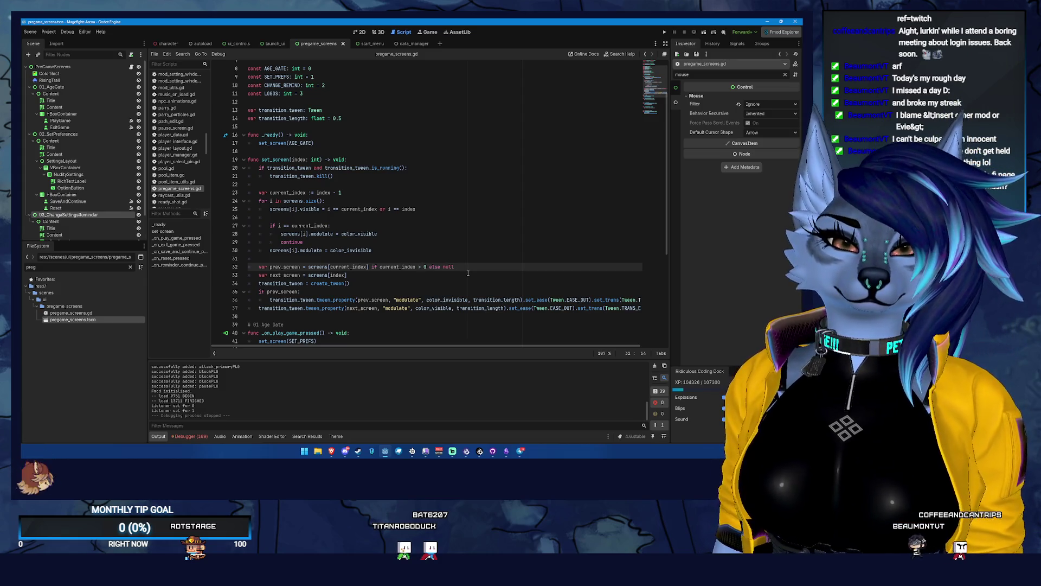
key(BackSpace)
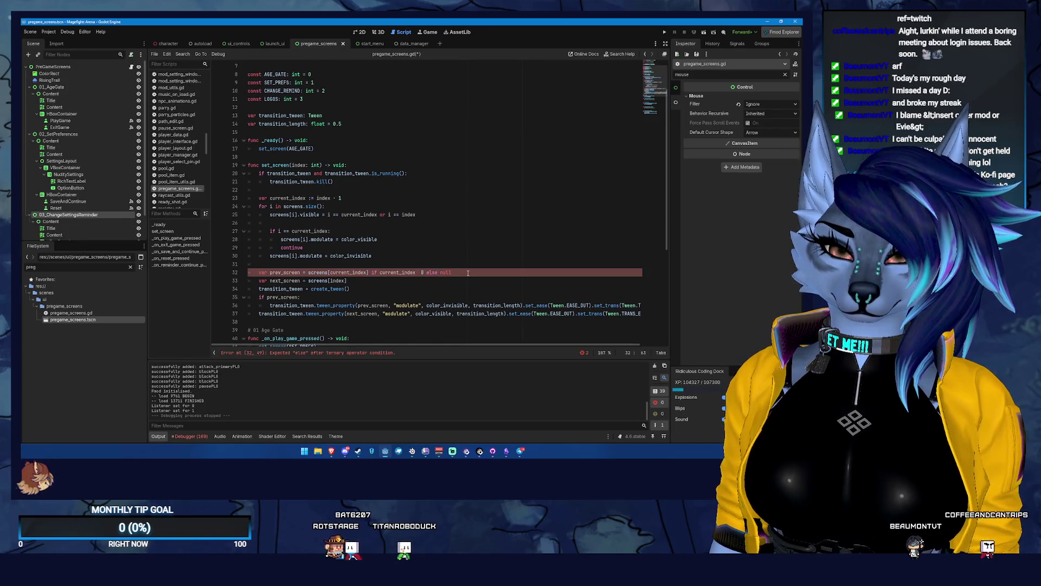
text(<)
key(BackSpace)
text(<)
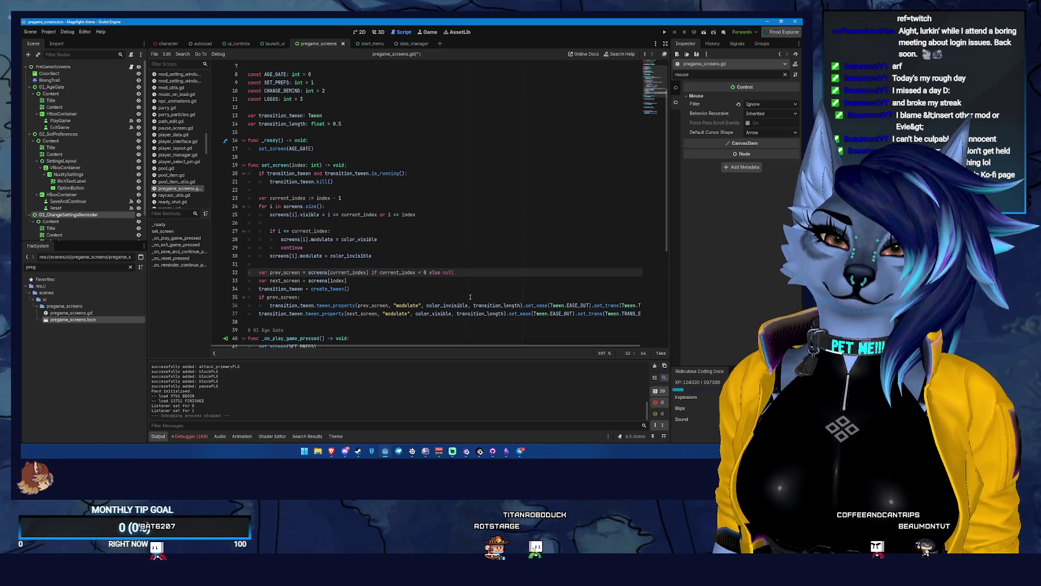
text(>=)
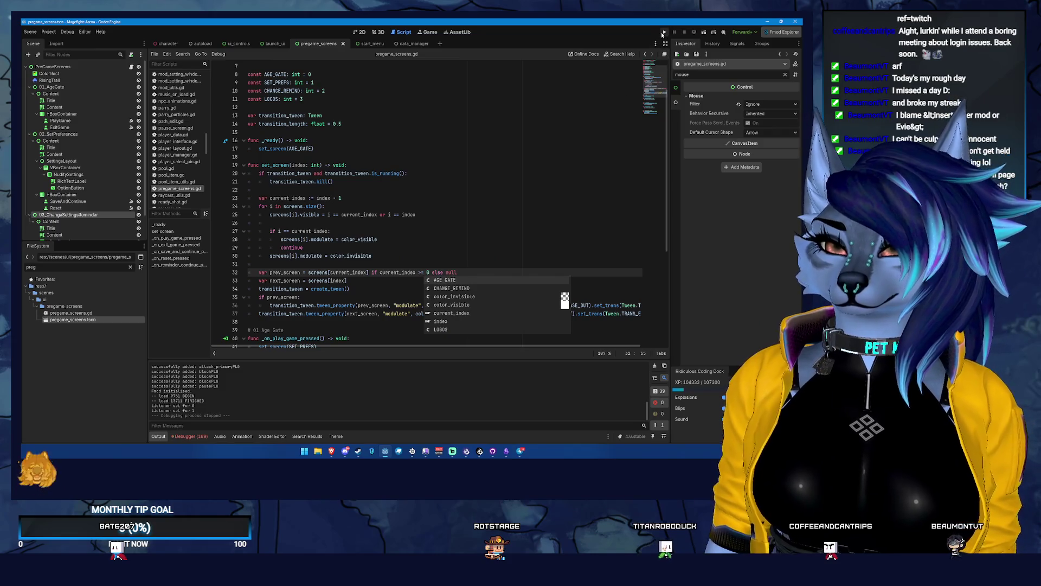
click(663, 32)
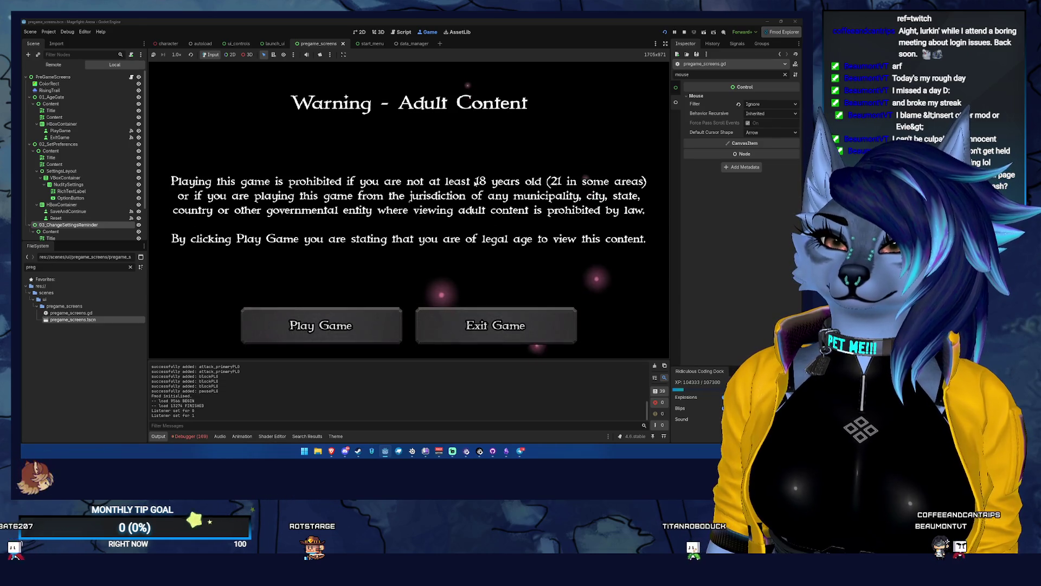
- Accept the warning, choose No Clothing Removed, continue through the Reminder to the title, then stop
click(328, 331)
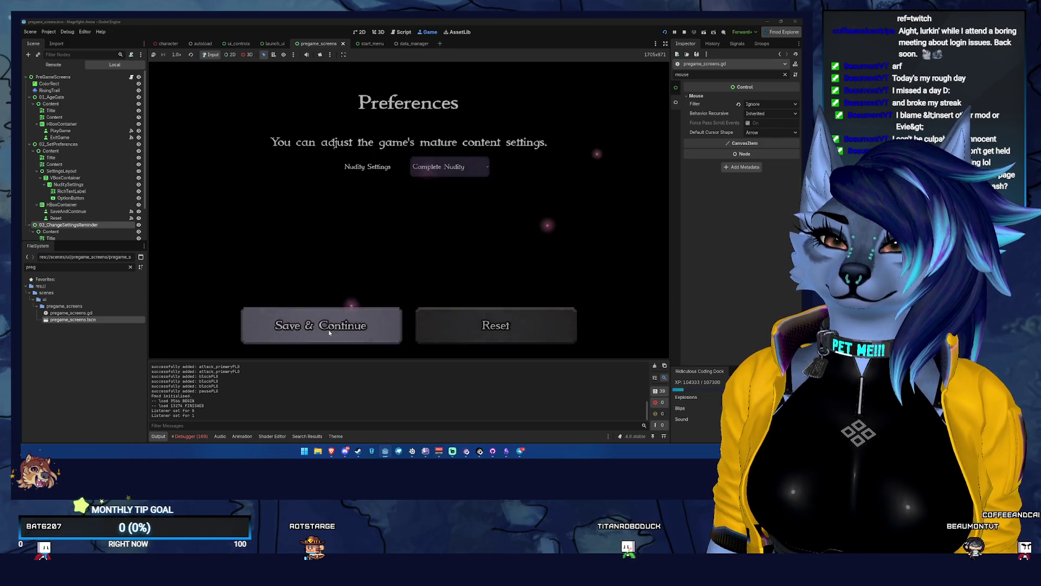
click(437, 167)
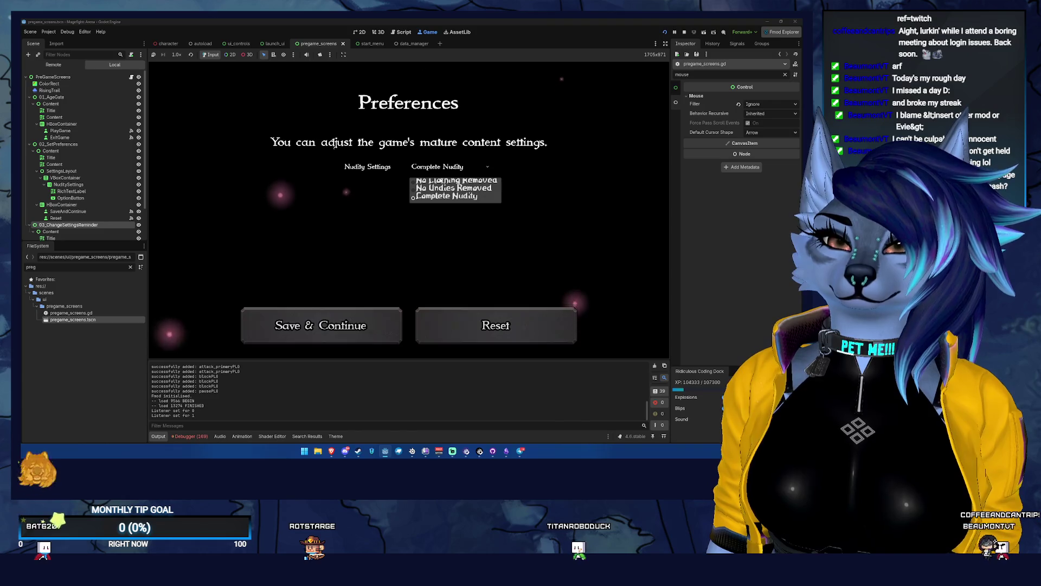
click(451, 180)
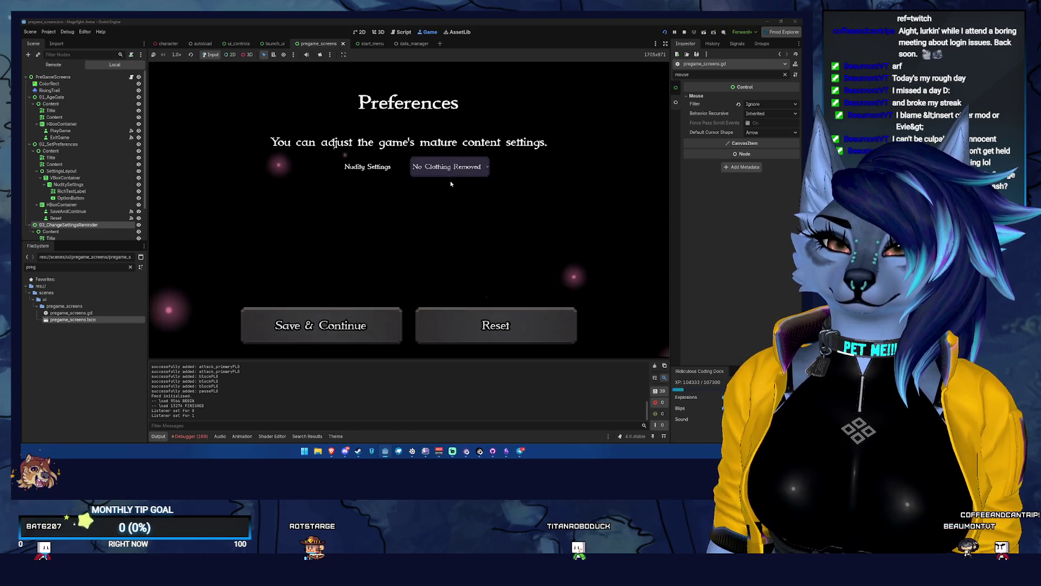
click(328, 323)
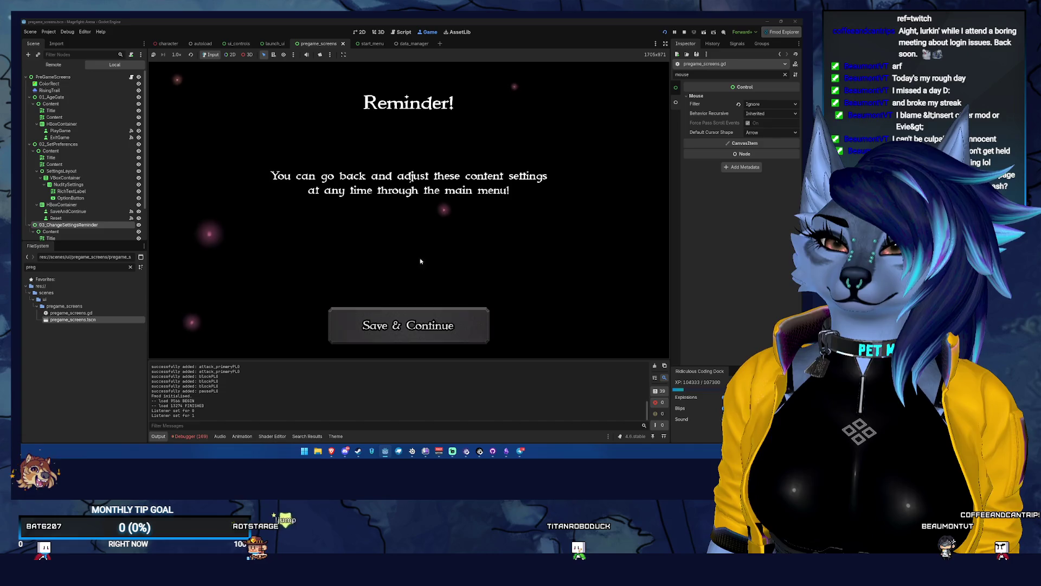
click(402, 325)
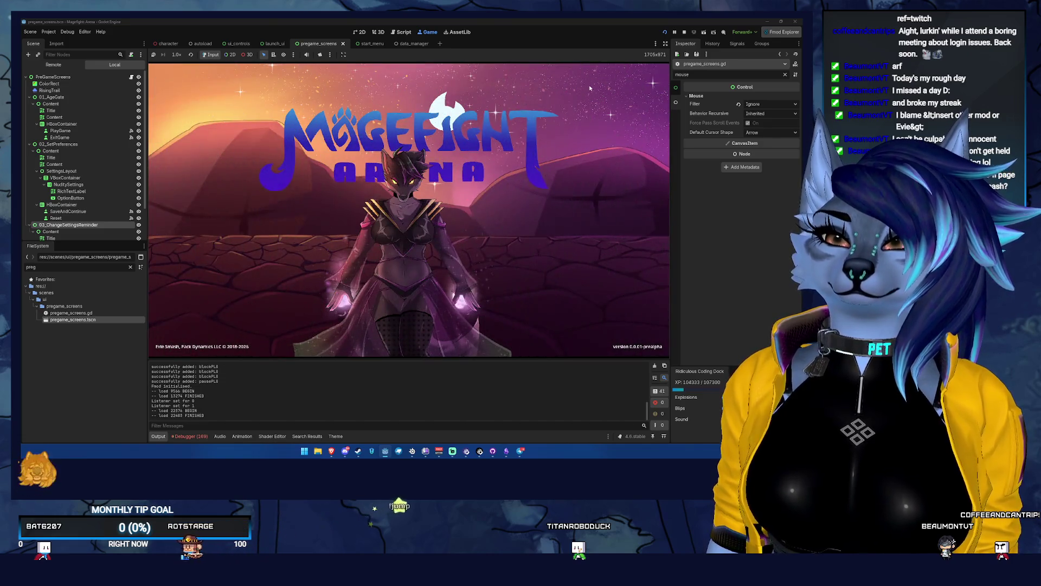
key(F8)
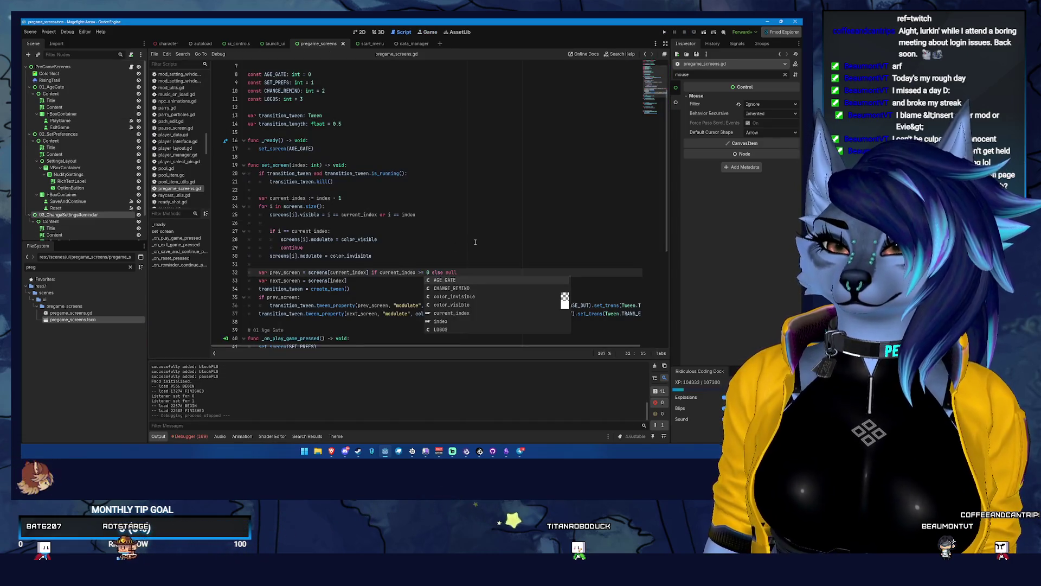
- Switch to the autoload scene and open the Autoload node's script
click(423, 231)
scroll(428, 256, up, 2)
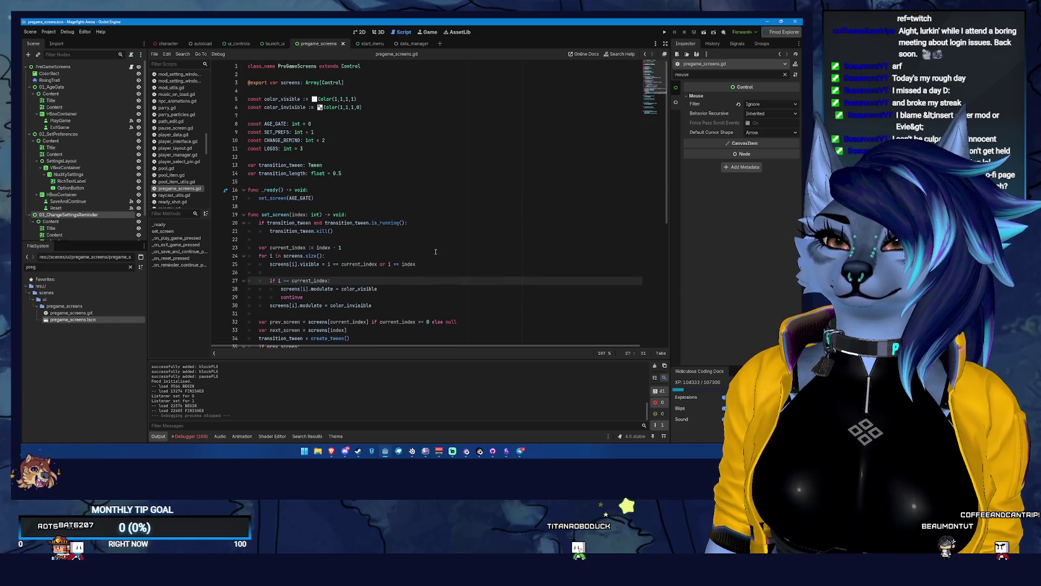
scroll(374, 336, down, 3)
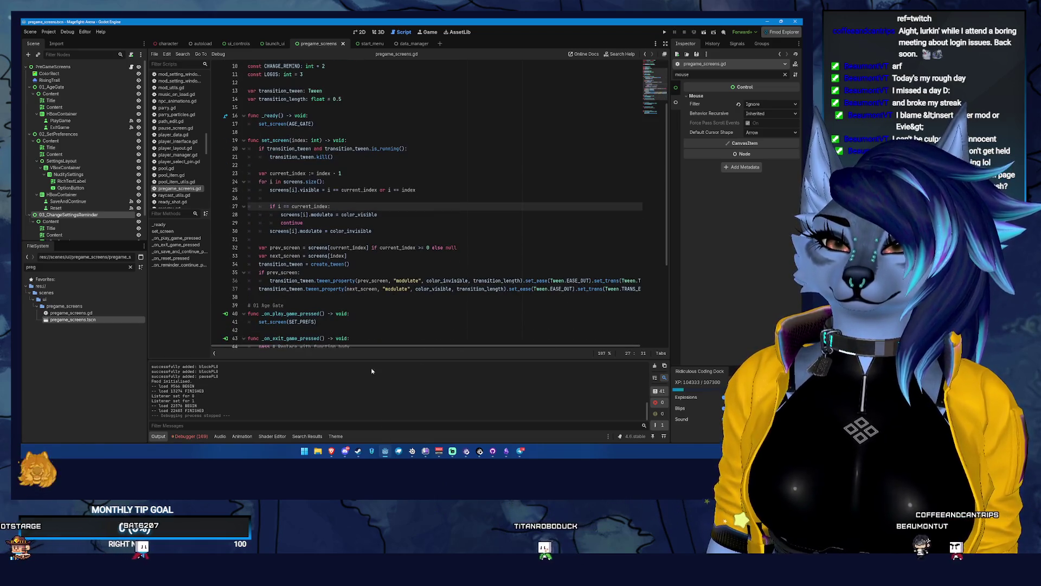
scroll(324, 313, up, 3)
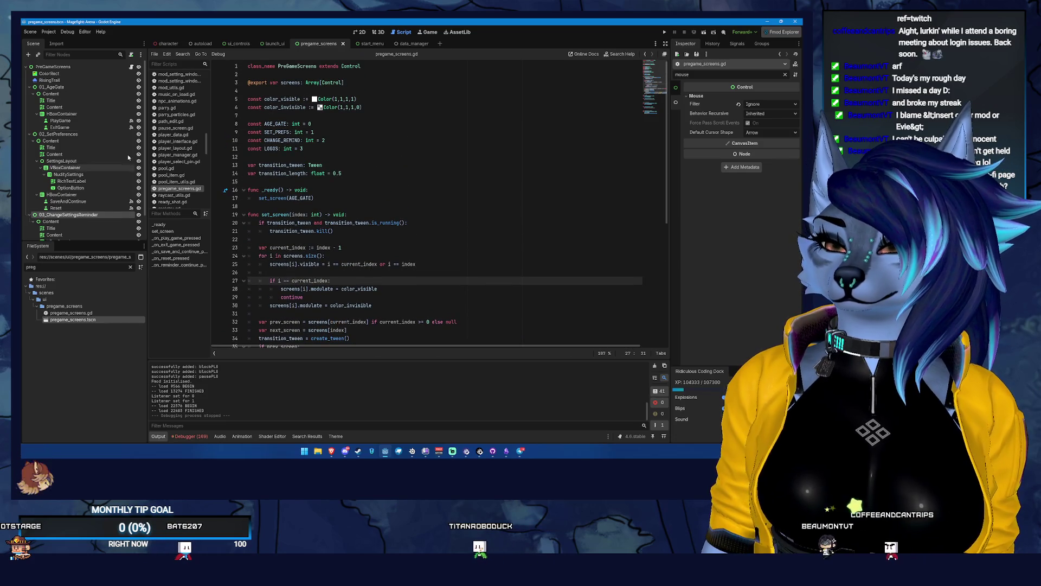
click(275, 42)
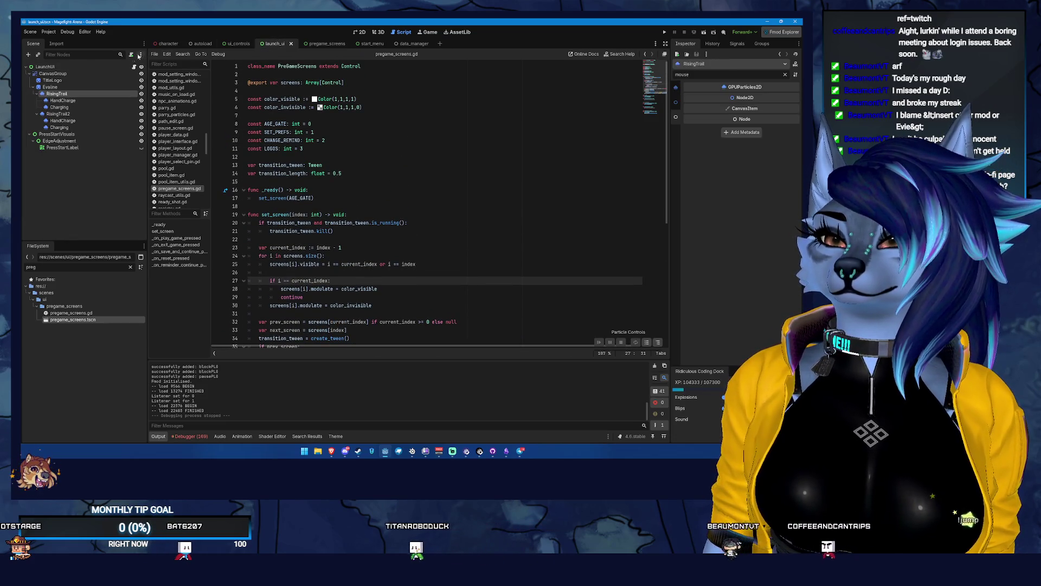
click(369, 43)
click(401, 44)
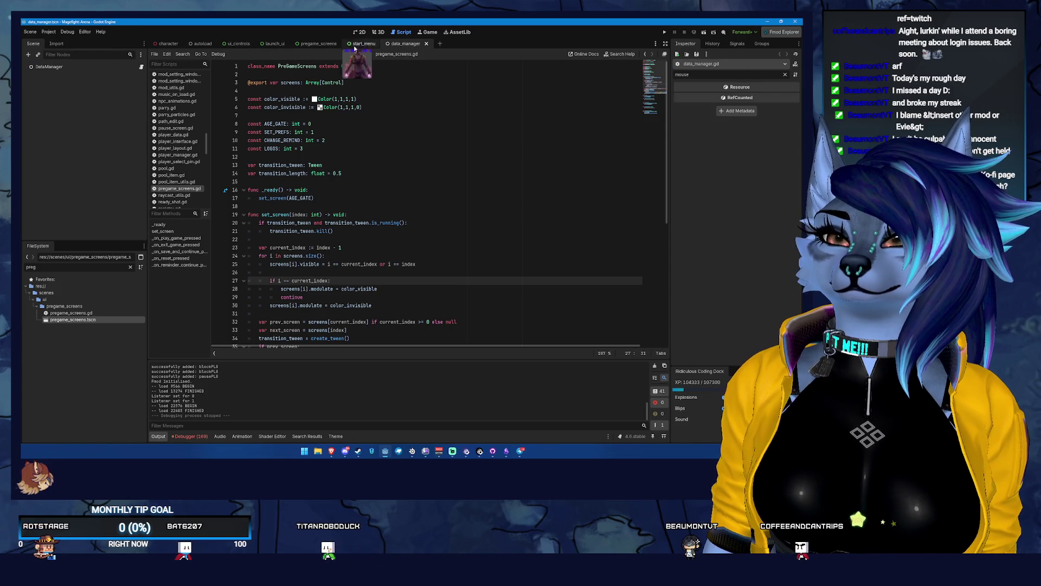
click(201, 42)
click(142, 67)
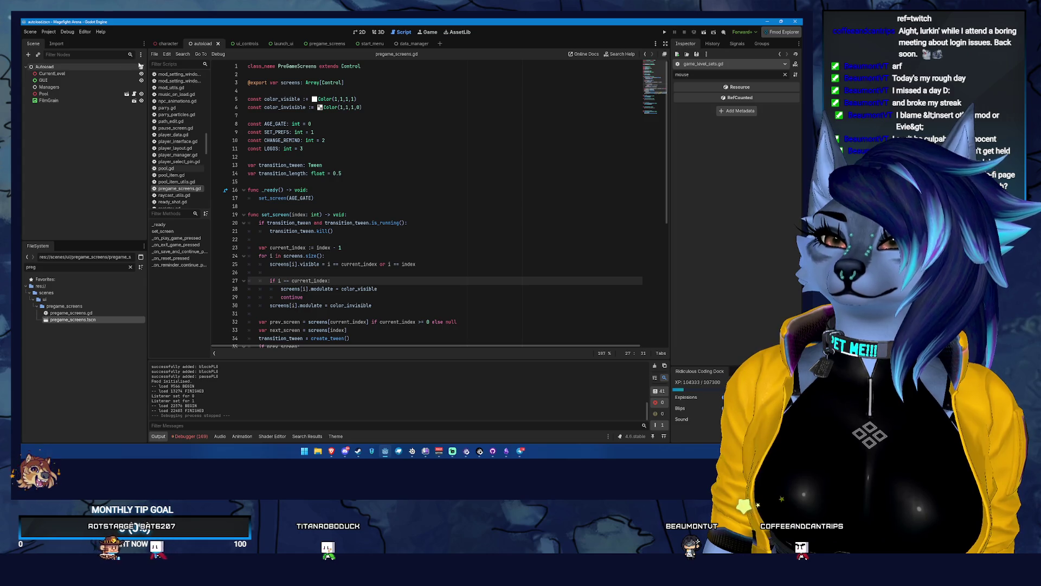
- Copy the BubbleTransition lines from _initialize_first_scenes into _initialize_pre_scenes, save, and run
click(653, 230)
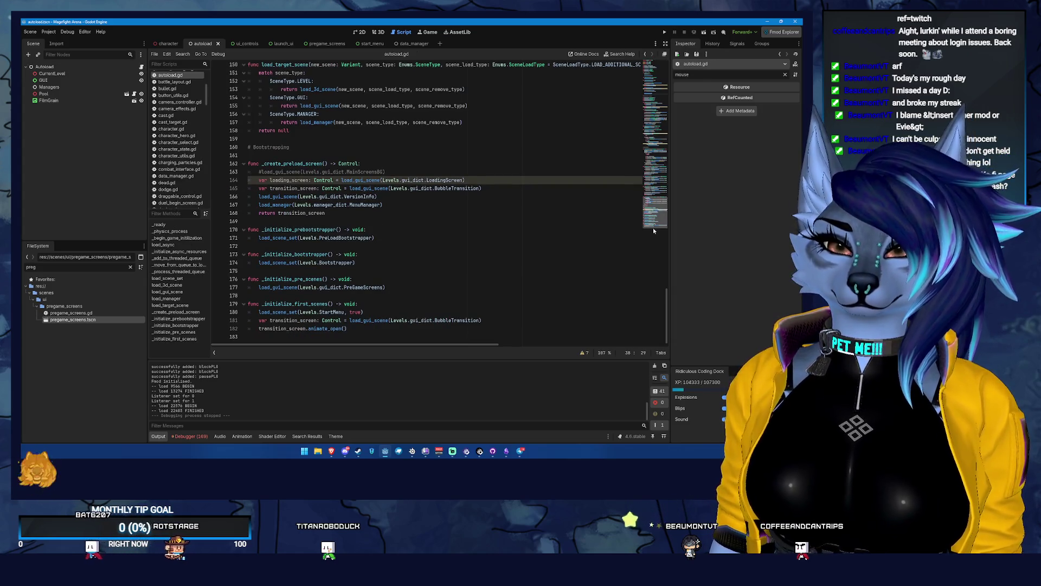
mouse_move(350, 329)
mouse_down()
mouse_move(255, 312)
mouse_move(253, 322)
mouse_up()
key(ctrl+c)
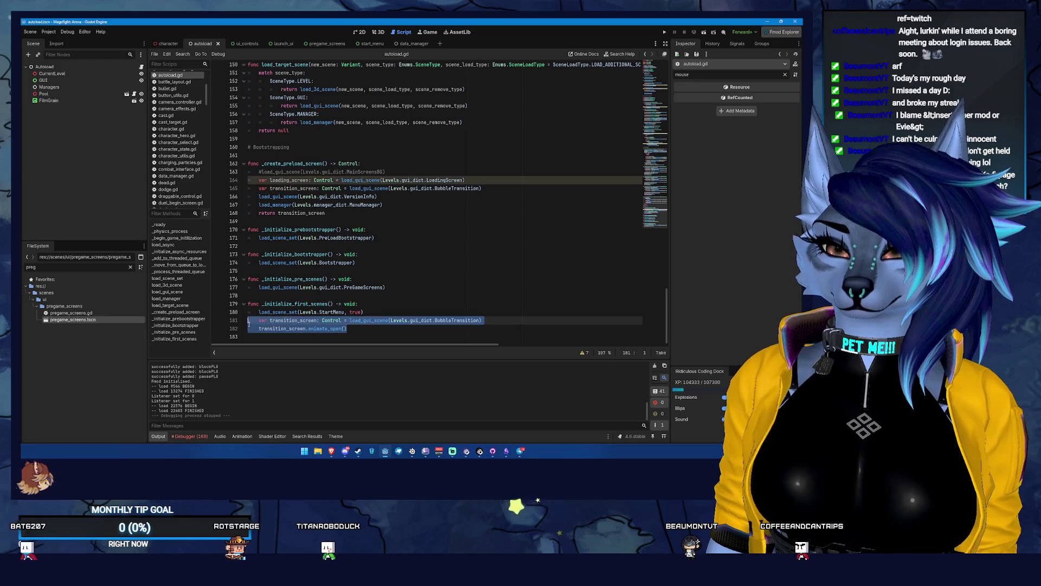
click(412, 287)
key(Return)
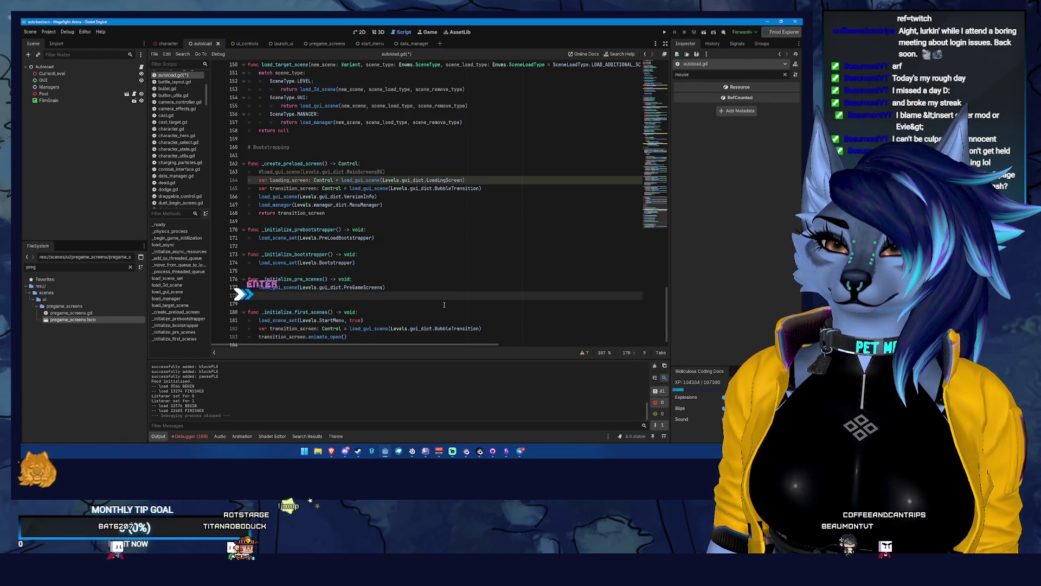
key(ctrl+v)
key(ctrl+s)
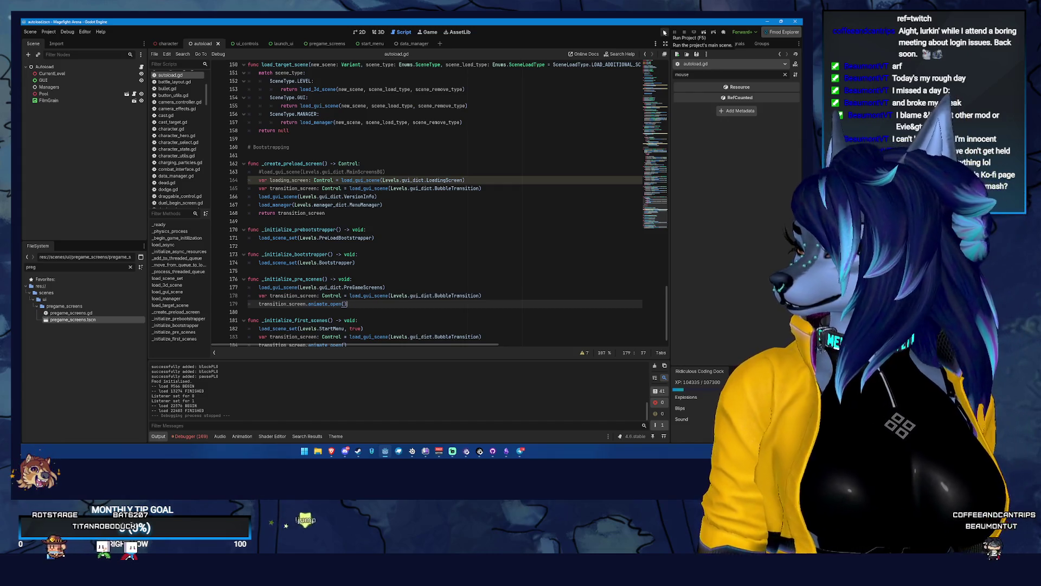
click(664, 32)
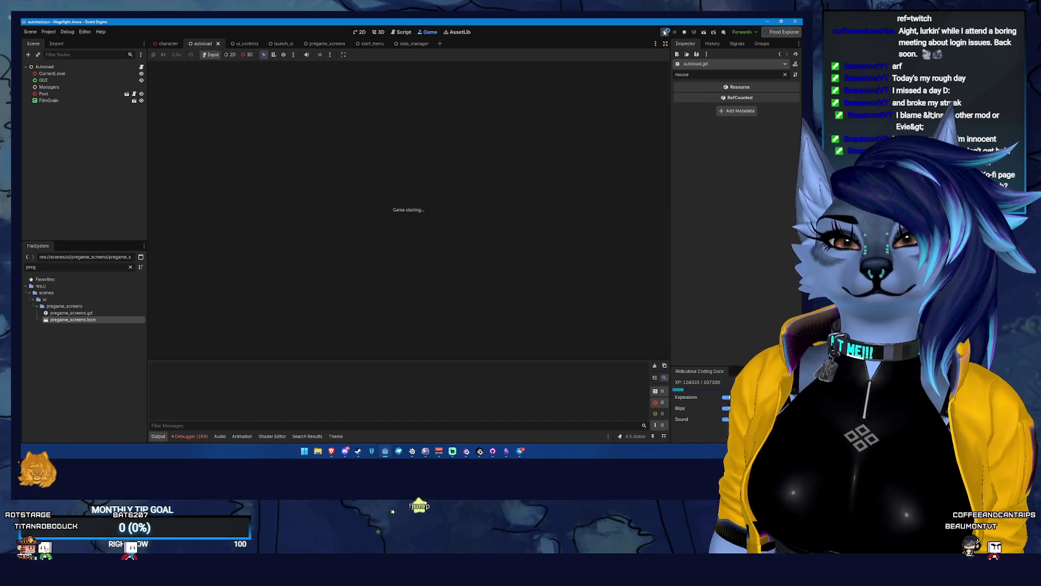
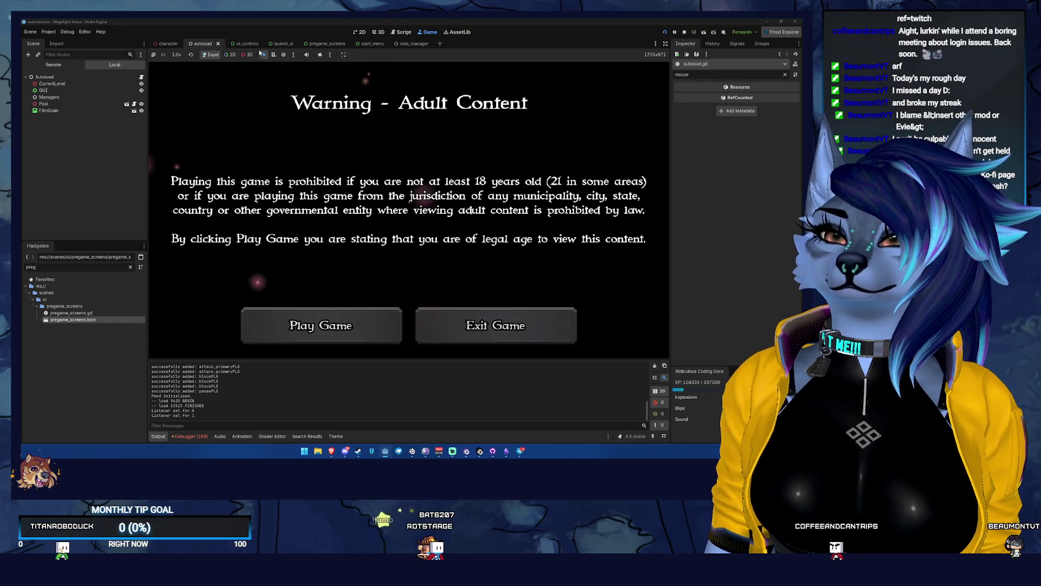
- In the running game's Remote tree, locate BubbleTransition under Autoload > GUI and open its scene
click(53, 65)
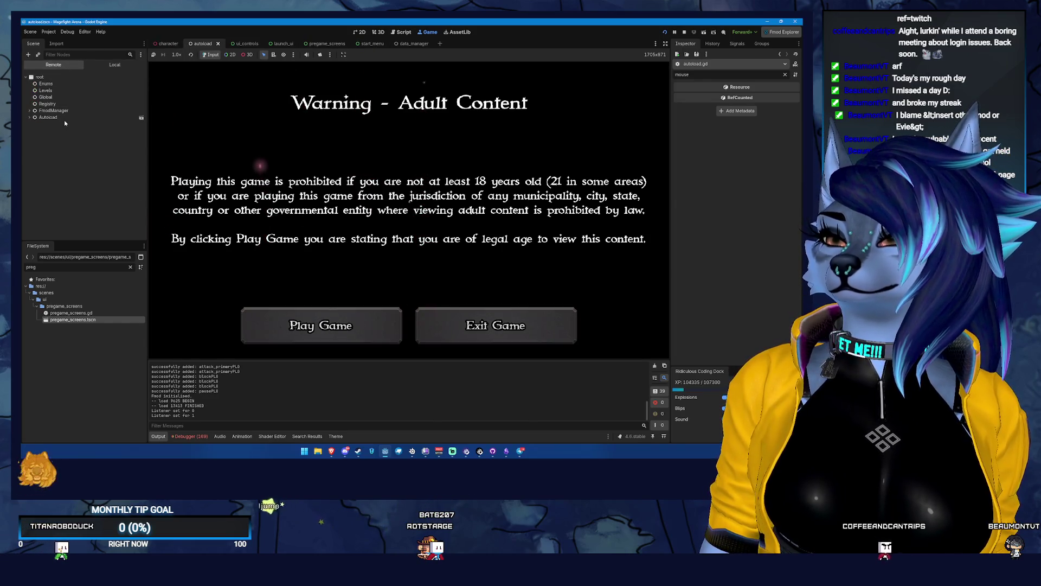
click(53, 110)
click(30, 123)
click(33, 144)
click(52, 143)
click(33, 138)
click(63, 151)
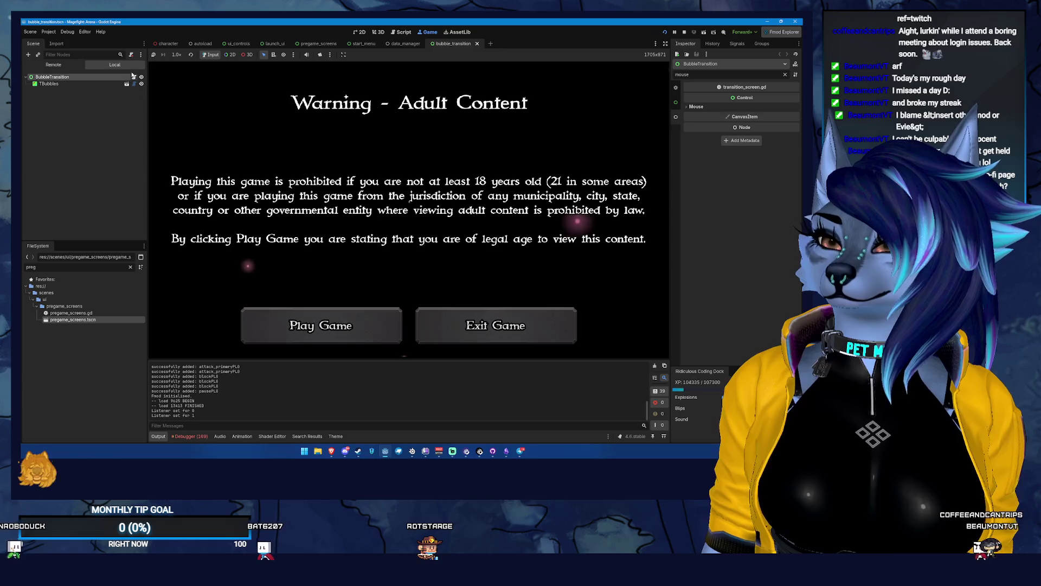
click(133, 151)
- Set Mouse Filter to Ignore on BubbleTransition and TBubbles, then stop the game
click(696, 107)
click(770, 115)
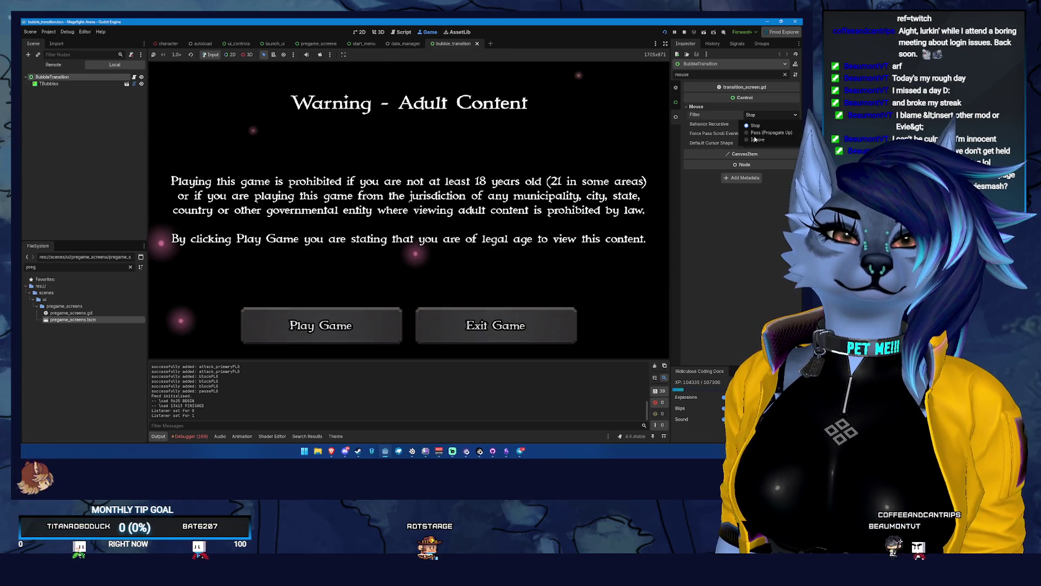
click(759, 138)
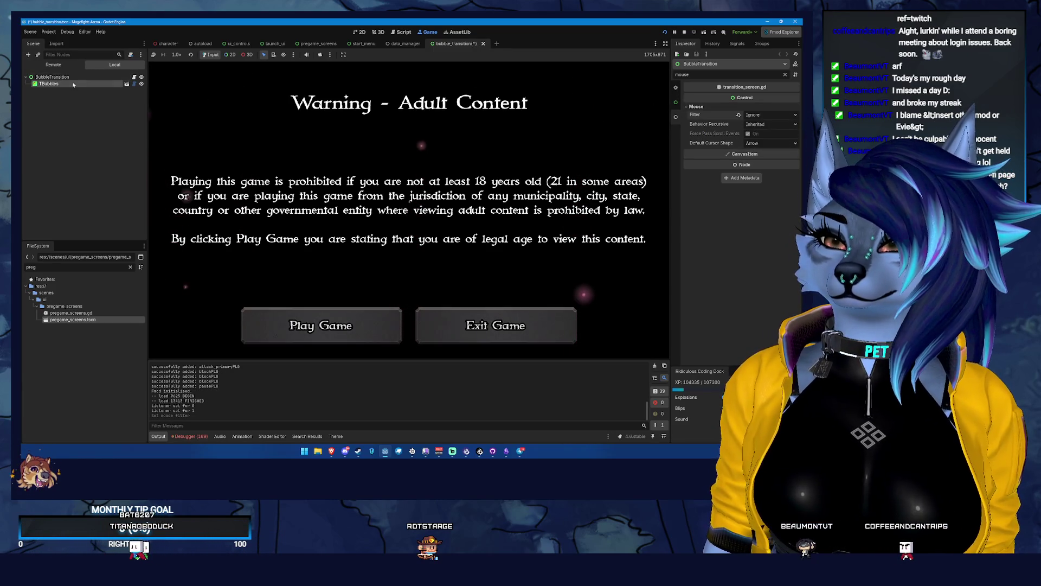
click(72, 83)
click(696, 118)
click(770, 125)
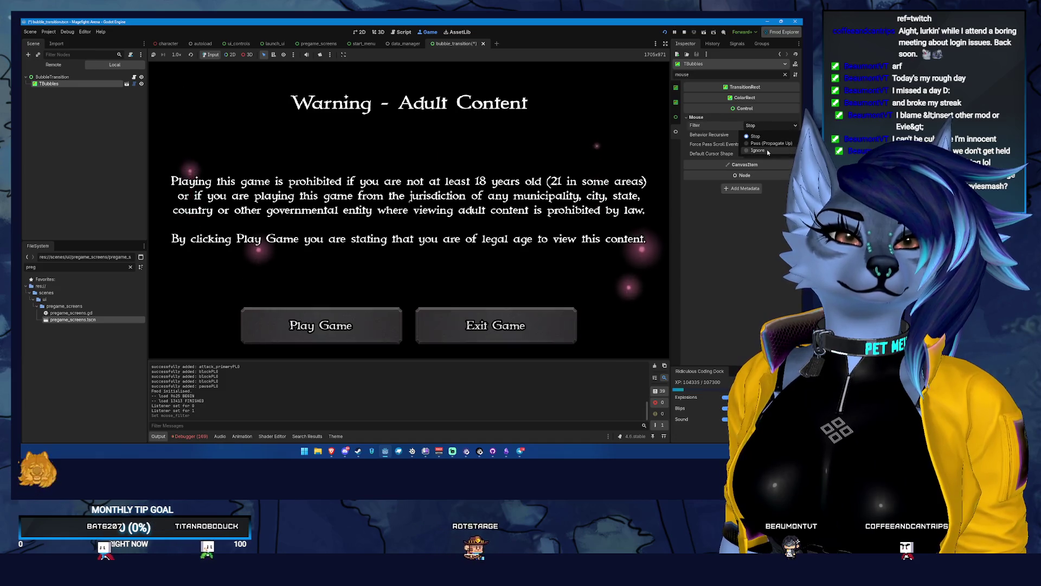
click(759, 148)
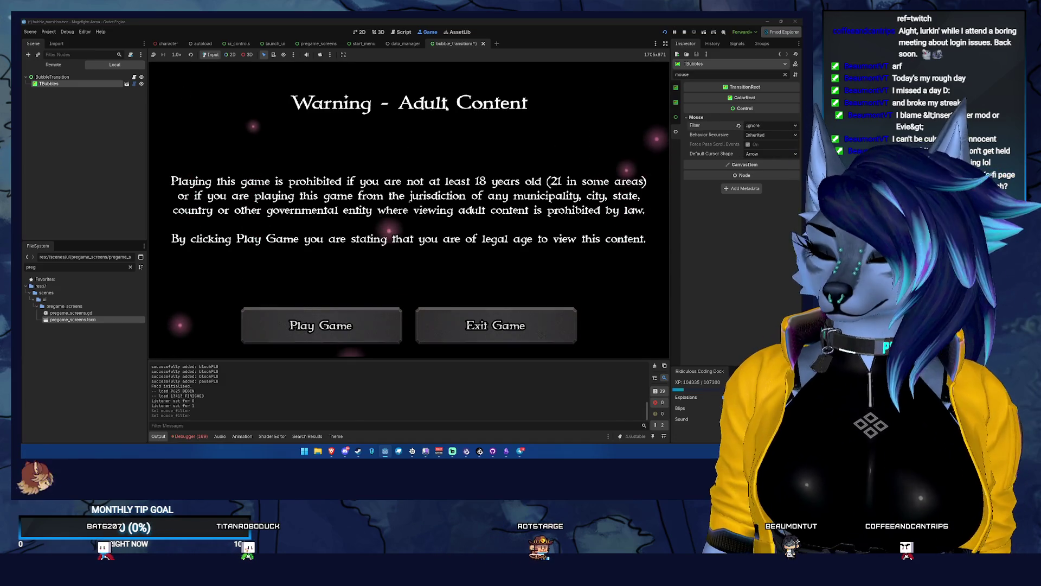
click(685, 32)
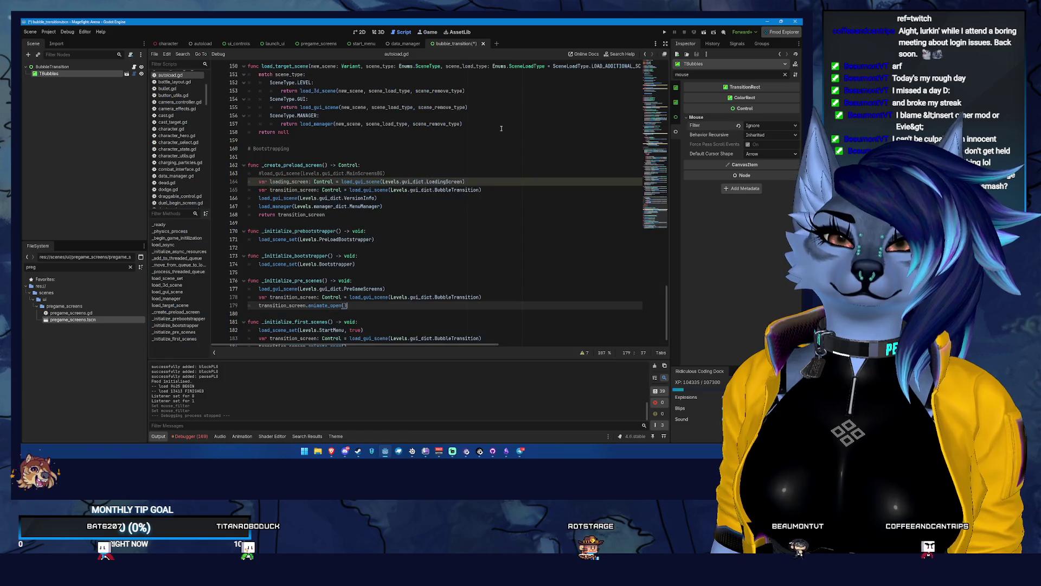
- Run the project through the age warning, preferences and reminder screens, then stop it
click(662, 32)
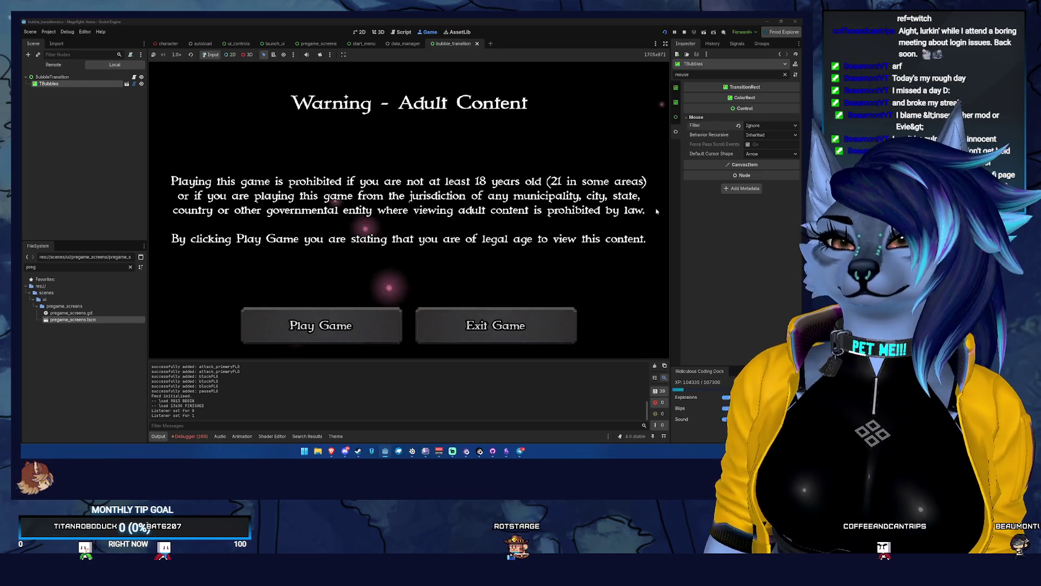
click(321, 326)
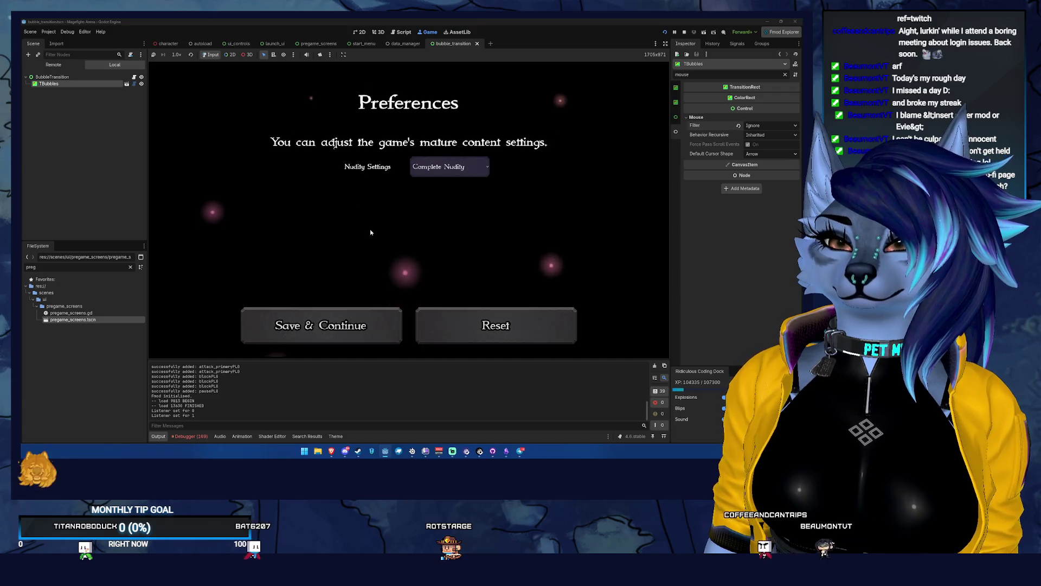
key(Return)
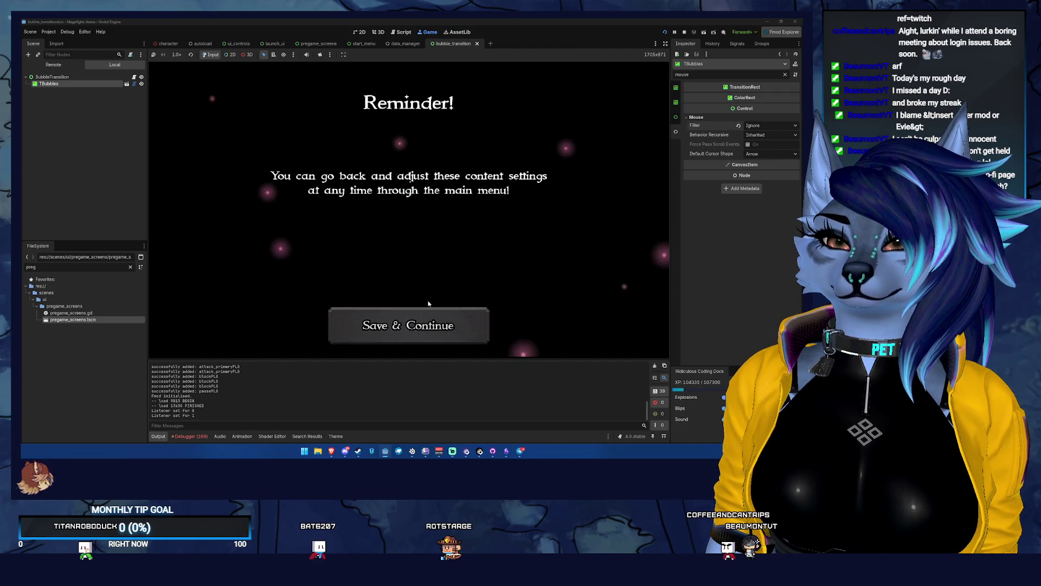
click(424, 321)
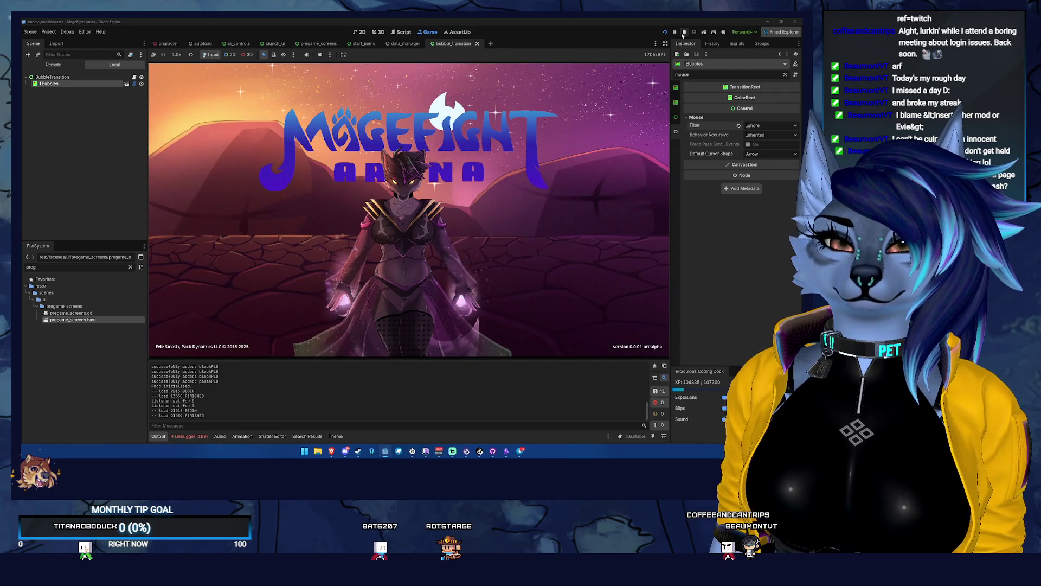
key(F8)
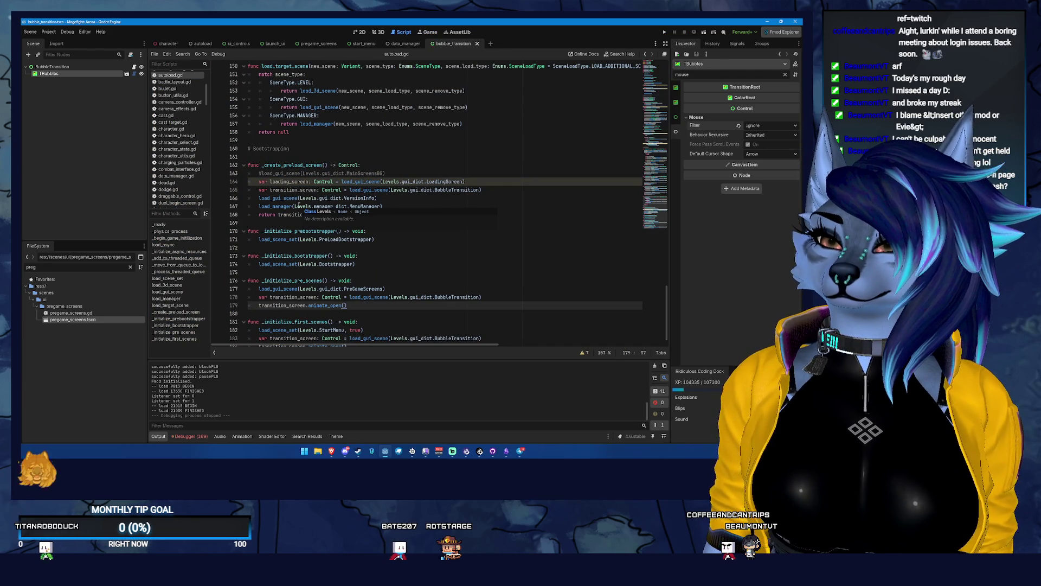
- Select the transition-loading lines 178–179 in autoload.gd and switch to the pregame_screens scene
scroll(370, 293, down, 1)
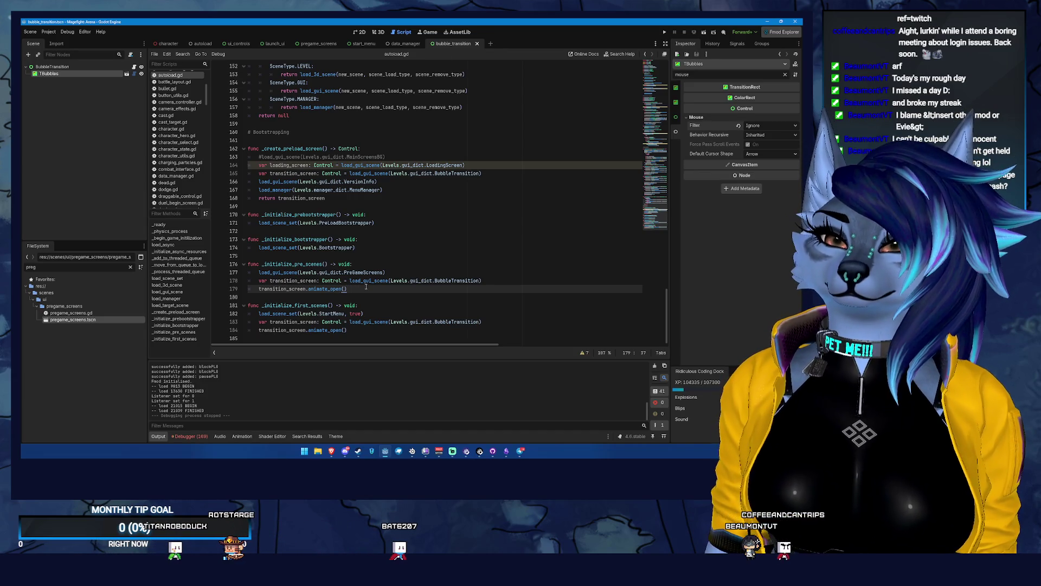
mouse_move(382, 288)
mouse_down()
mouse_move(262, 291)
mouse_move(257, 282)
mouse_up()
key(ctrl+c)
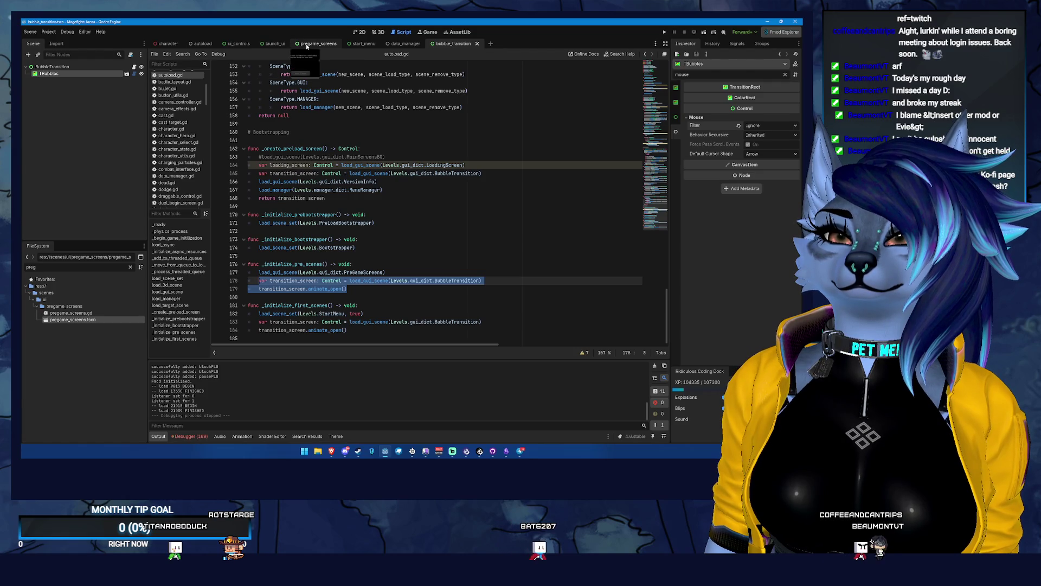
click(304, 44)
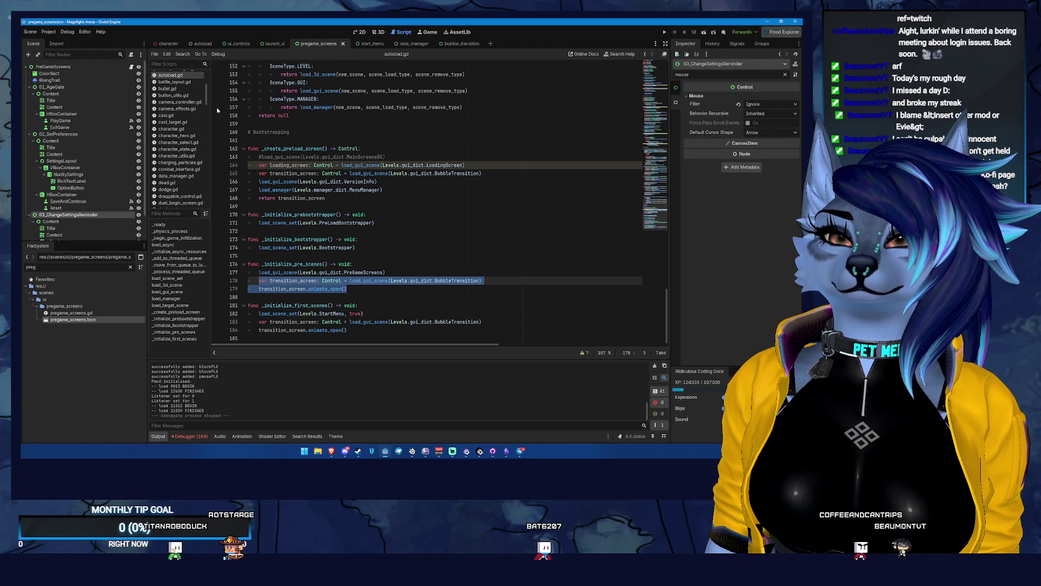
- In pregame_screens.gd, declare 'func load_main_menu() -> void:' and paste the transition-loading lines into it
click(131, 66)
scroll(646, 84, down, 5)
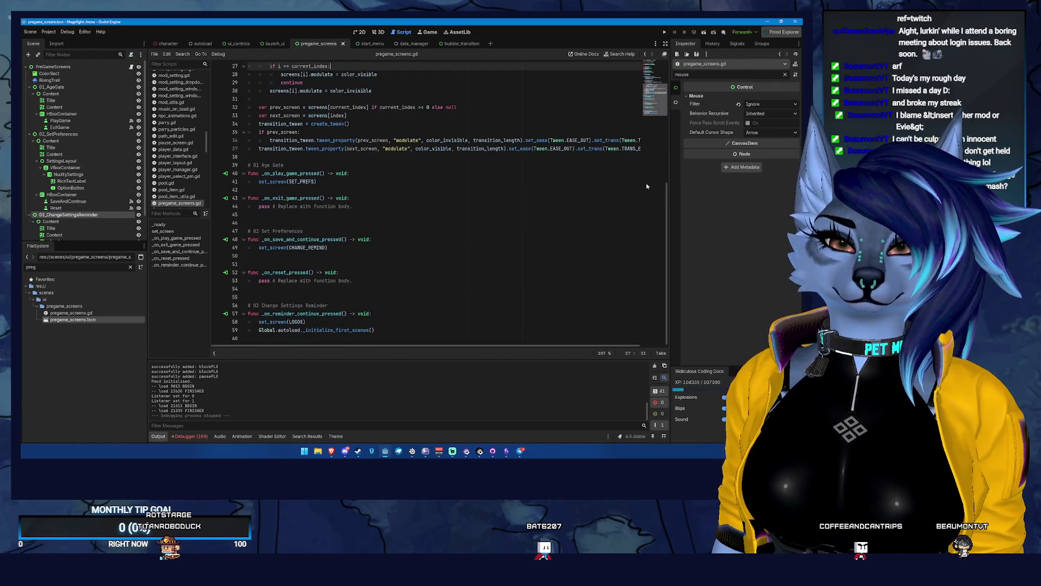
click(409, 327)
key(Return)
key(Return)
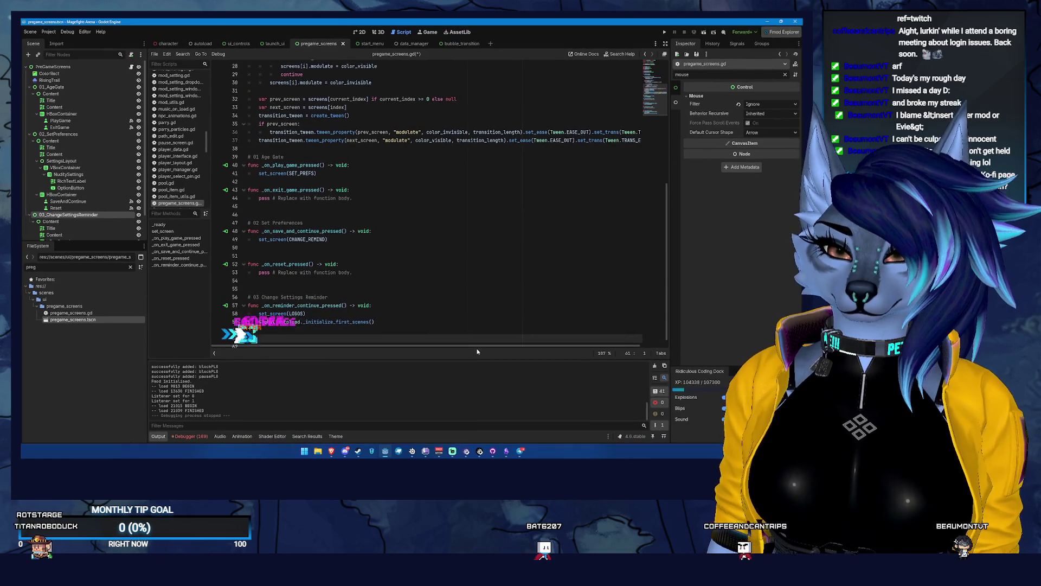
text(func l)
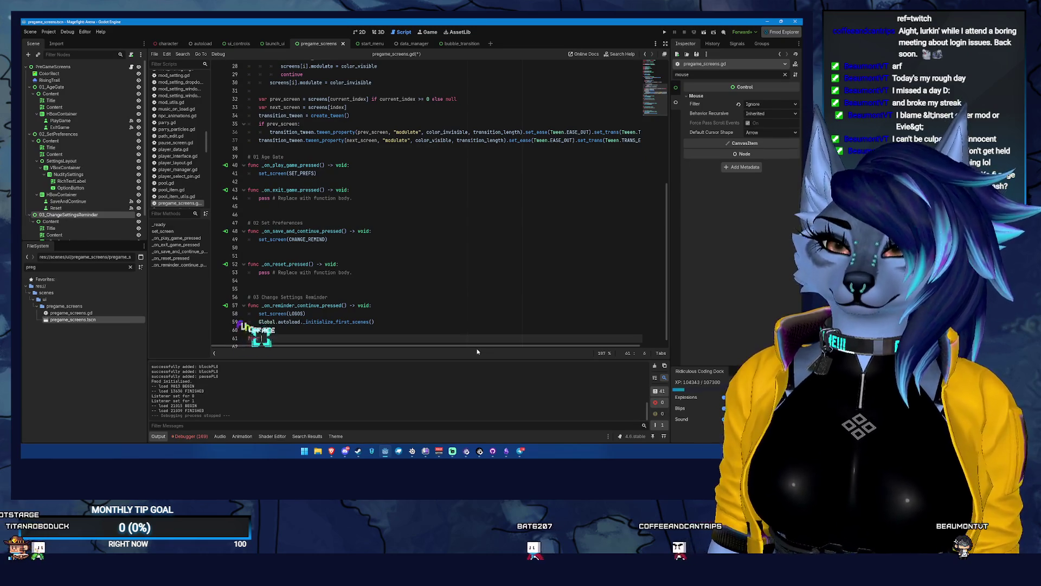
text(oad_)
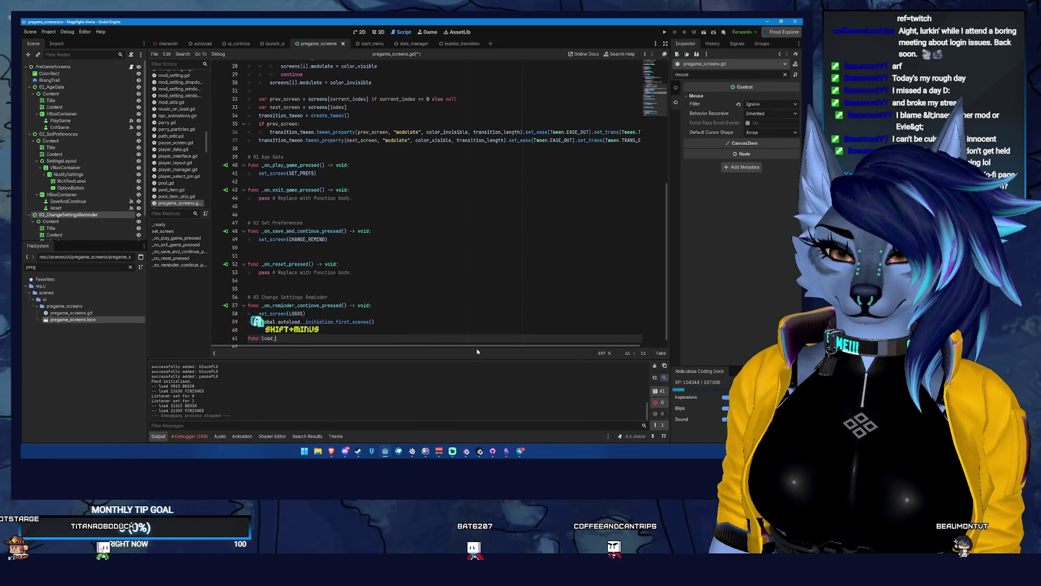
text(main)
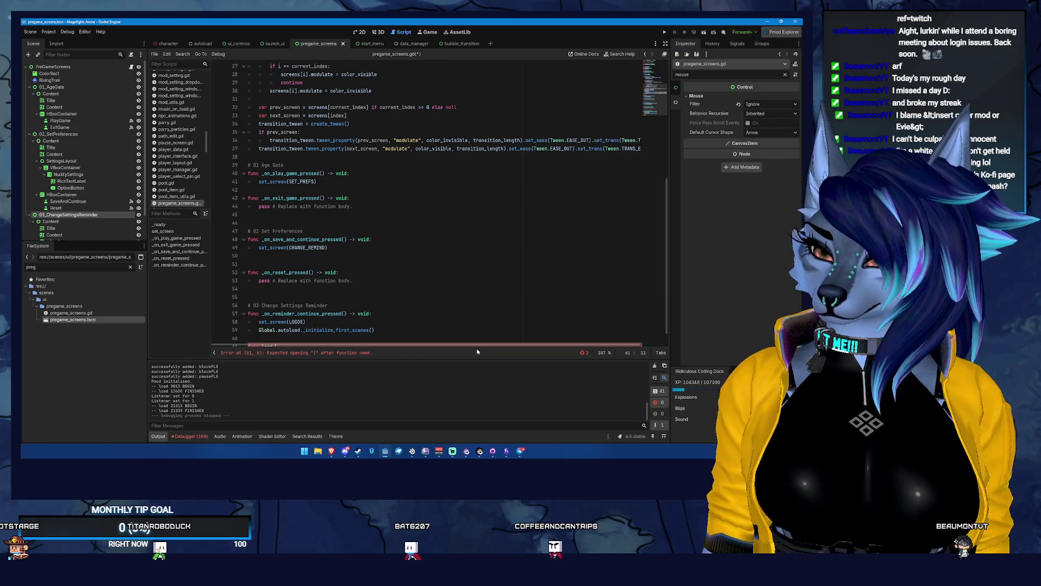
text(_menu)
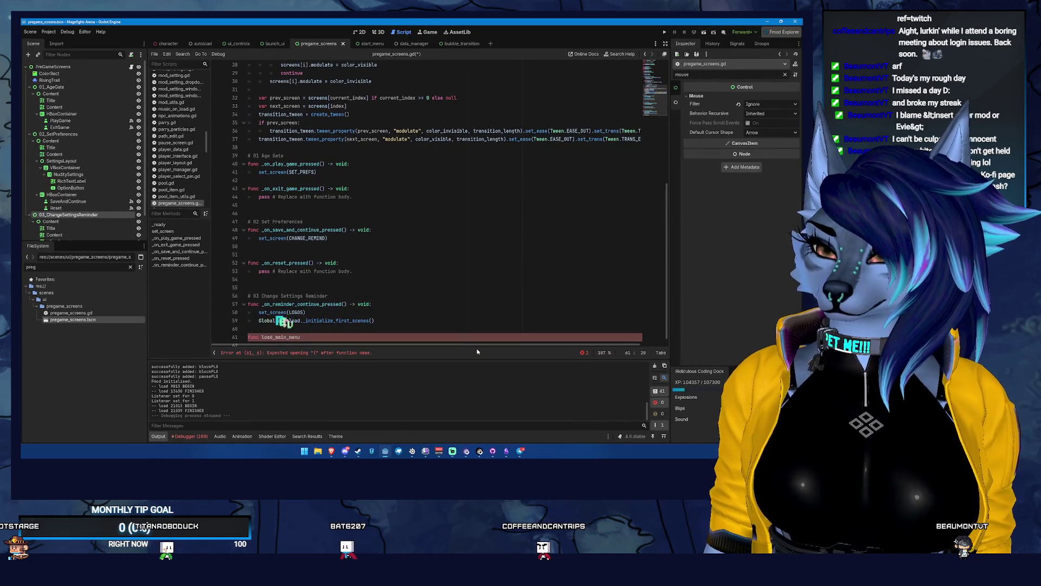
text(() -> void)
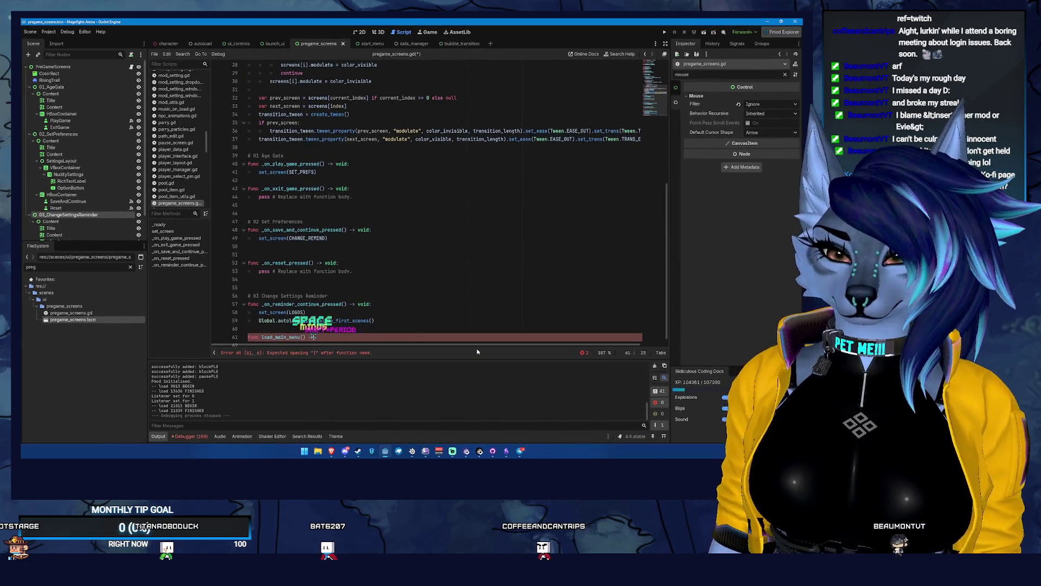
text(:)
key(Return)
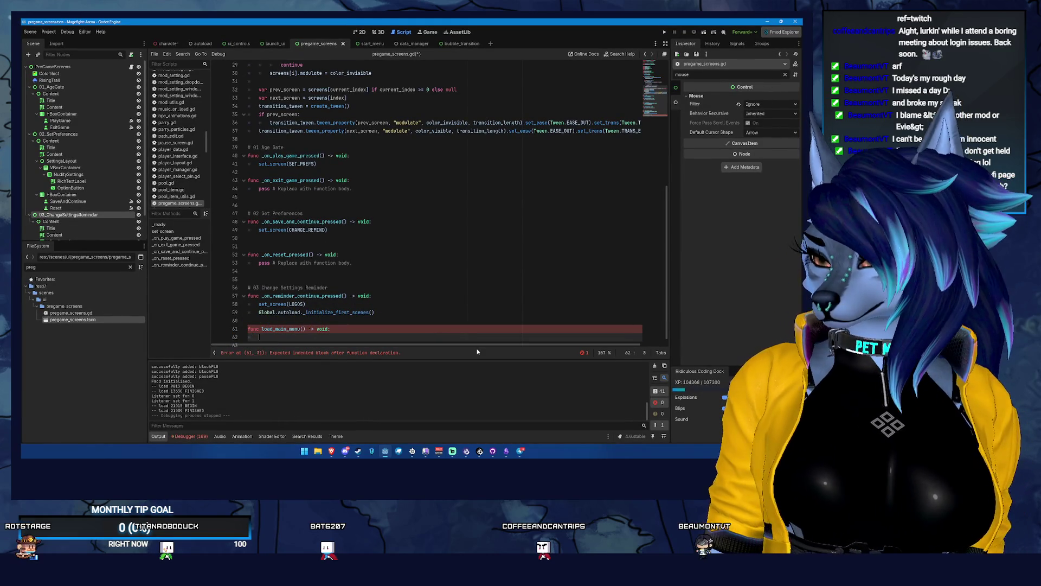
key(ctrl+v)
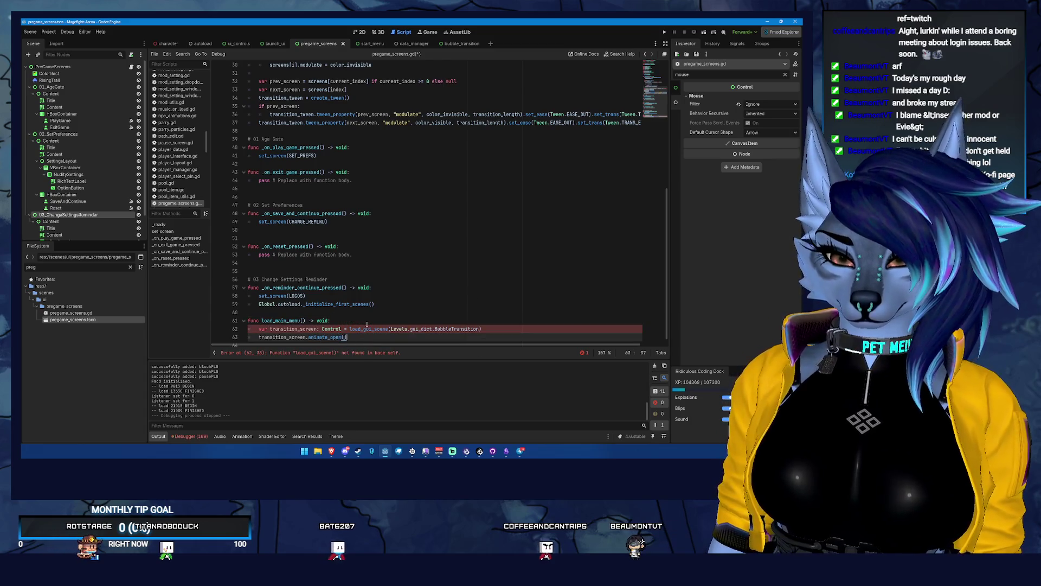
- Move the _initialize_first_scenes call from the reminder handler into load_main_menu after animate_open
drag(376, 304, 258, 304)
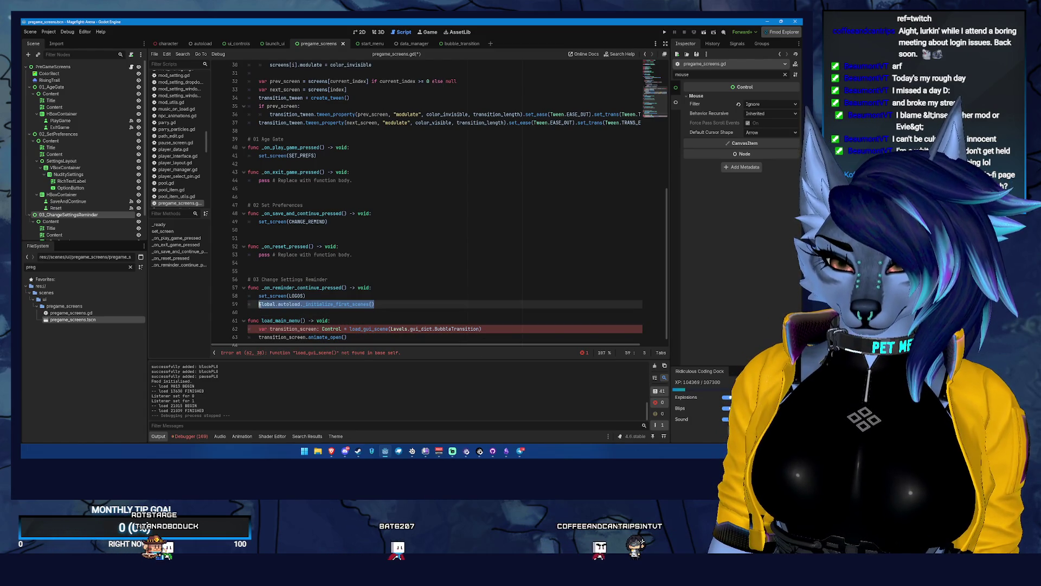
key(ctrl+x)
key(BackSpace)
key(BackSpace)
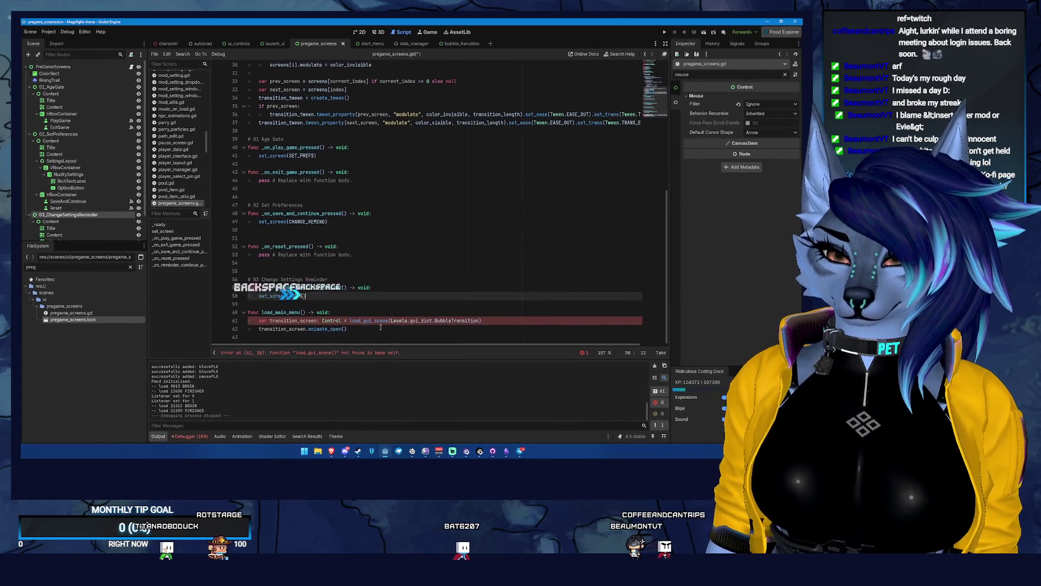
click(371, 330)
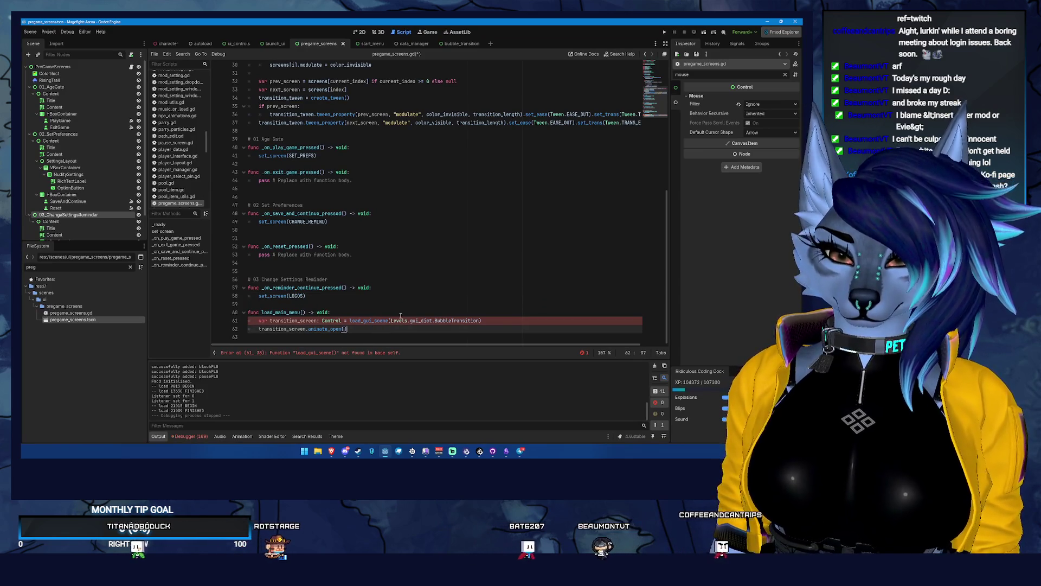
key(Return)
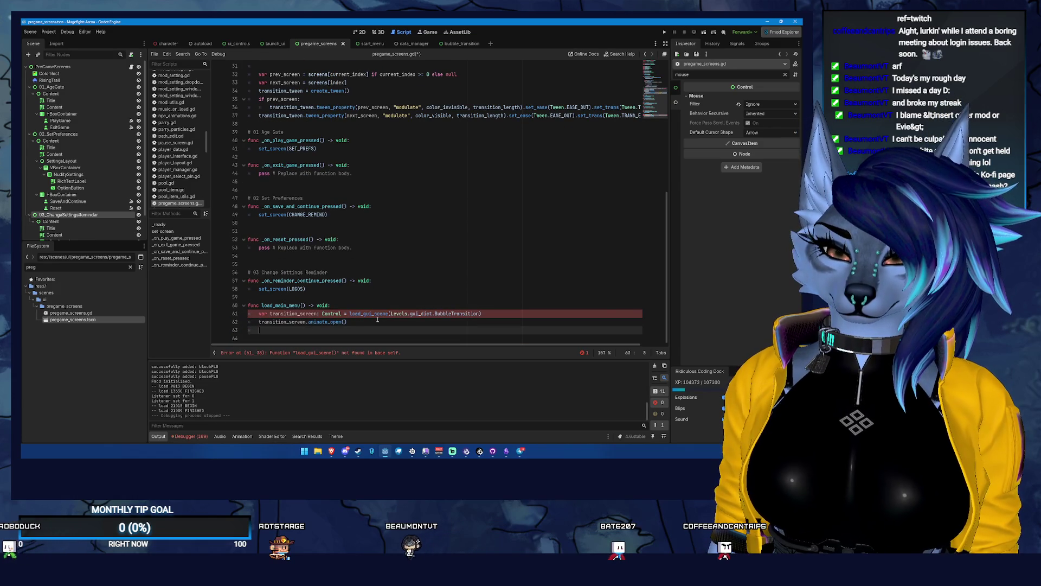
key(ctrl+v)
- Add a load_main_menu() call after set_screen(LOGOS) in the reminder handler
click(316, 292)
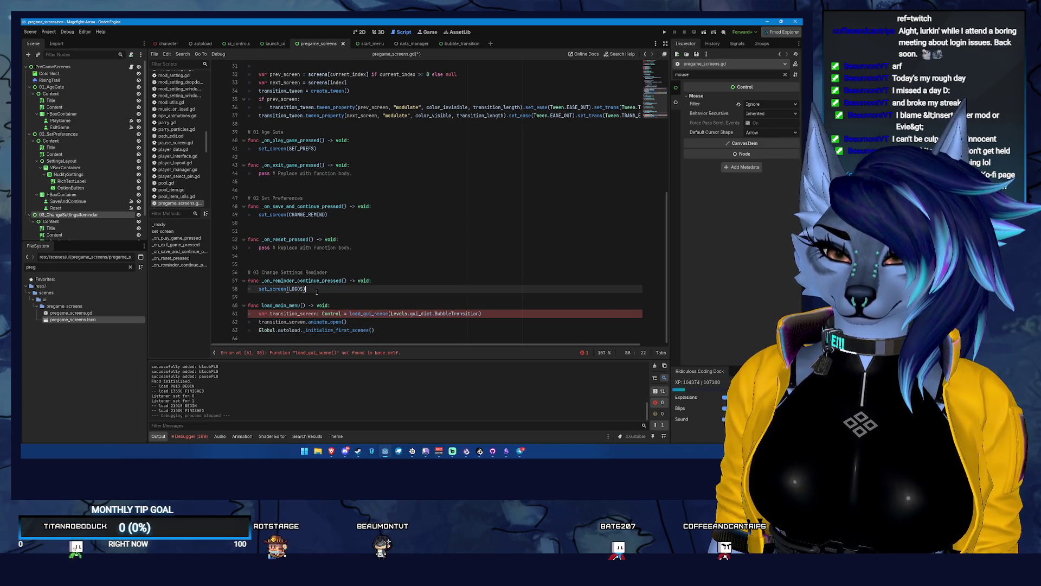
key(Return)
text(load_main)
key(Return)
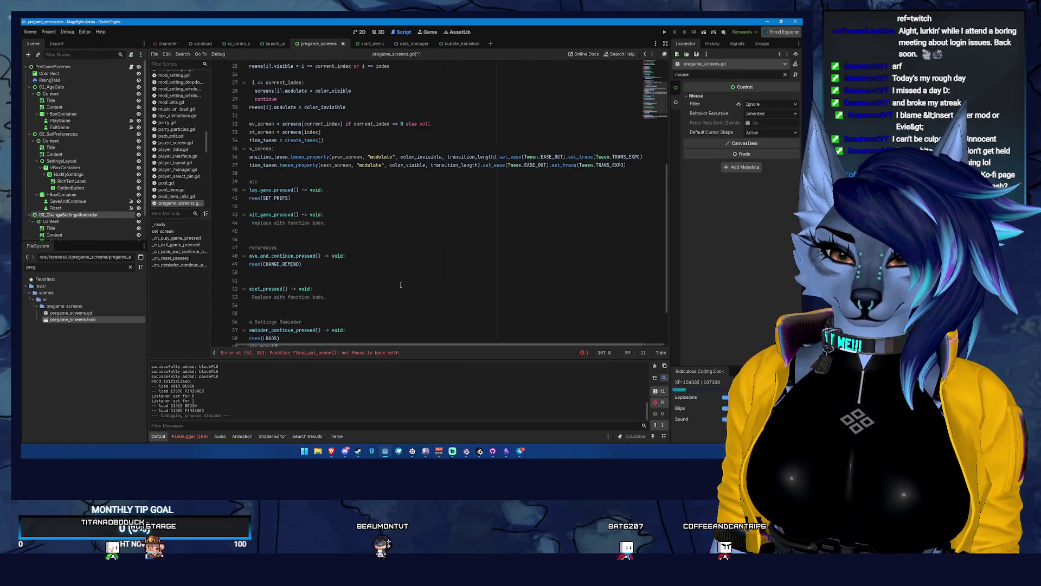
- Select the whole load_main_menu function at the script's end and remove it
scroll(392, 315, down, 1)
scroll(393, 315, right, 2)
drag(361, 330, 231, 309)
key(BackSpace)
key(BackSpace)
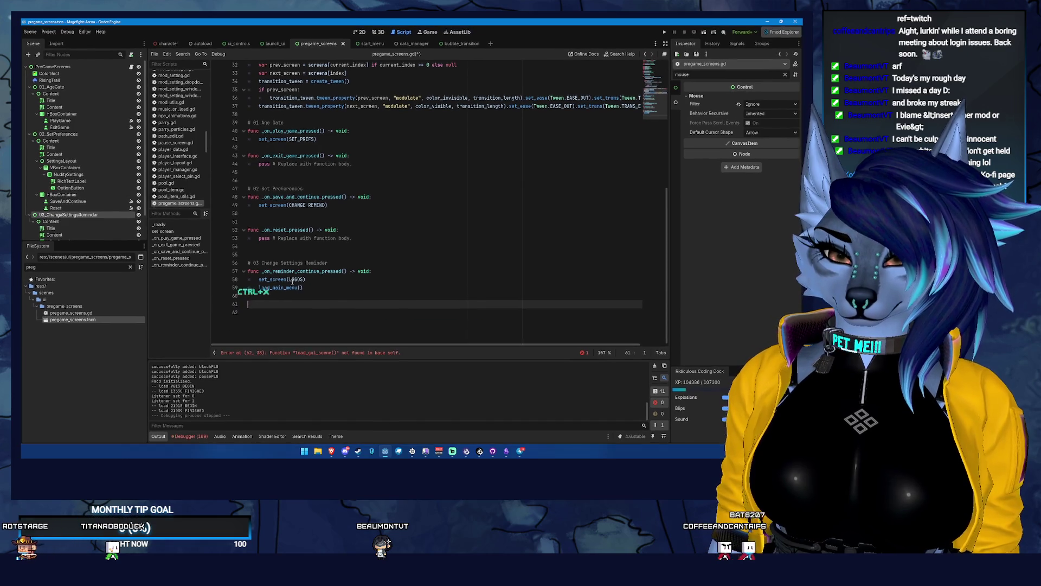
- Paste the load_main_menu function just below _ready
key(BackSpace)
scroll(358, 283, up, 7)
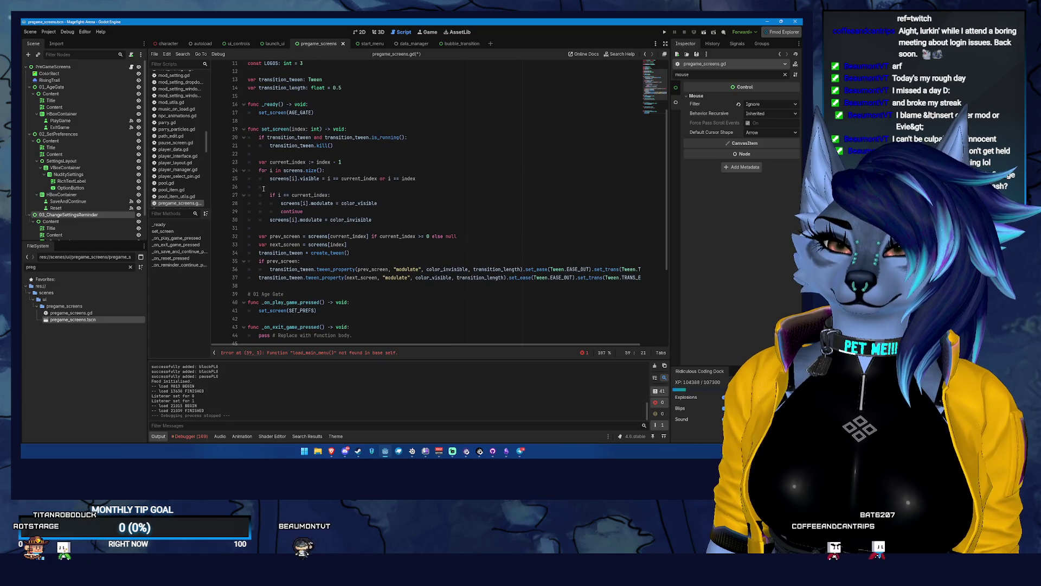
click(256, 118)
key(Return)
key(Return)
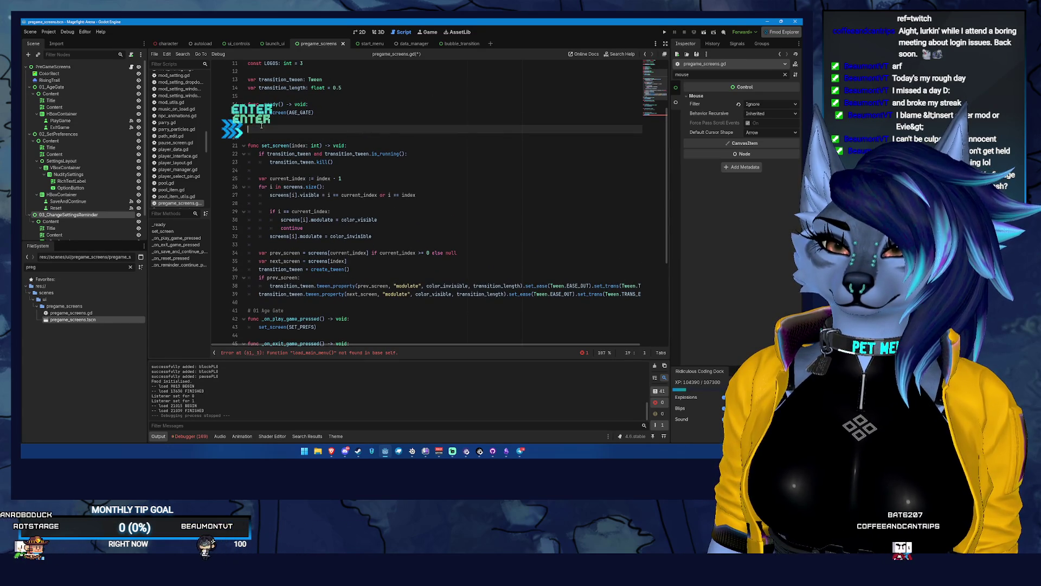
key(ctrl+v)
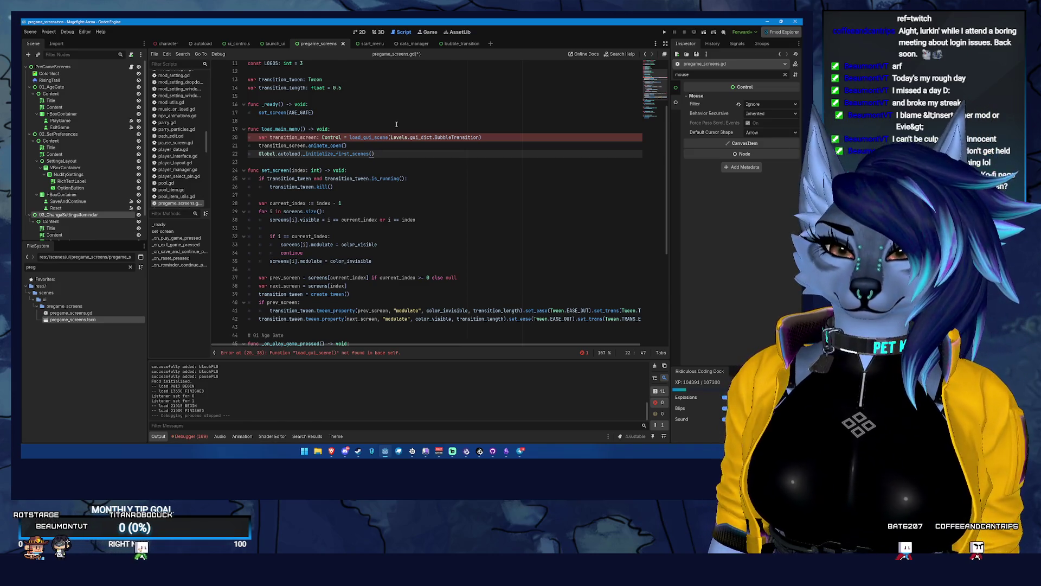
- Prefix the load_gui_scene call with Global.autoload
click(351, 137)
text(Global.au)
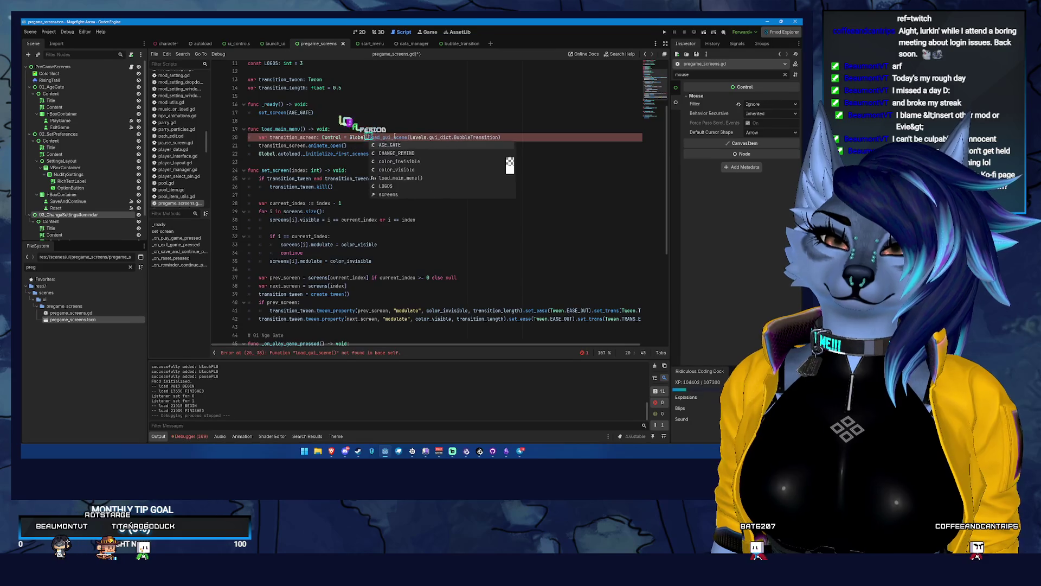
key(Return)
text(.load)
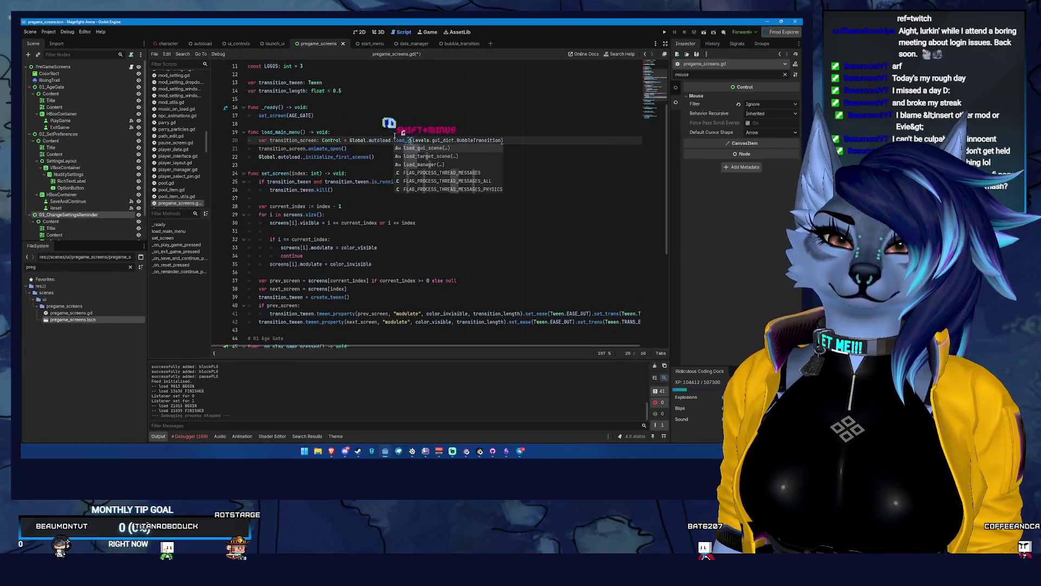
key(Down)
key(Down)
key(Down)
key(Return)
- Replace animate_open with animate_close(), save the script, and switch to the bubble_transition scene
click(394, 135)
double_click(329, 148)
text(anim)
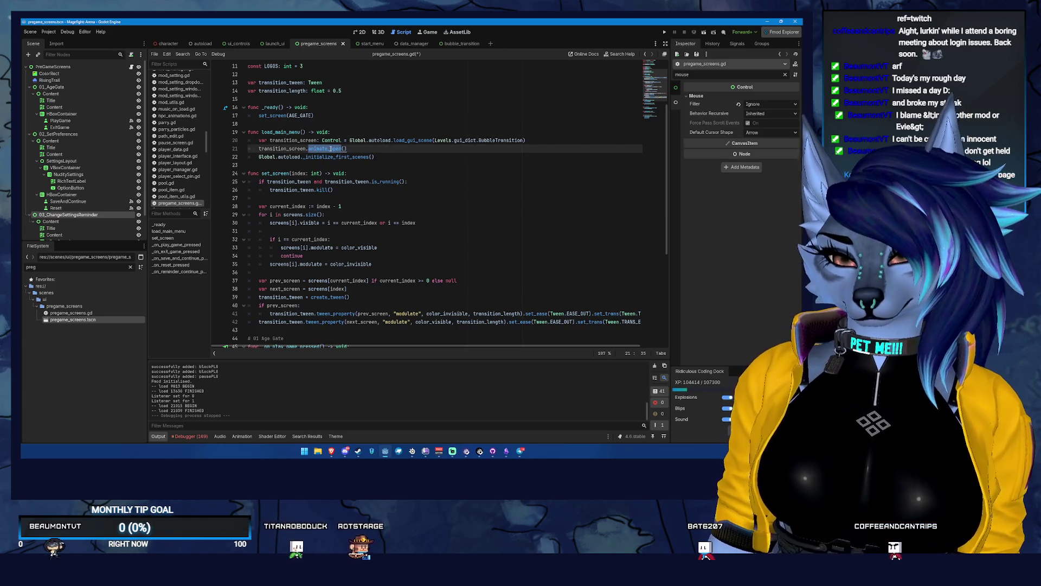
text(ate_clos)
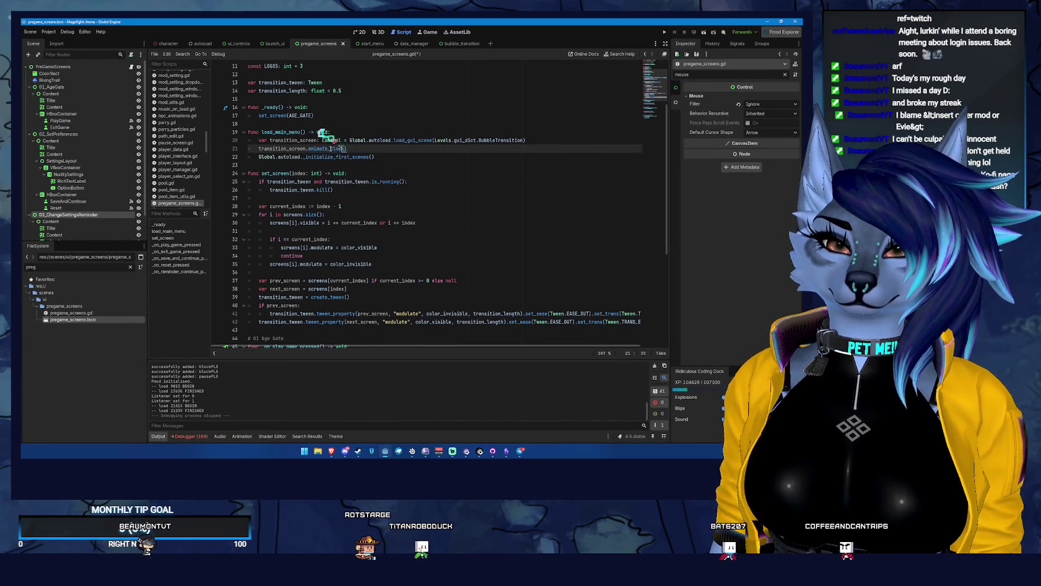
text(e())
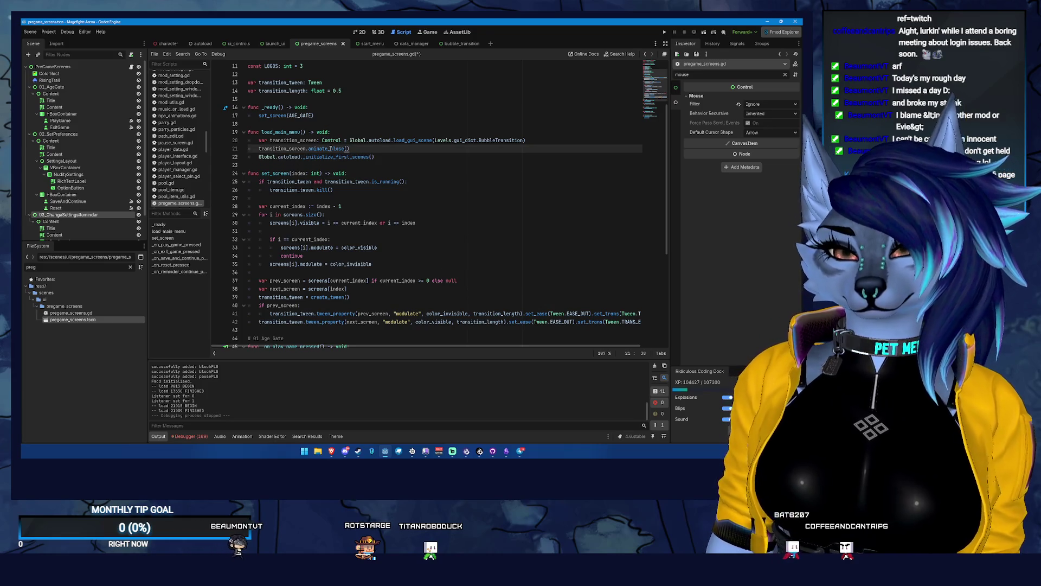
key(ctrl+s)
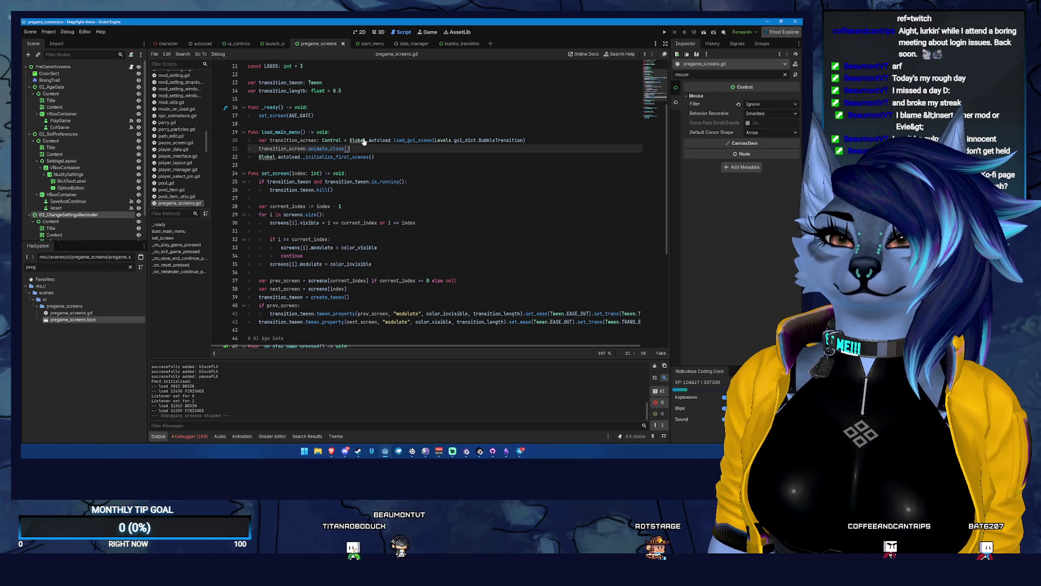
ctrl+click(301, 148)
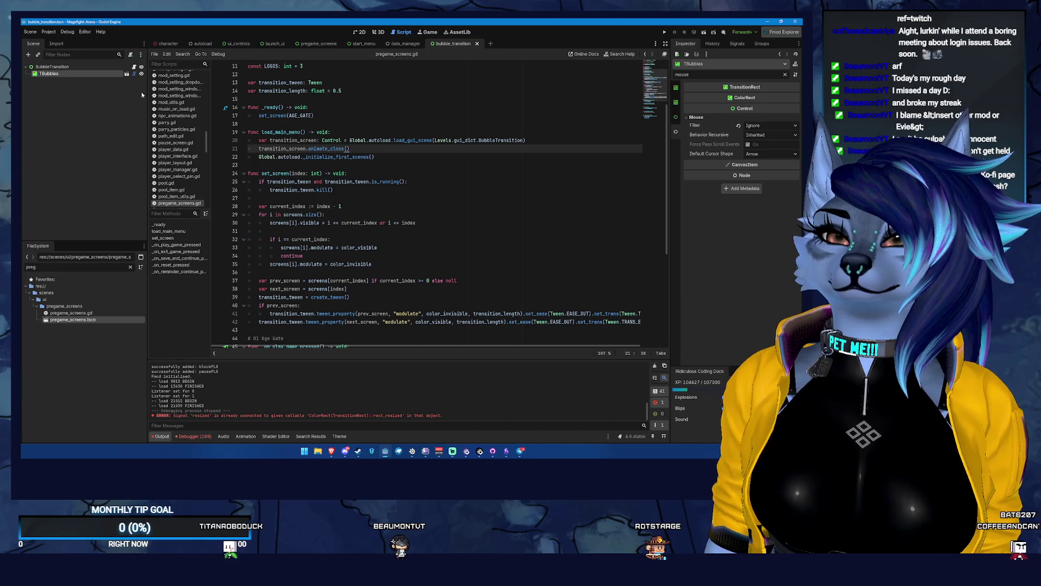
- Review BubbleTransition's transition_screen.gd script, then go back via data_manager to pregame_screens
click(115, 66)
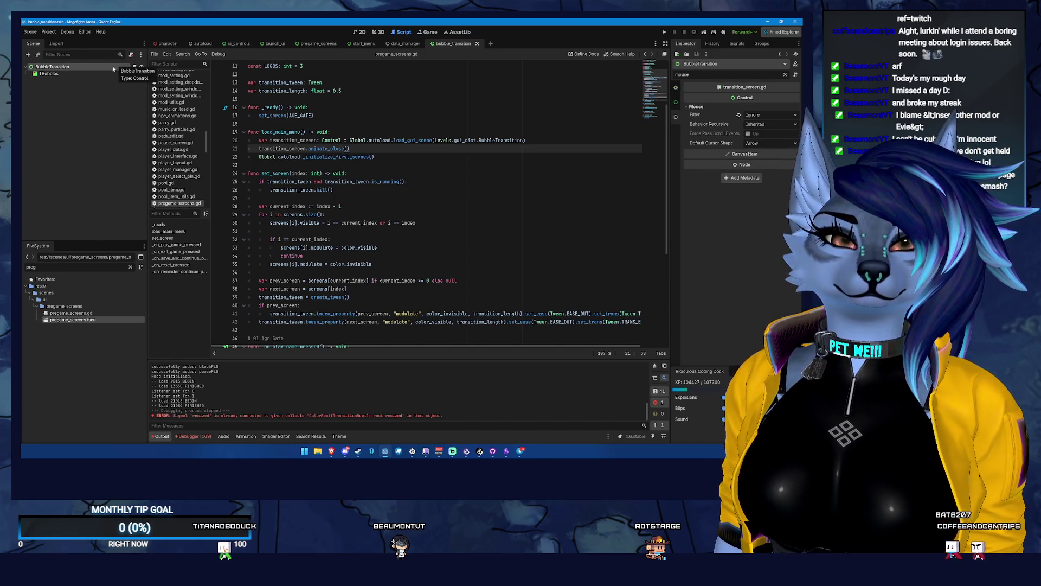
ctrl+click(328, 148)
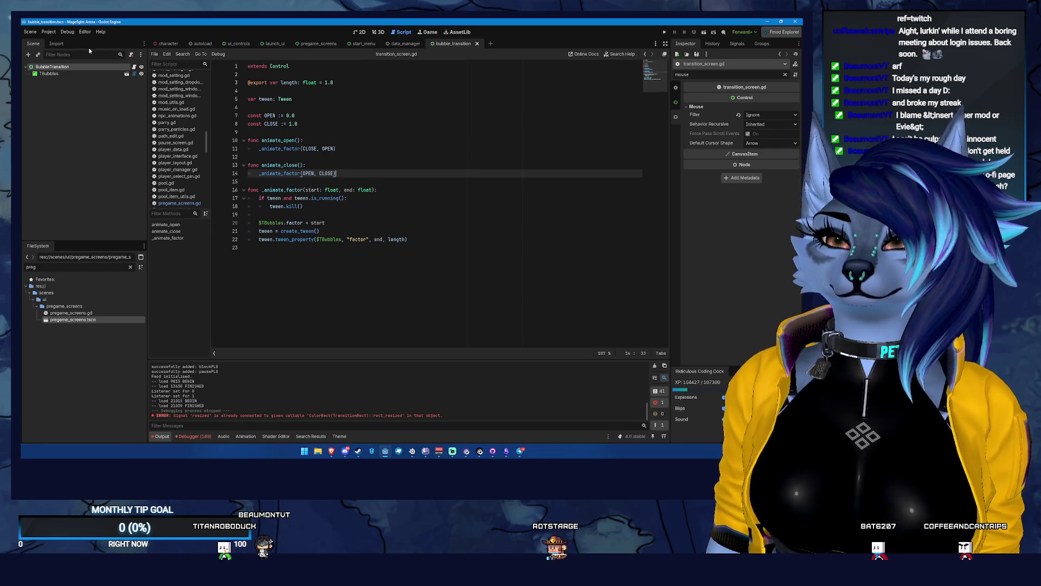
click(403, 43)
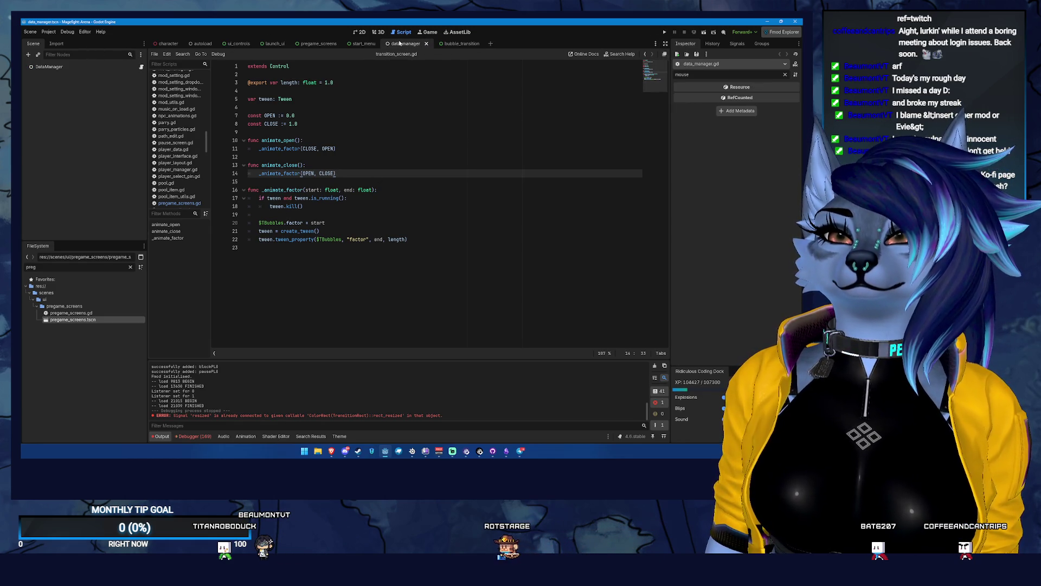
click(318, 44)
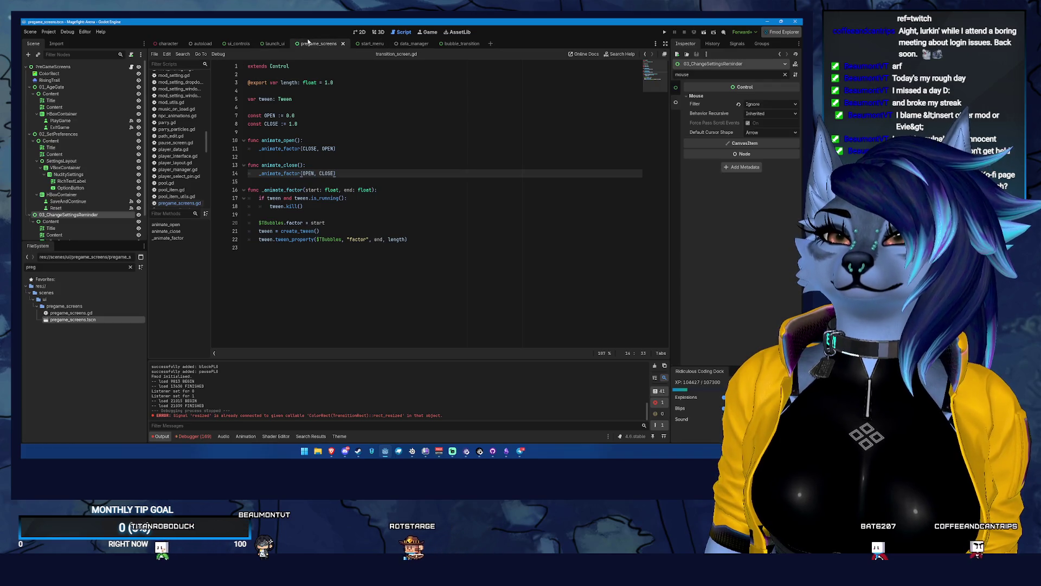
- Add 'await transition_screen.' after animate_close() in load_main_menu, then reopen transition_screen.gd
click(131, 67)
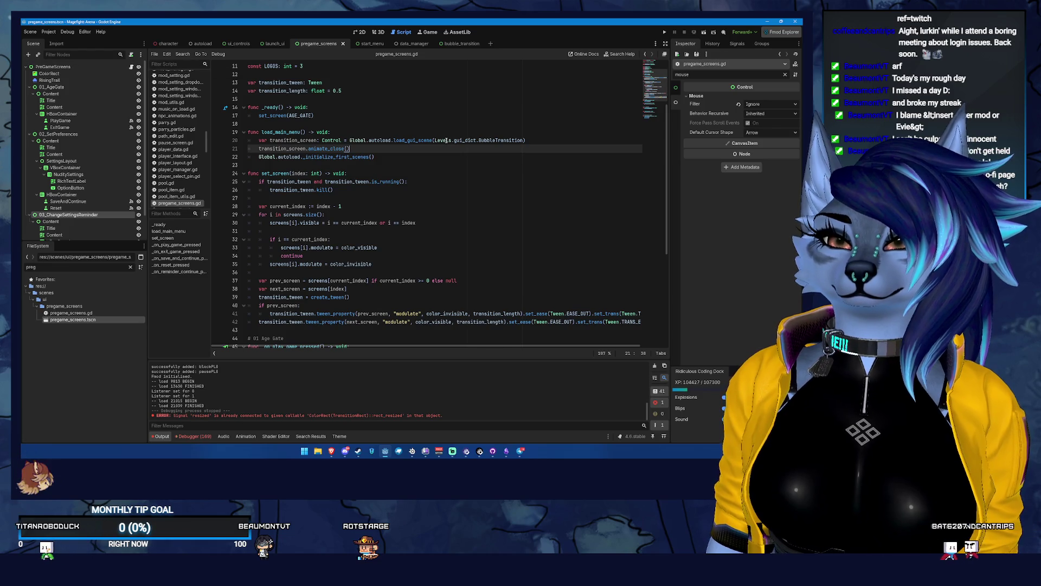
mouse_move(447, 140)
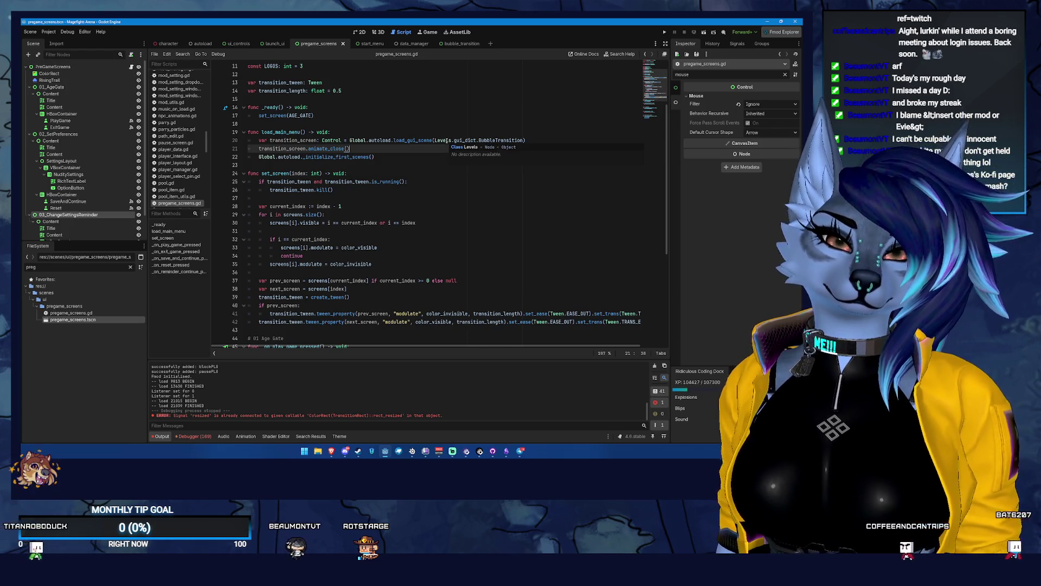
key(Return)
text(await )
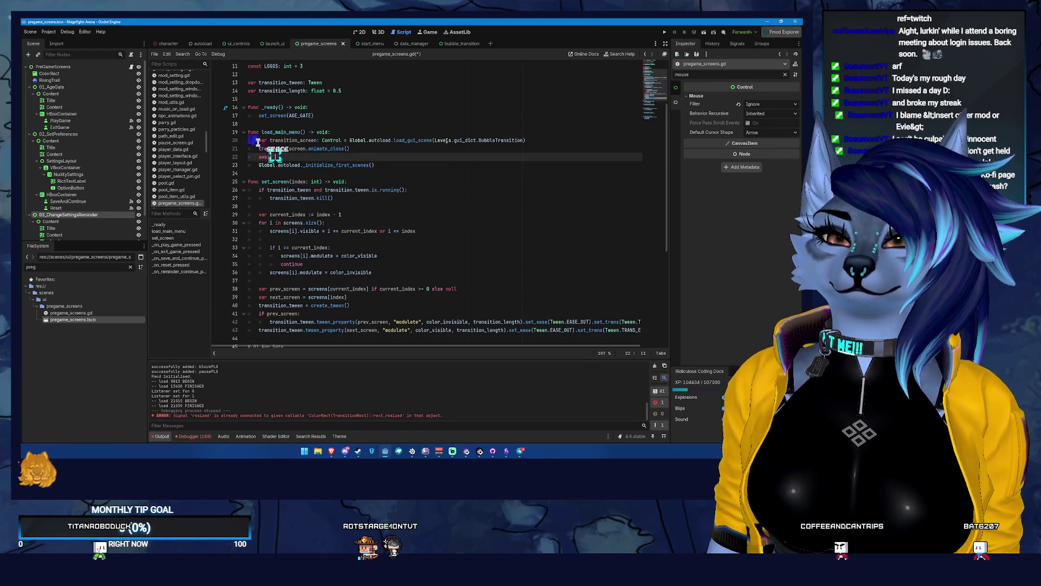
text(trans)
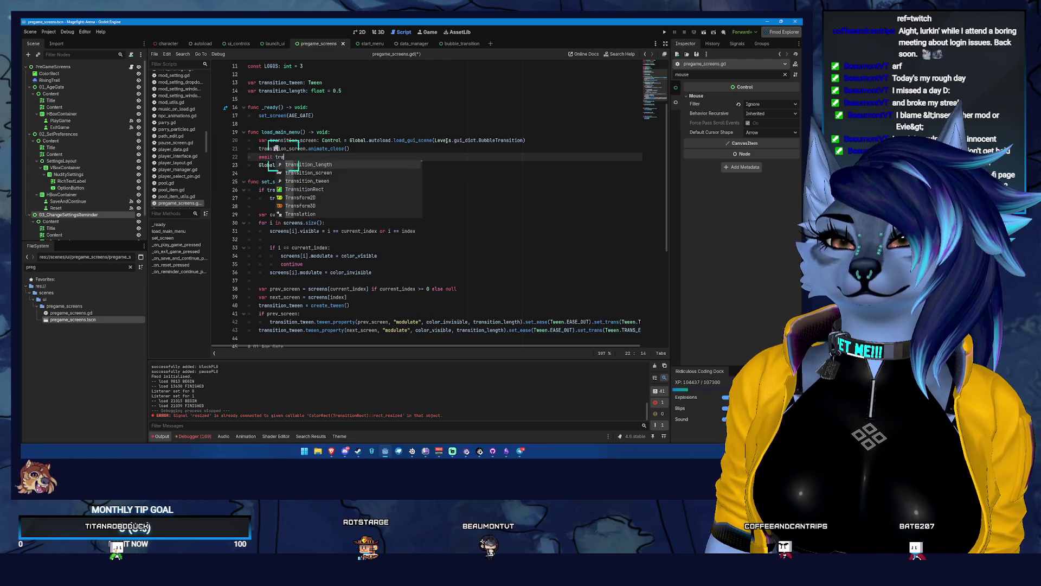
key(Return)
key(BackSpace)
key(BackSpace)
key(BackSpace)
text(screen.)
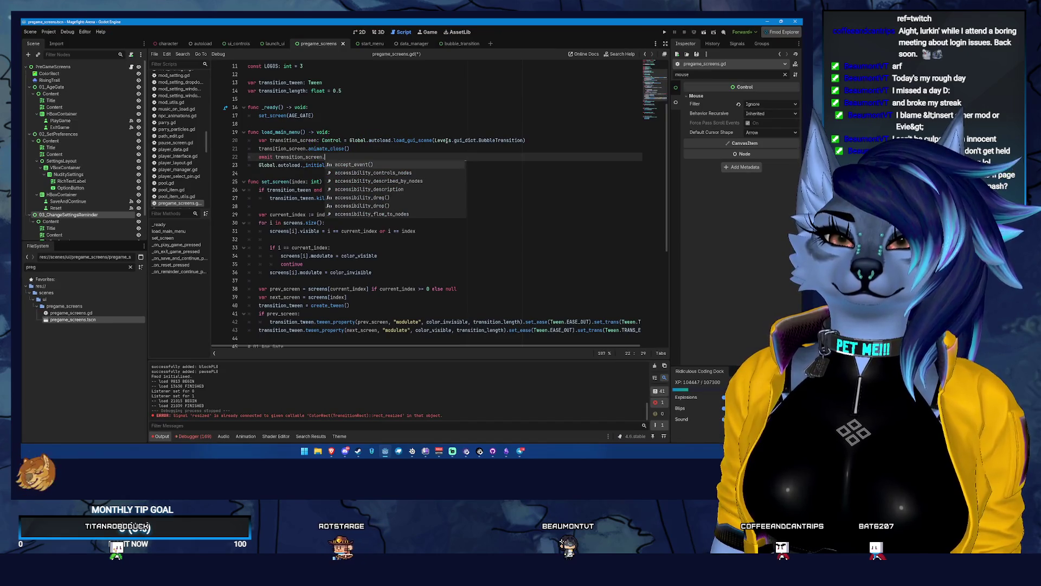
click(448, 42)
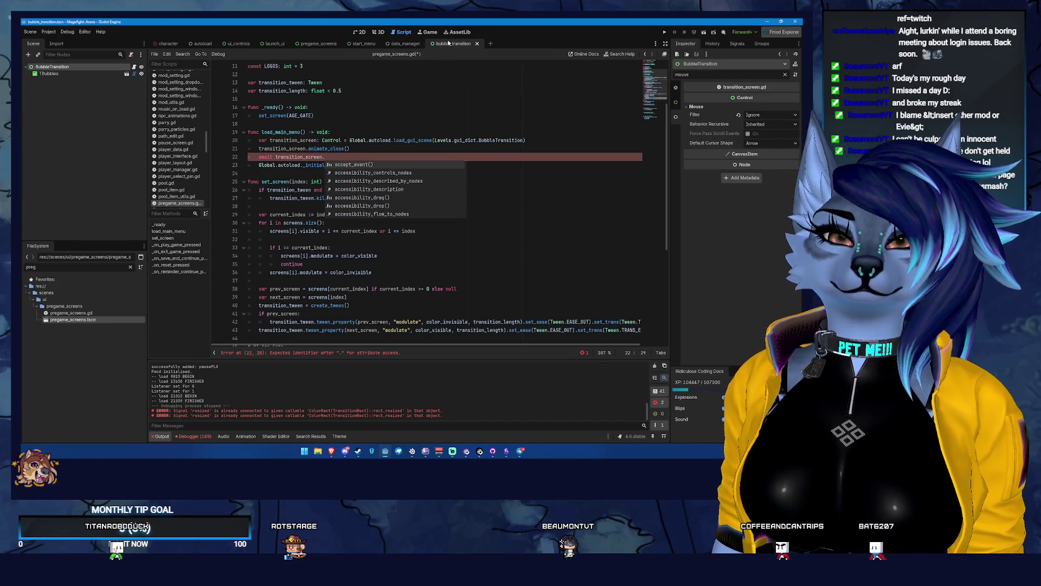
click(135, 67)
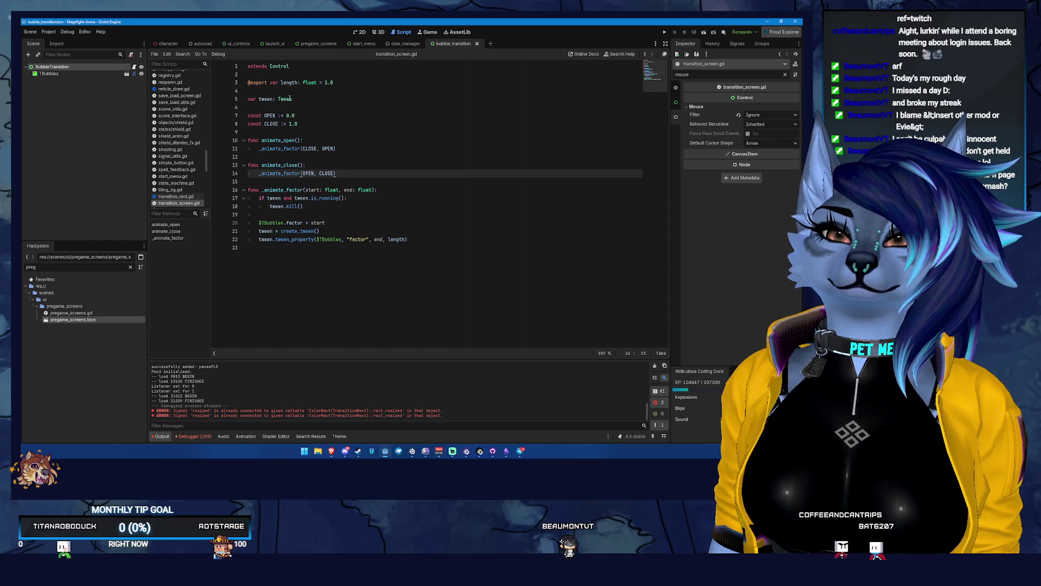
- Insert blank lines above the exported length in transition_screen.gd and start a signal declaration
click(425, 239)
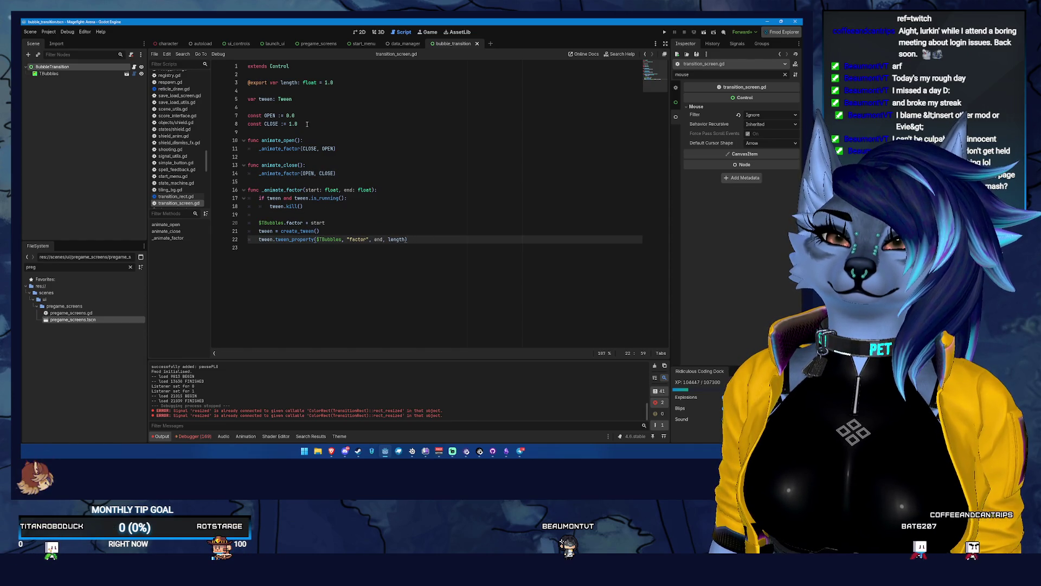
click(385, 97)
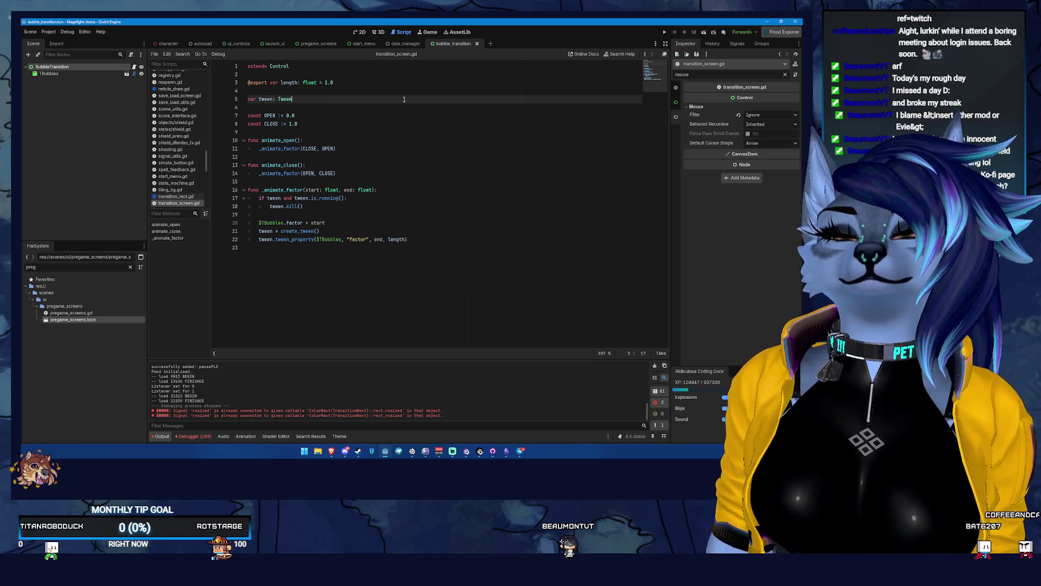
key(Up)
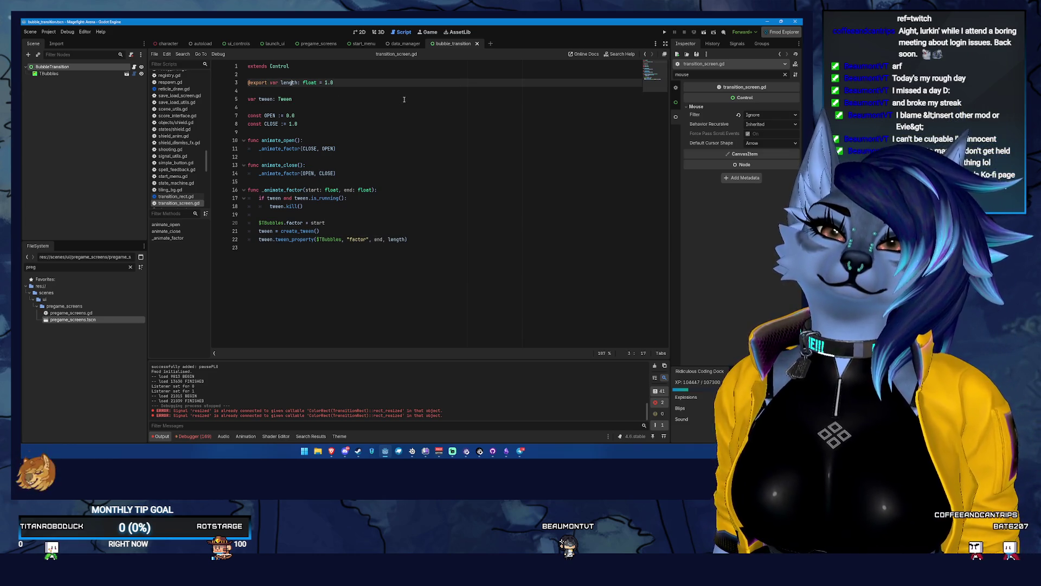
key(Up)
key(Up)
key(Return)
key(Return)
key(Up)
text(sign)
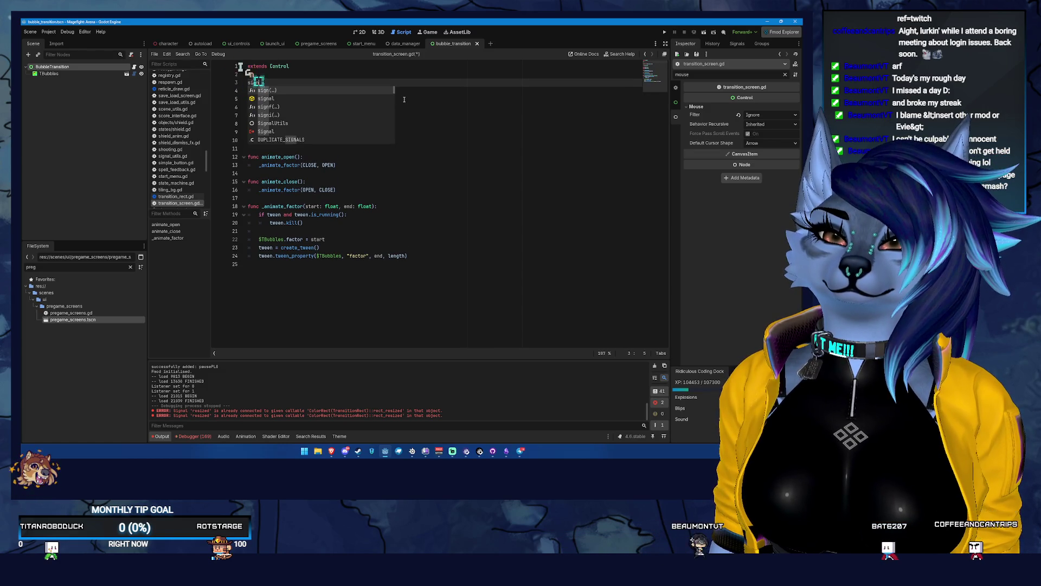
text(al)
key(Return)
- Name it 'finished', then delete the line, save, and return to pregame_screens
text(fini)
key(BackSpace)
text(shed)
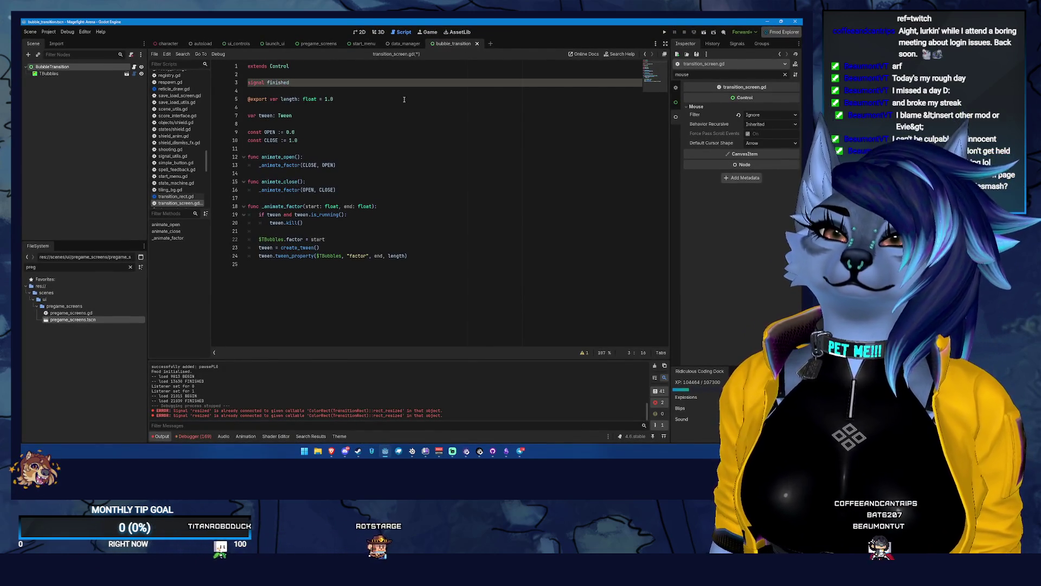
key(BackSpace)
key(BackSpace)
key(BackSpace)
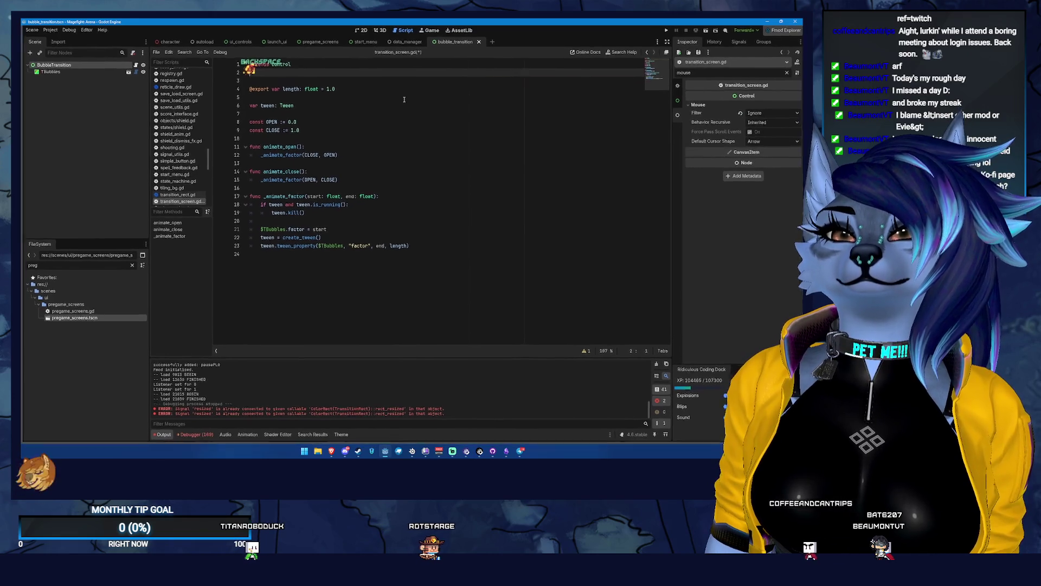
key(ctrl+s)
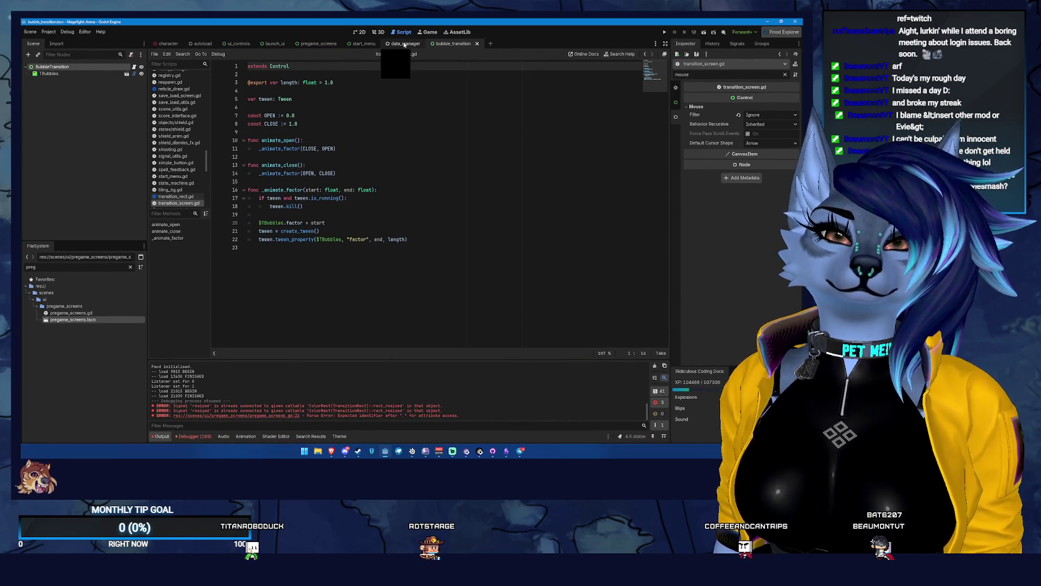
click(404, 45)
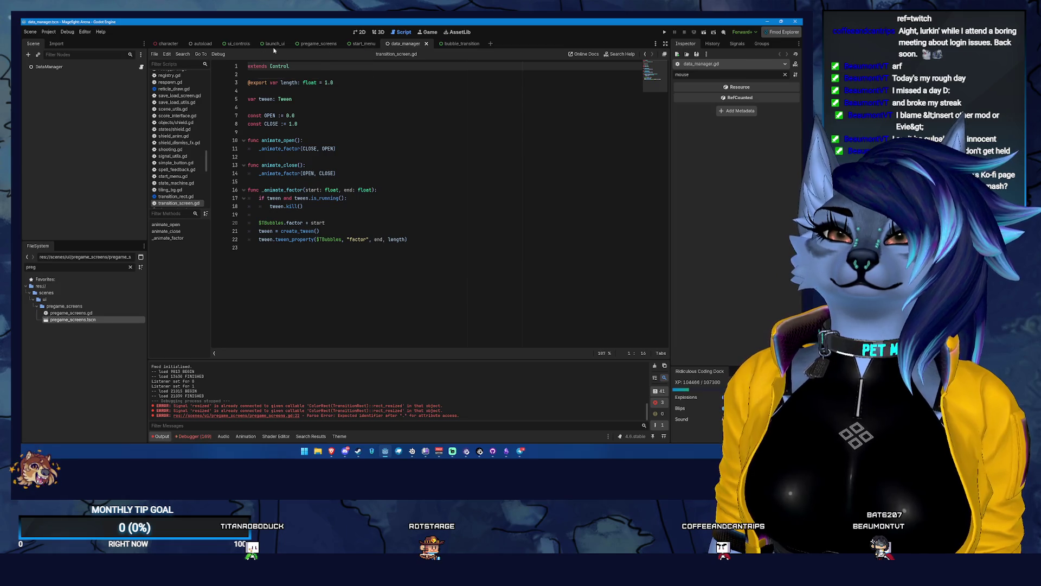
click(319, 43)
- Complete line 22 as 'await transition_screen.tween.finished'
click(131, 68)
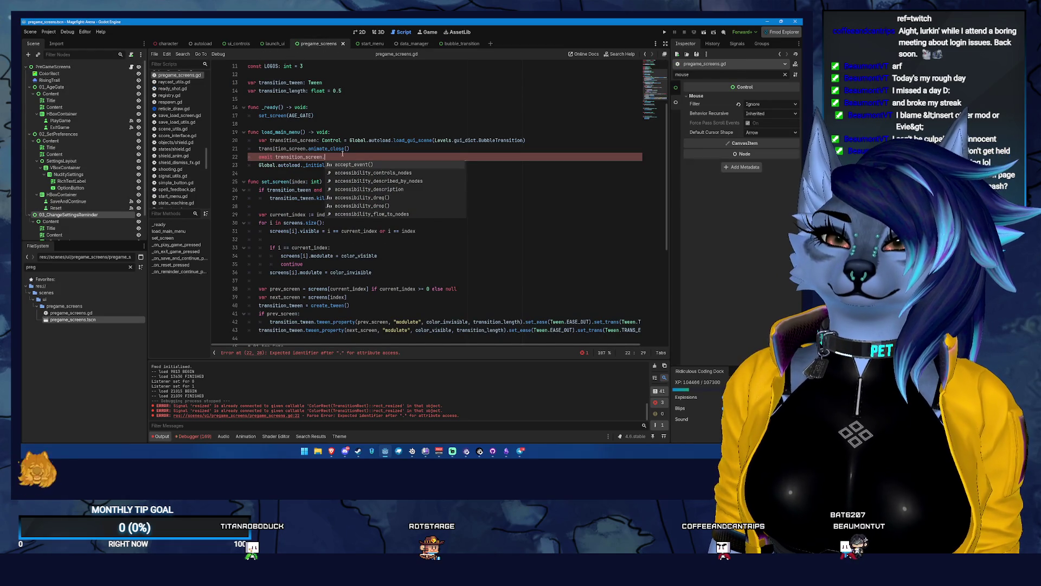
text(tween.)
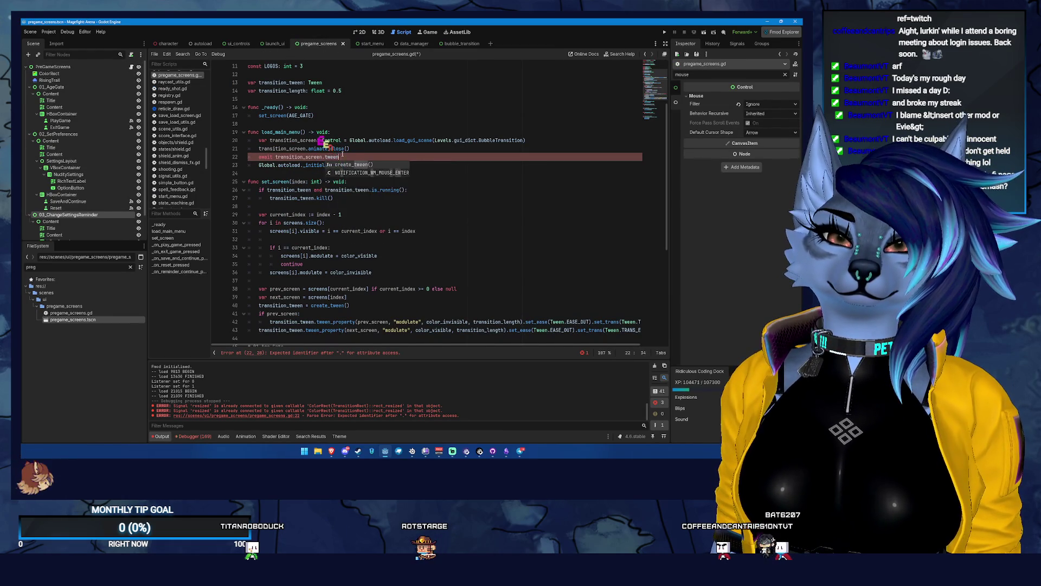
text(finished)
key(Return)
key(Left)
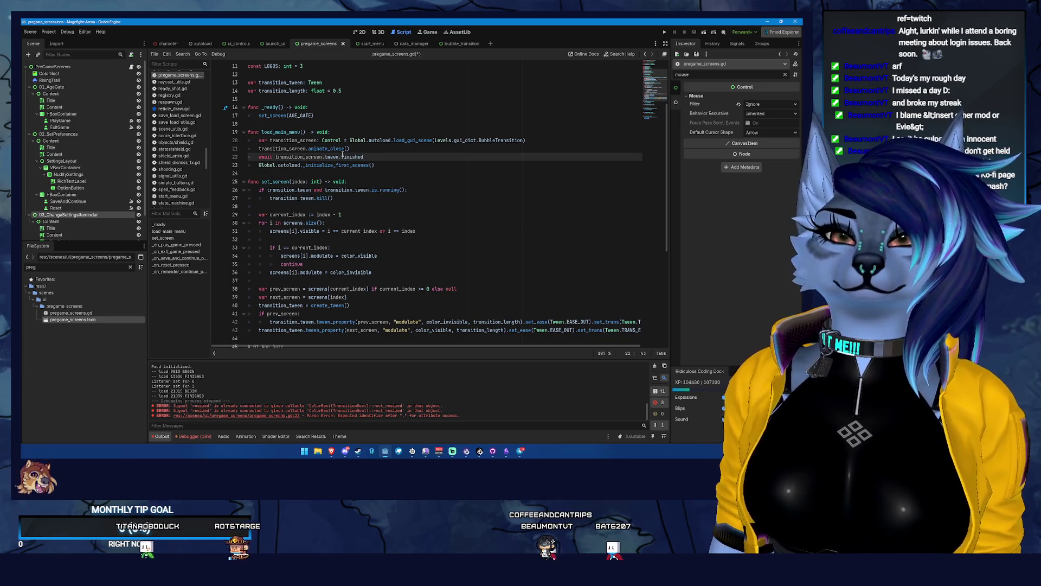
- Add 'transition_screen.animate_open()' on line 24, save, and select the line-20 declaration
key(Down)
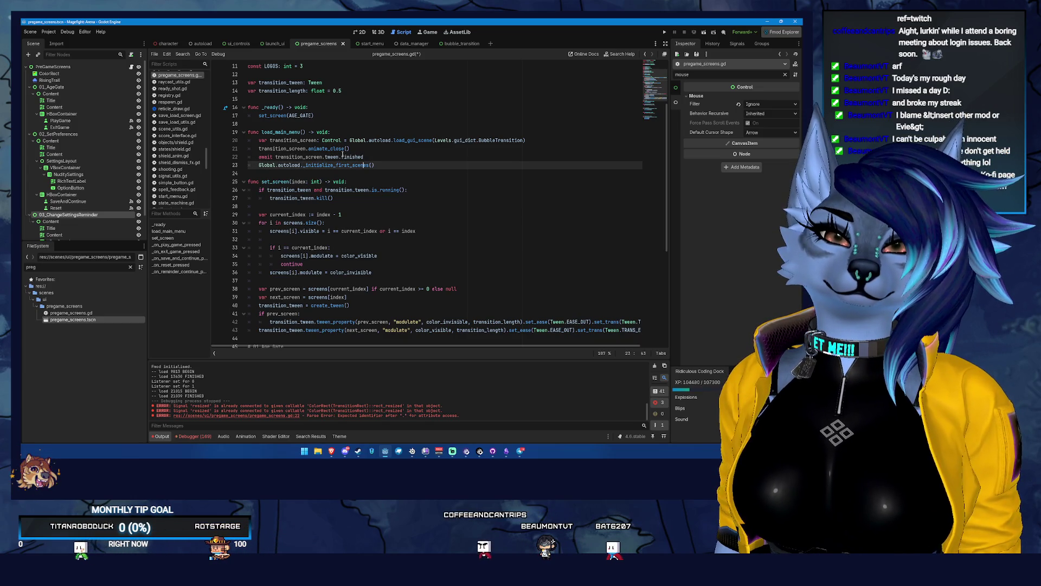
key(End)
key(Return)
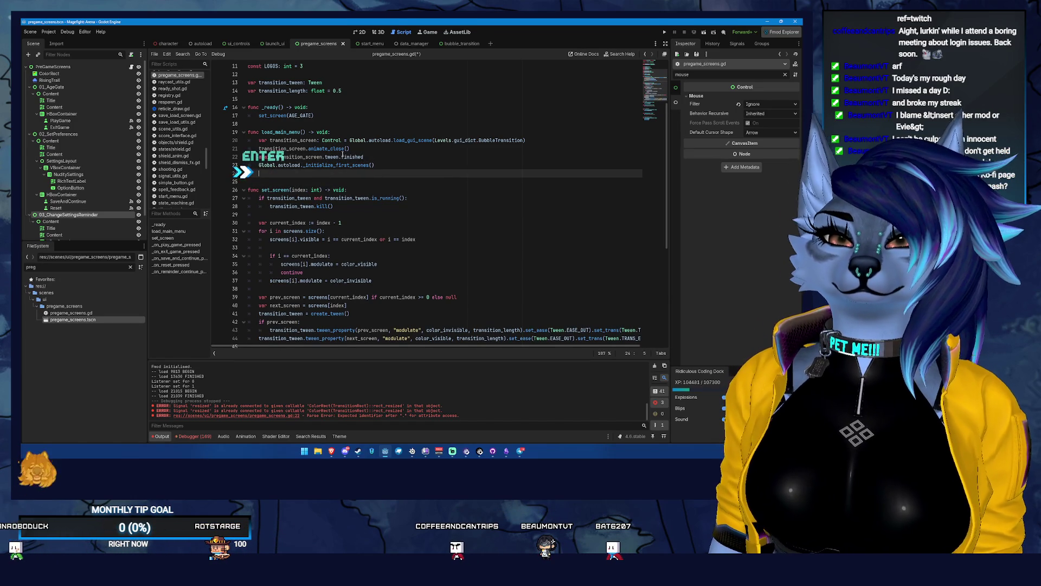
text(trans)
key(Down)
key(Return)
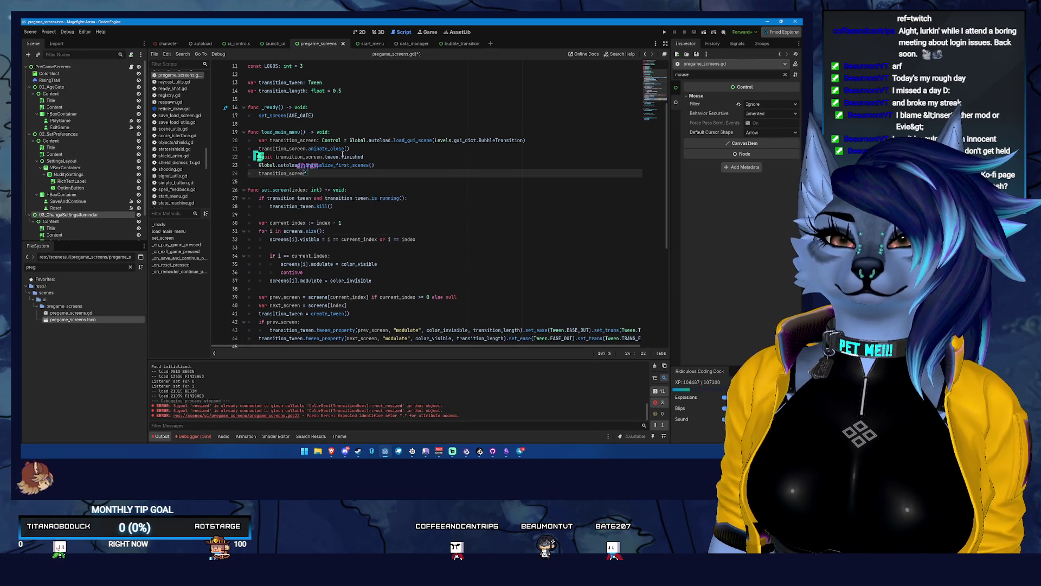
text(animate_op)
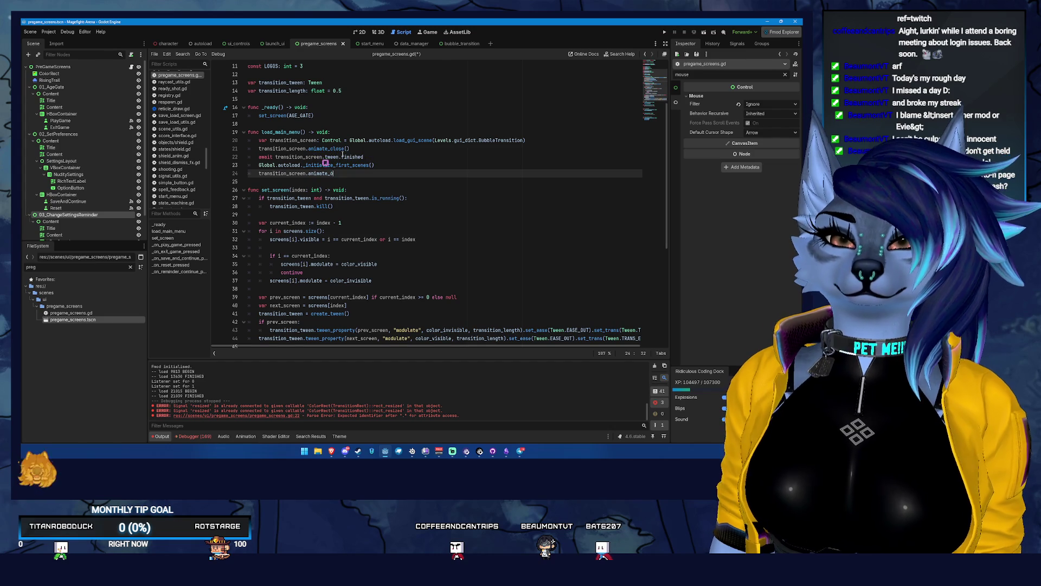
text(en())
key(ctrl+s)
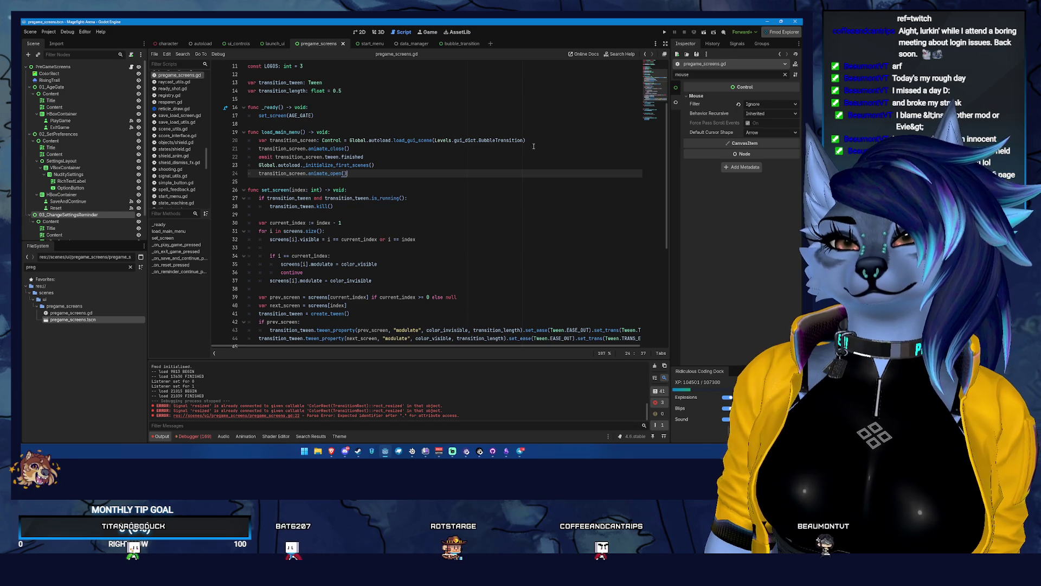
drag(539, 143, 252, 139)
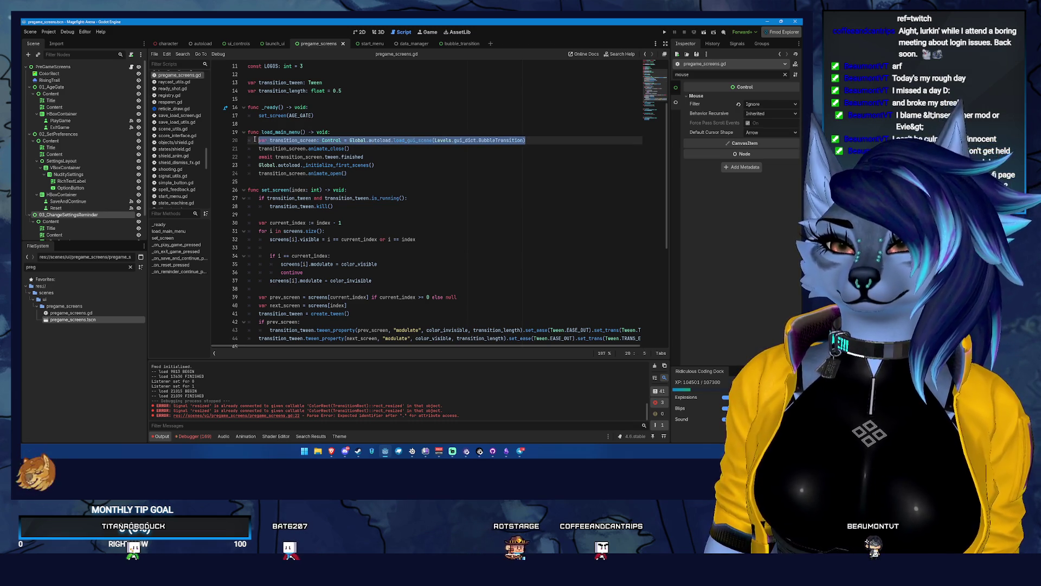
- Paste the transition_screen declaration below line 23, try removing var, save, then undo
click(393, 166)
key(Return)
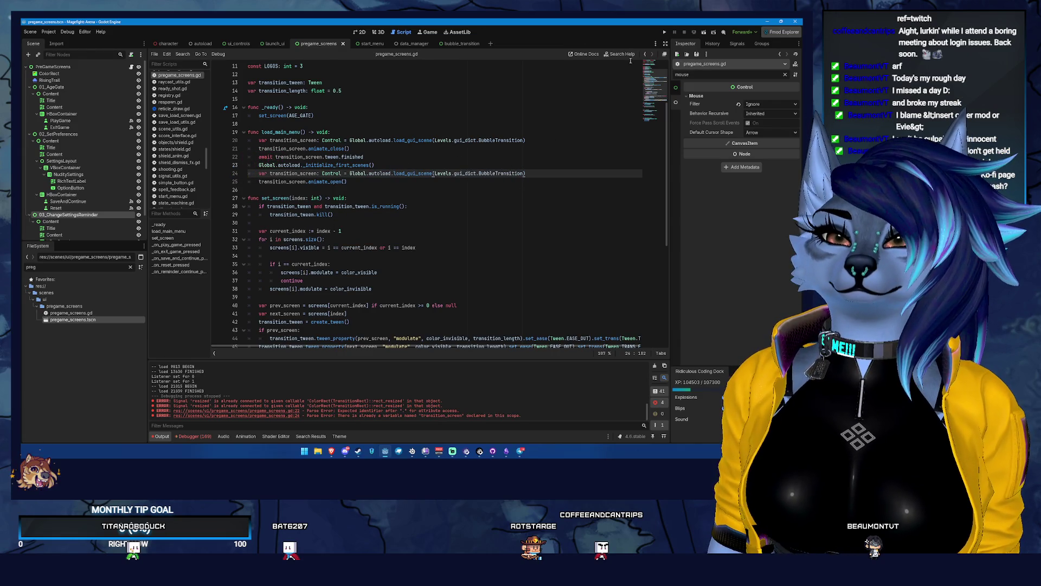
key(ctrl+s)
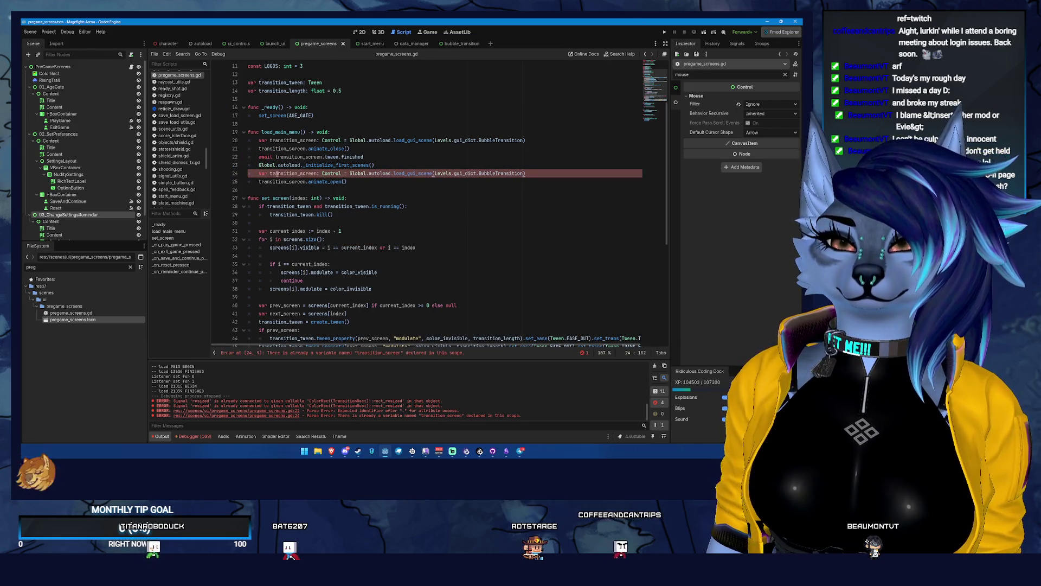
click(268, 172)
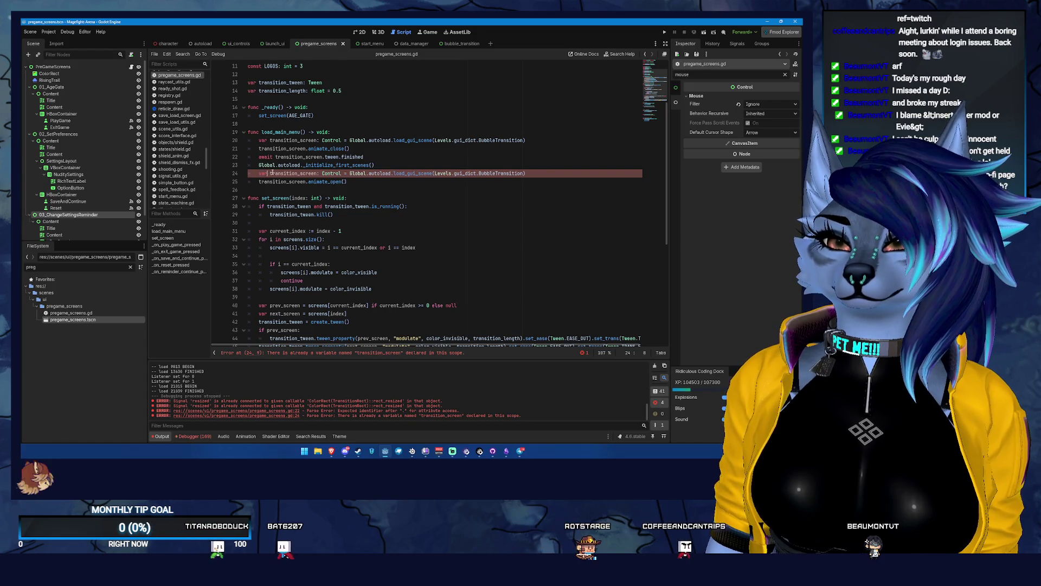
key(BackSpace)
key(BackSpace)
key(BackSpace)
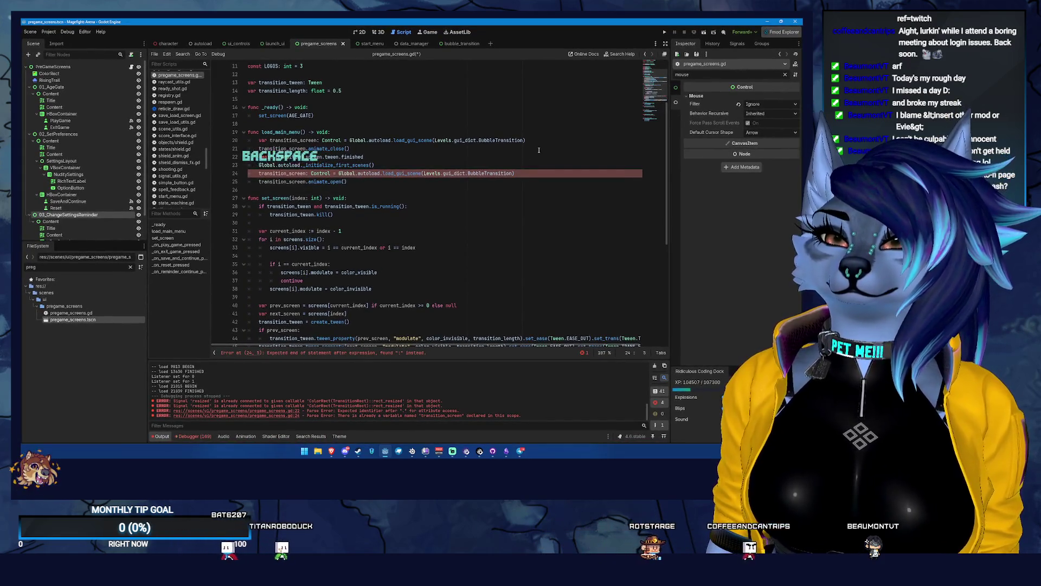
key(ctrl+s)
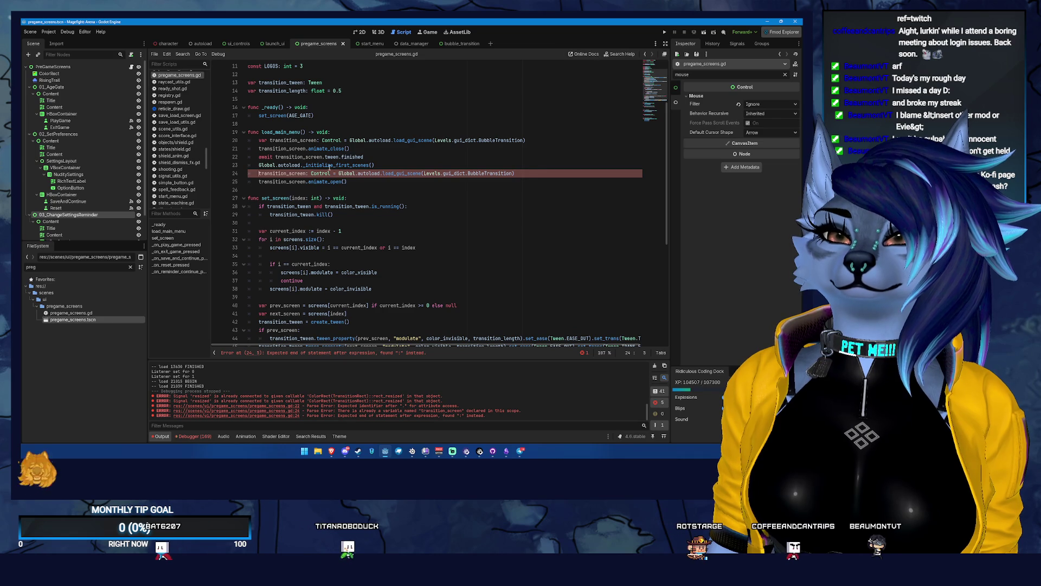
key(ctrl+z)
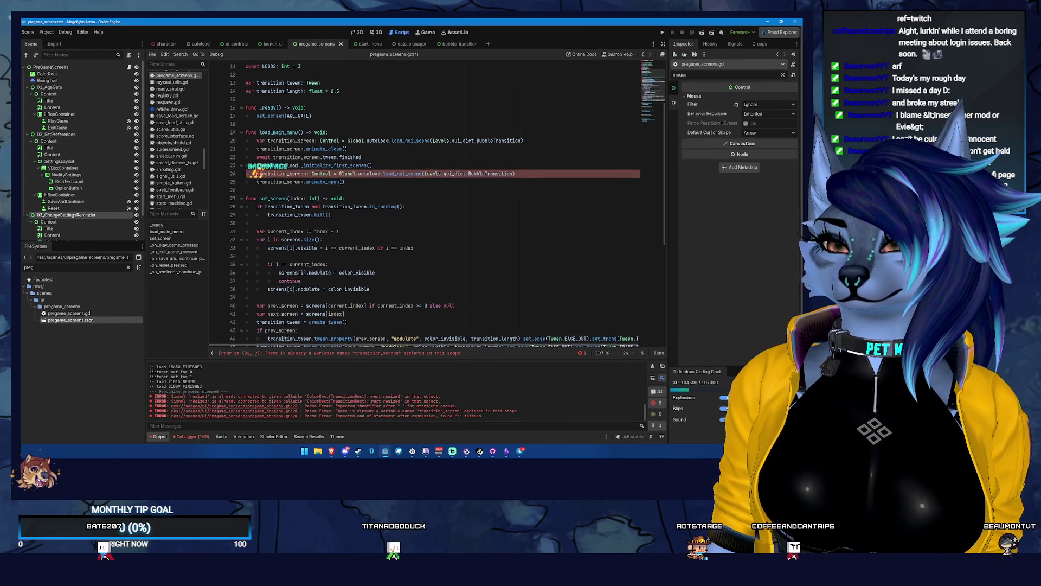
- Delete the duplicated declaration line, save the script, and run the project with F5
key(BackSpace)
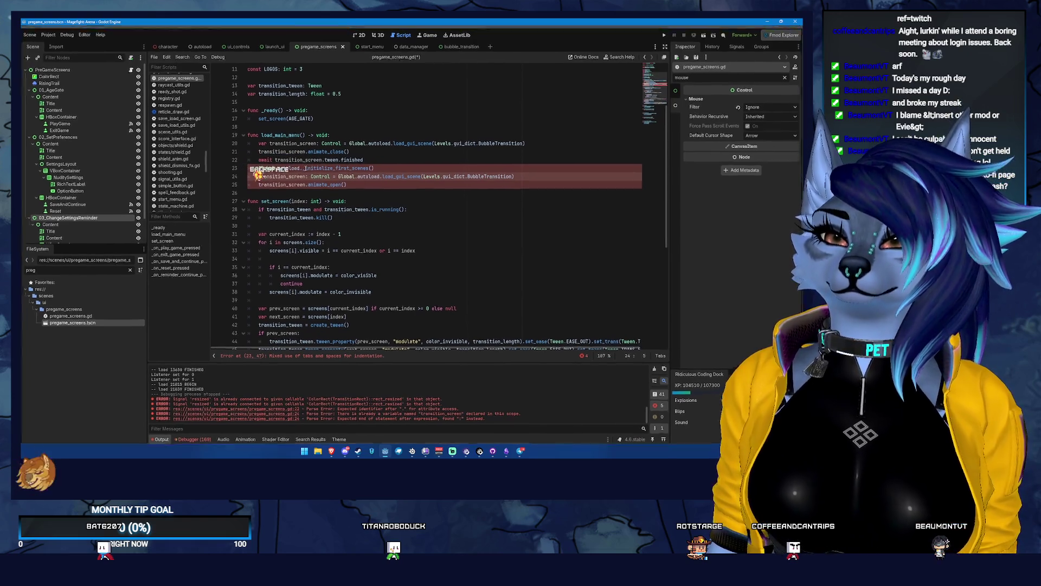
key(BackSpace)
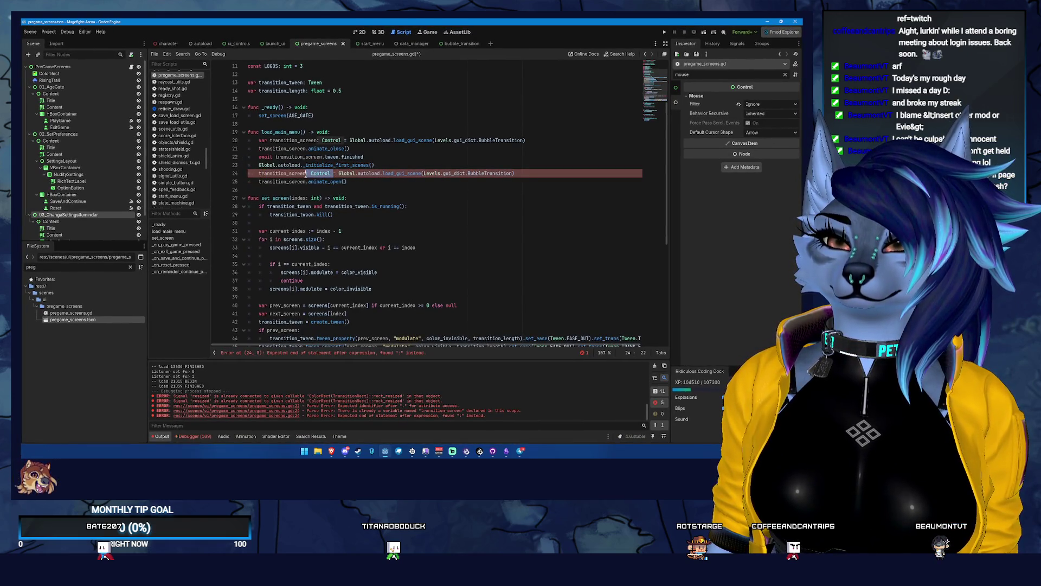
key(ctrl+shift+k)
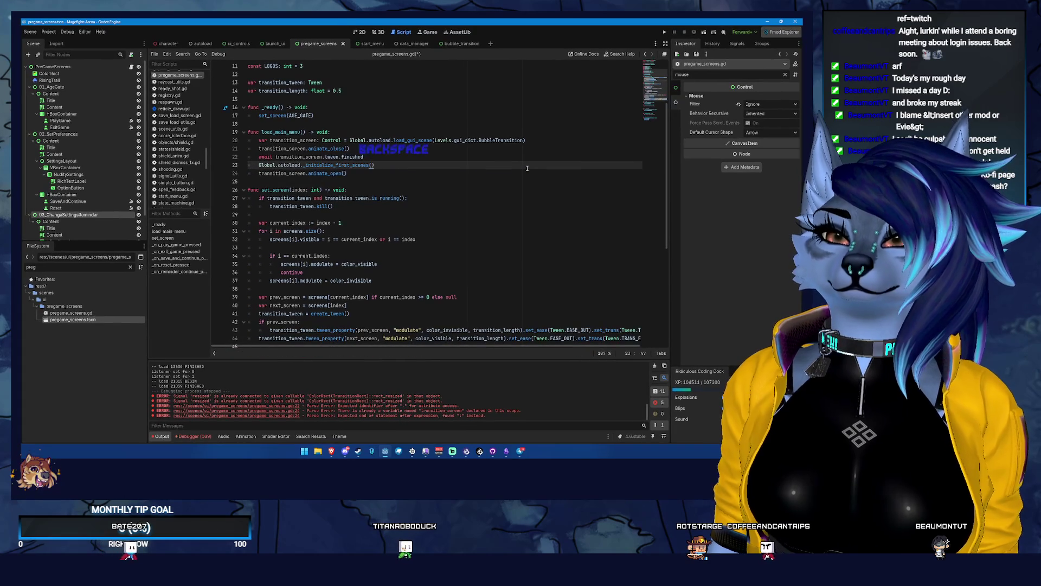
key(ctrl+s)
key(F5)
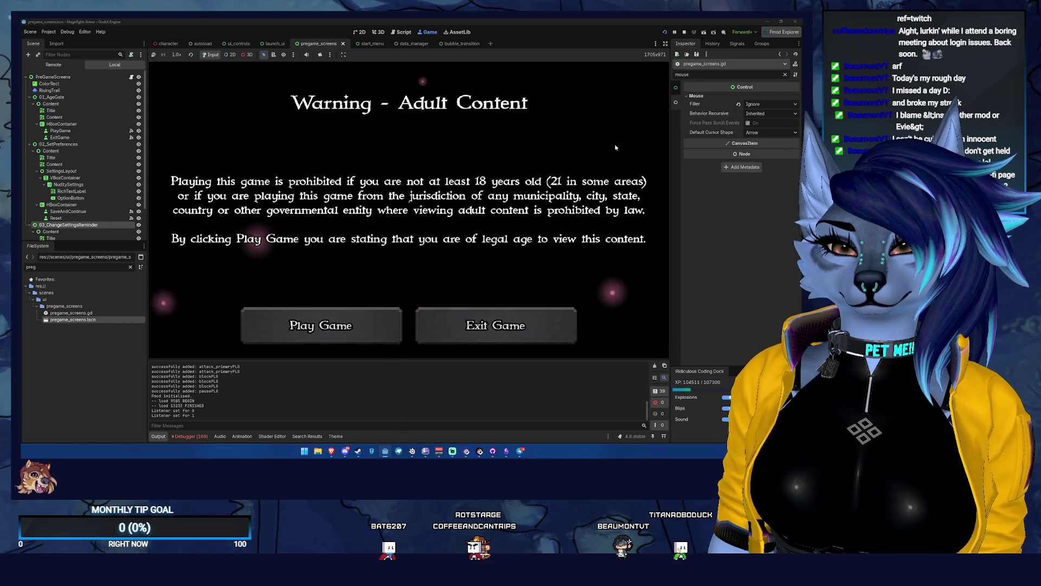
- Click through Play Game and Save & Continue twice to the Magefight Arena title, then stop
click(352, 313)
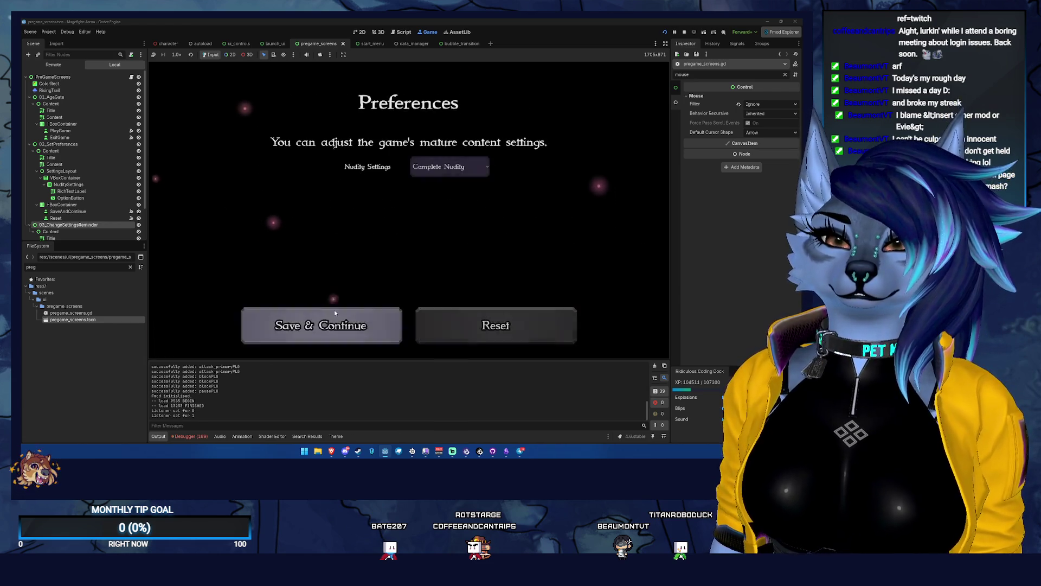
click(348, 316)
click(348, 316)
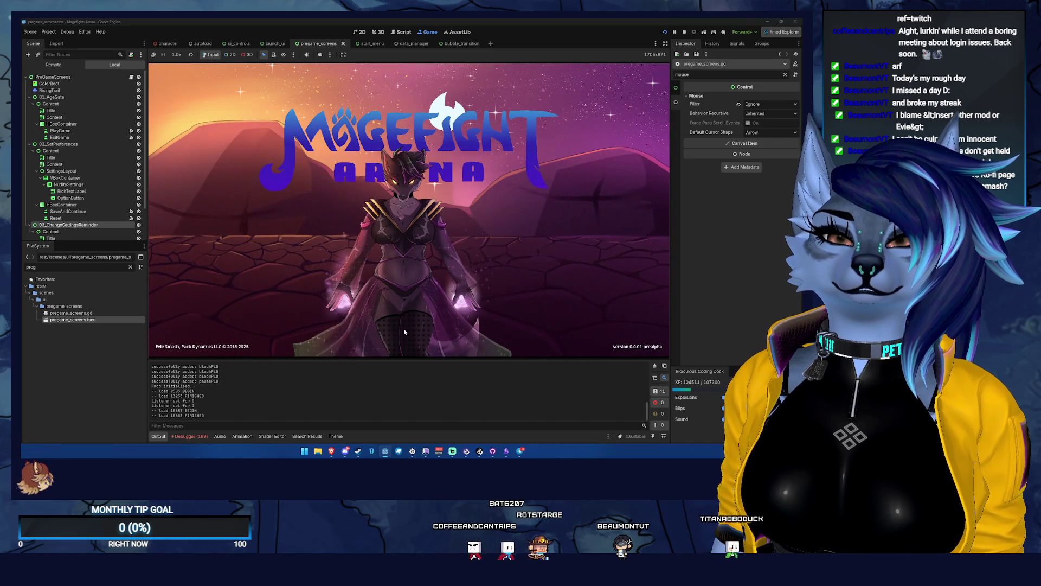
click(683, 33)
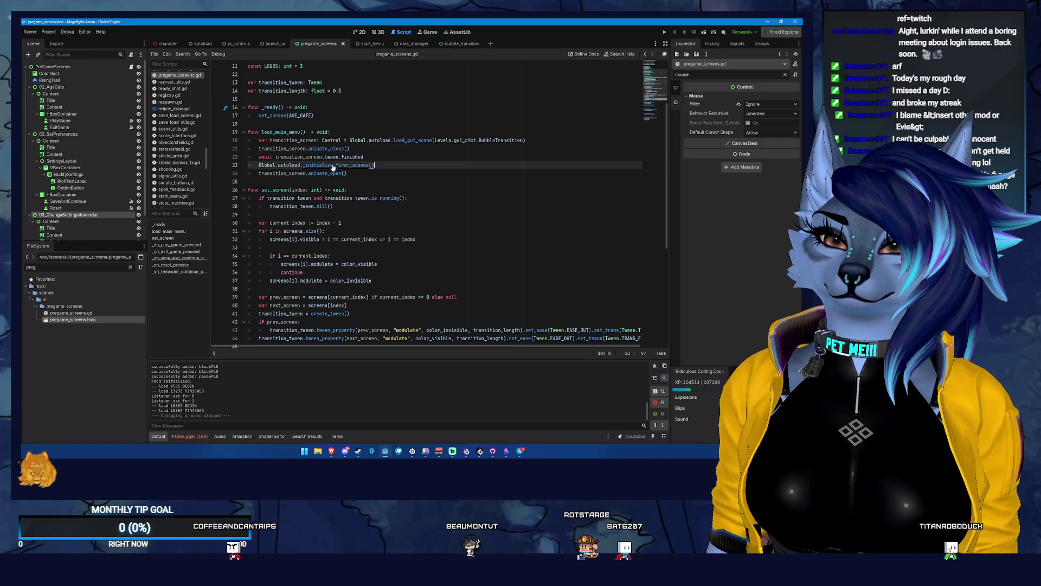
- Delete the animate_open call from load_main_menu, save the script, and switch to GitHub Desktop
ctrl+click(344, 165)
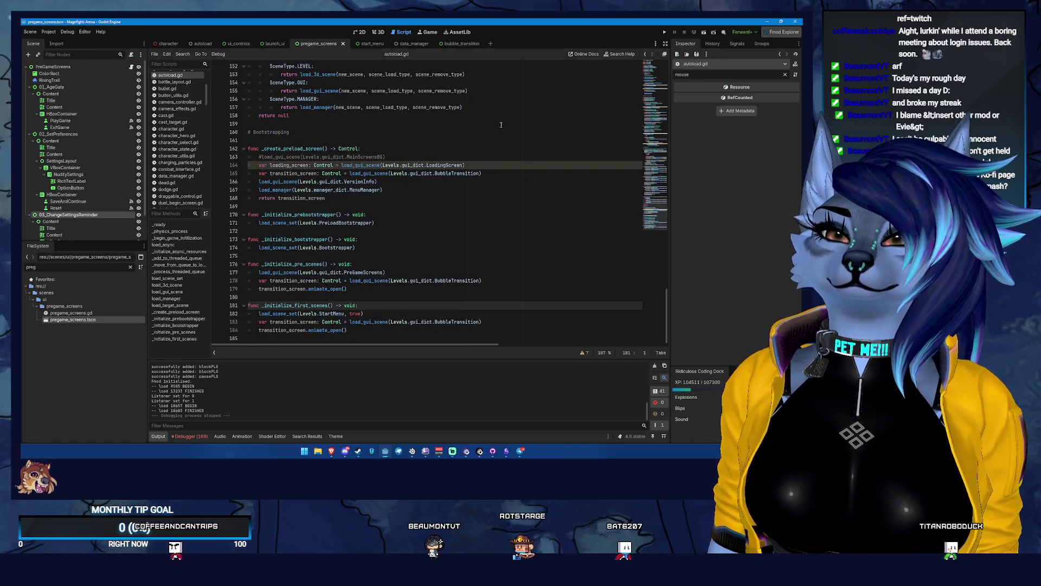
click(645, 53)
drag(350, 173, 405, 167)
key(BackSpace)
key(ctrl+s)
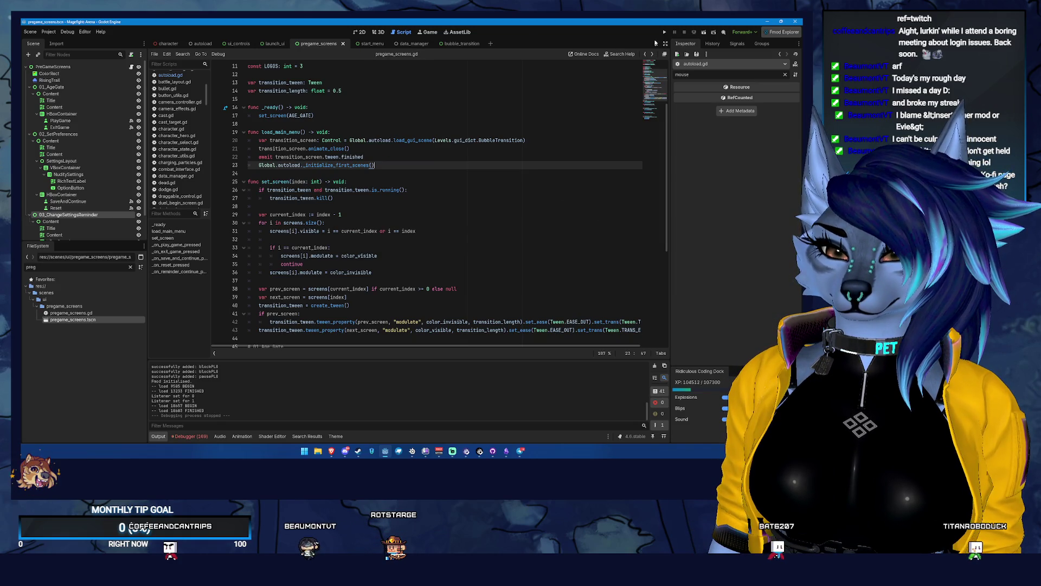
click(492, 454)
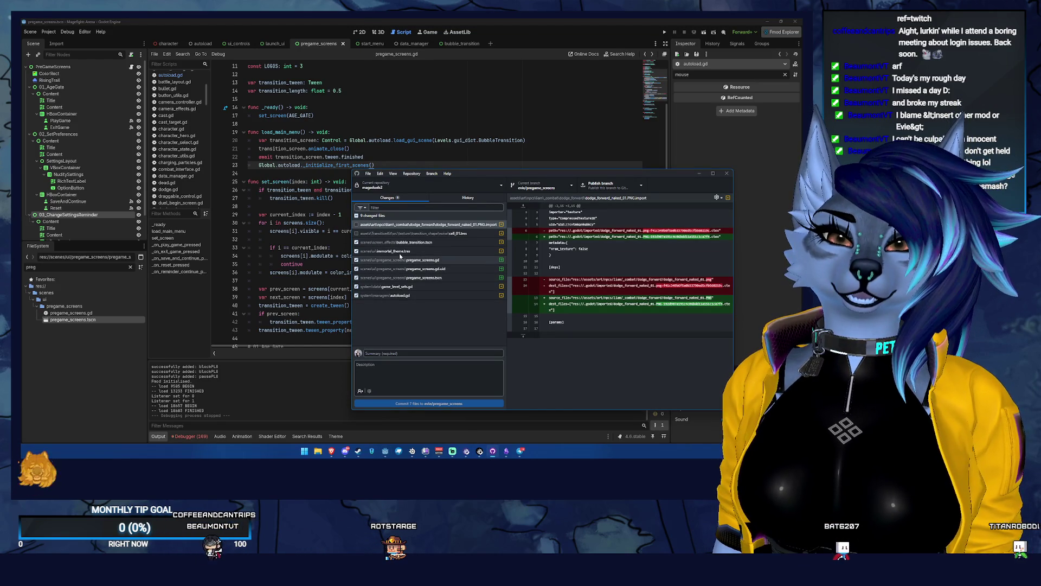
- Commit the changed files as 'added foundation for pregame screens' and return to Godot
click(394, 354)
text(added foundation for g)
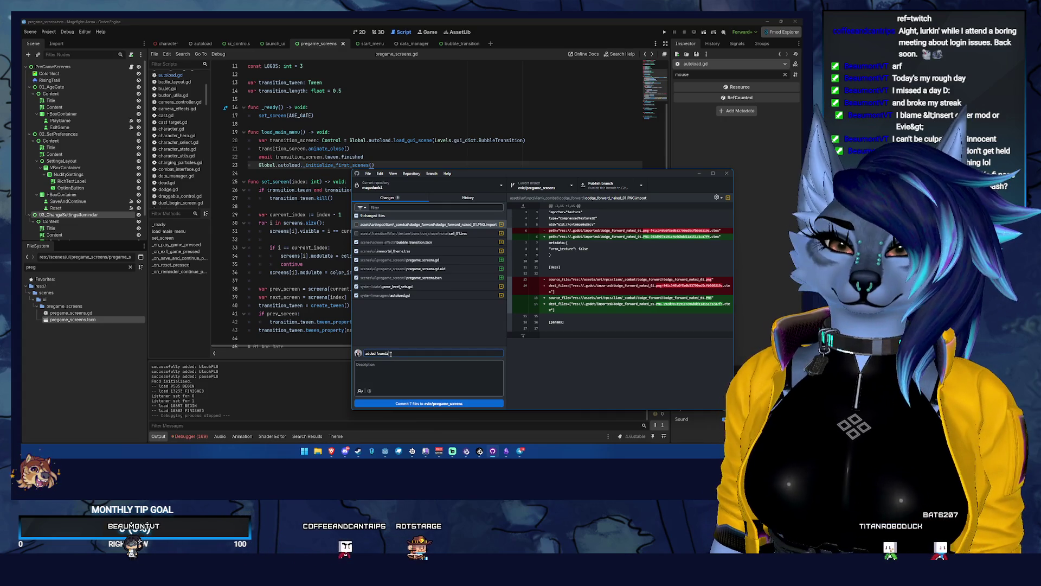
text(ame p)
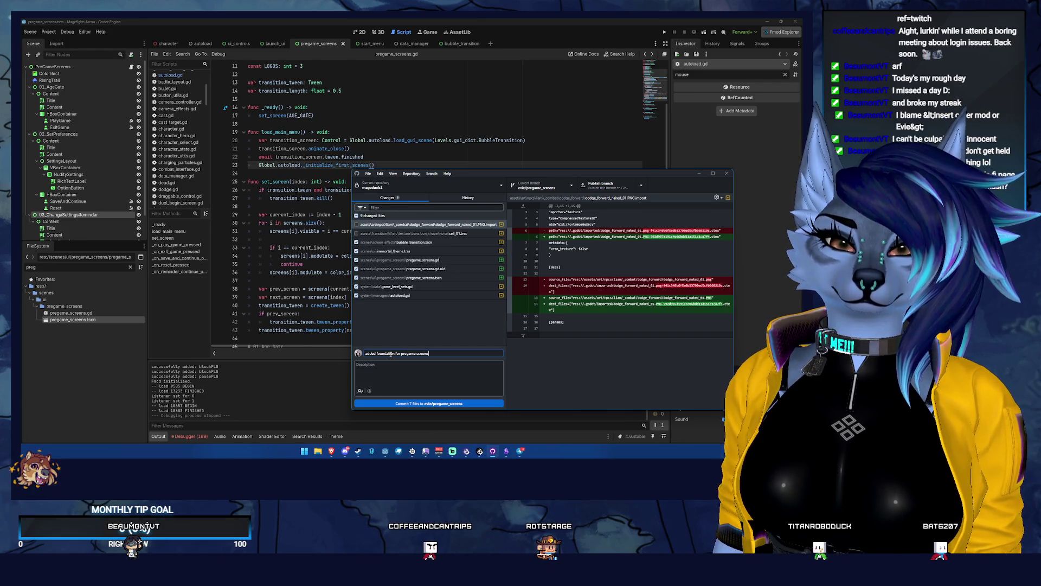
click(430, 403)
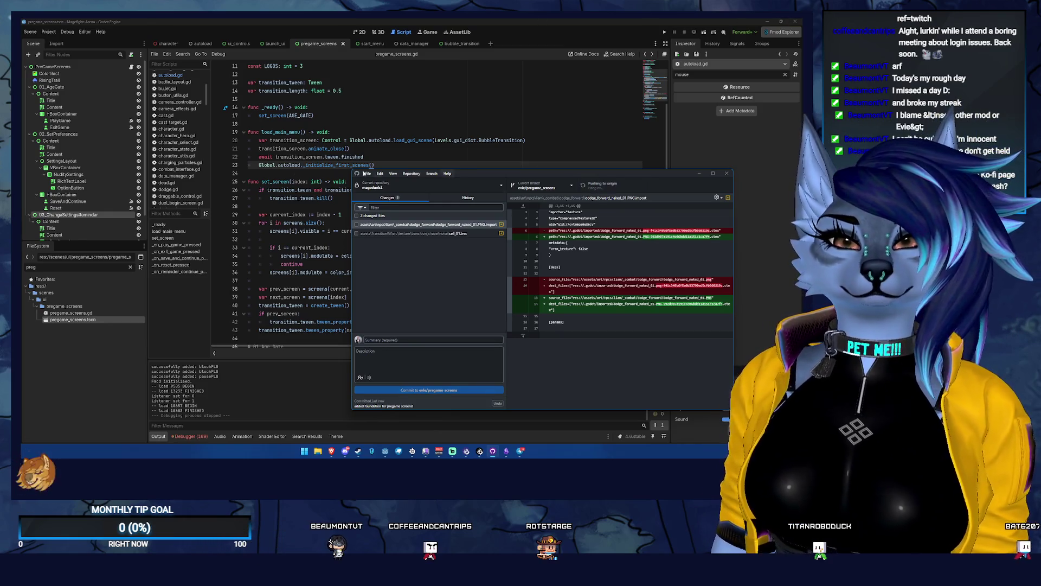
click(110, 67)
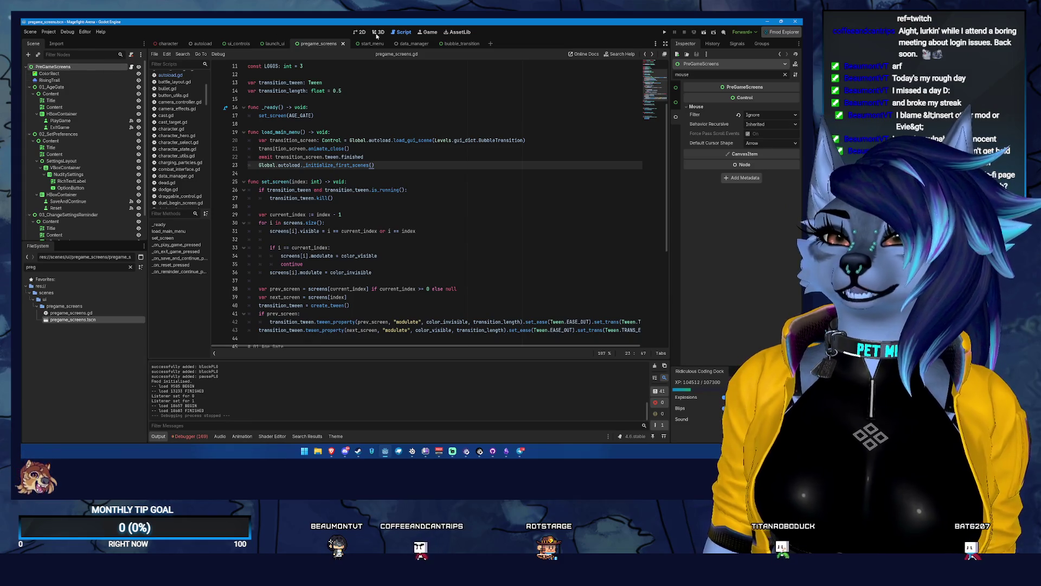
- Show the pregame screens scene in the 2D editor and reframe the canvas
click(378, 32)
click(360, 32)
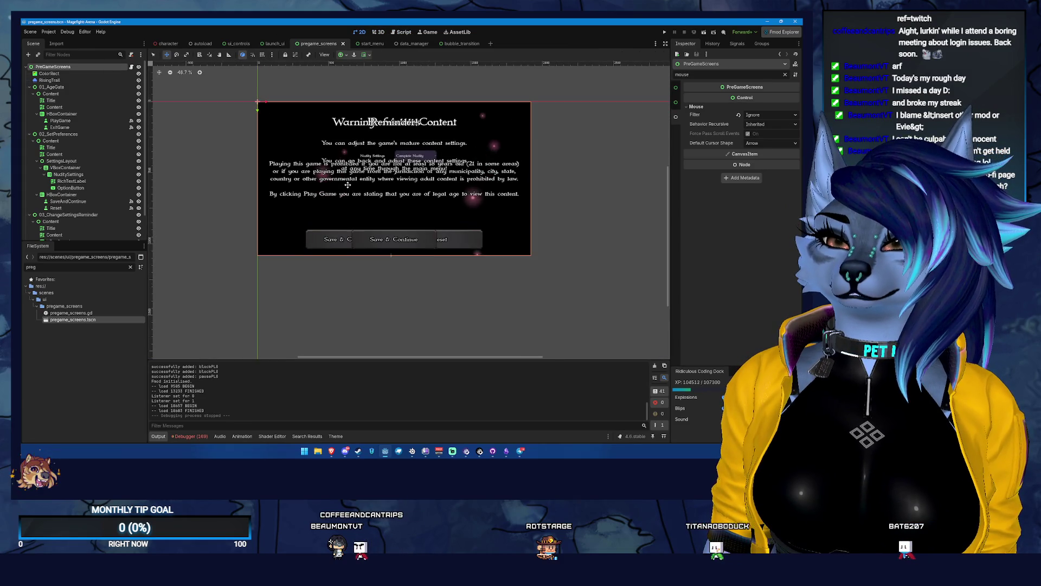
scroll(347, 186, up, 2)
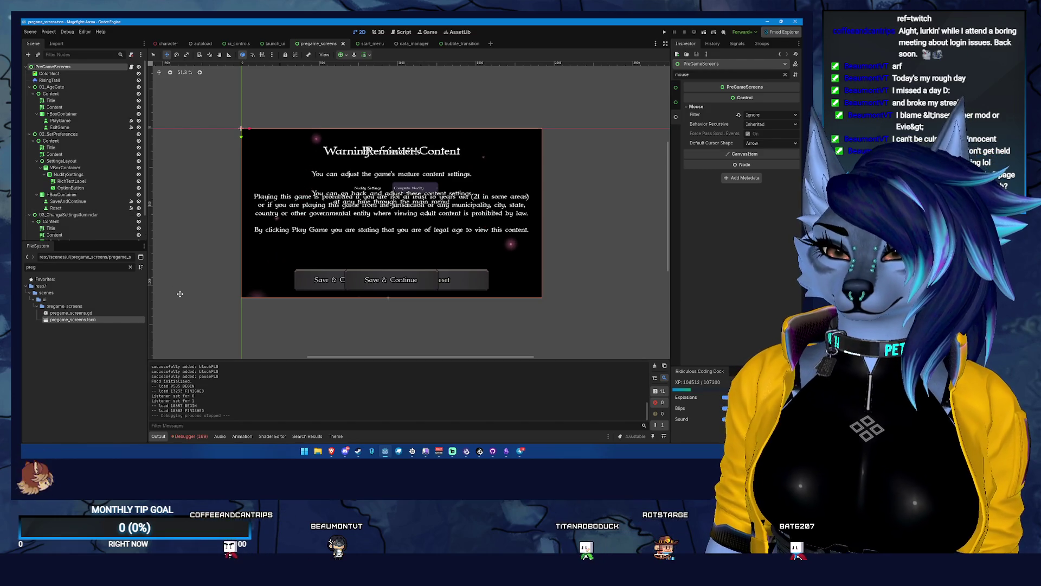
scroll(71, 182, down, 2)
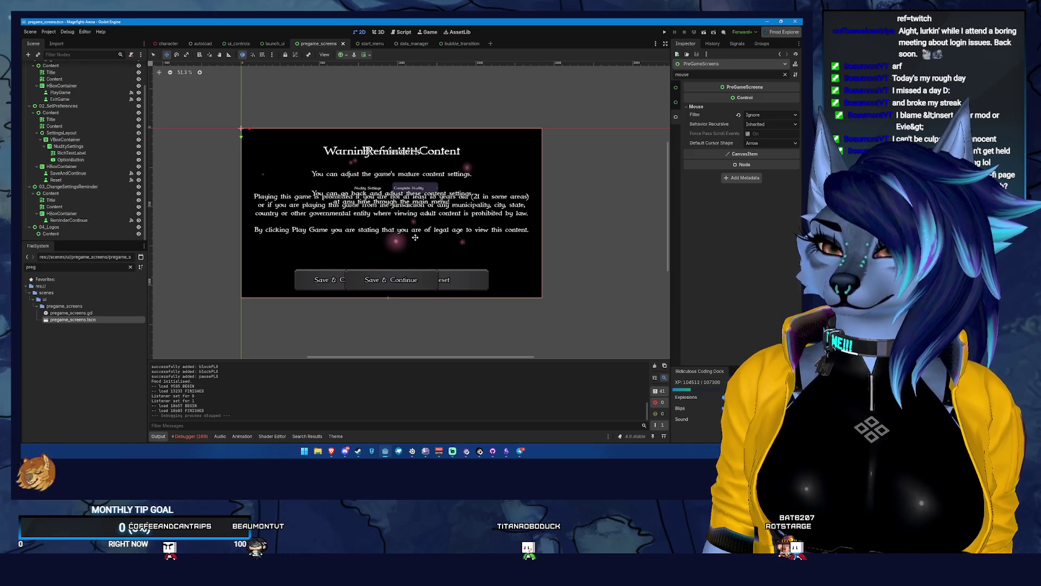
drag(211, 134, 218, 161)
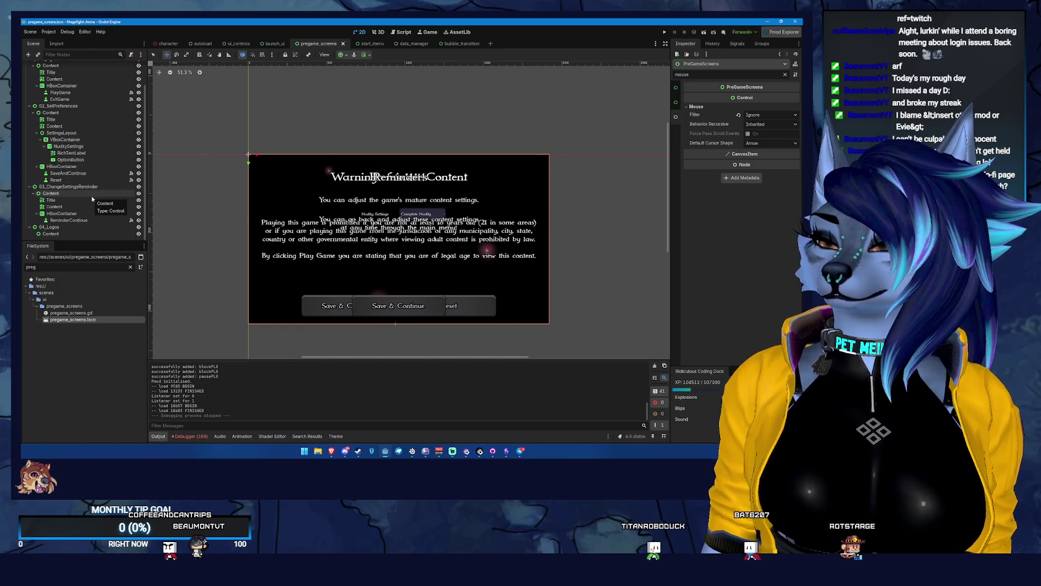
- Select 04_Logos' Content node, clear the FileSystem filter, and open a File Explorer window
click(102, 233)
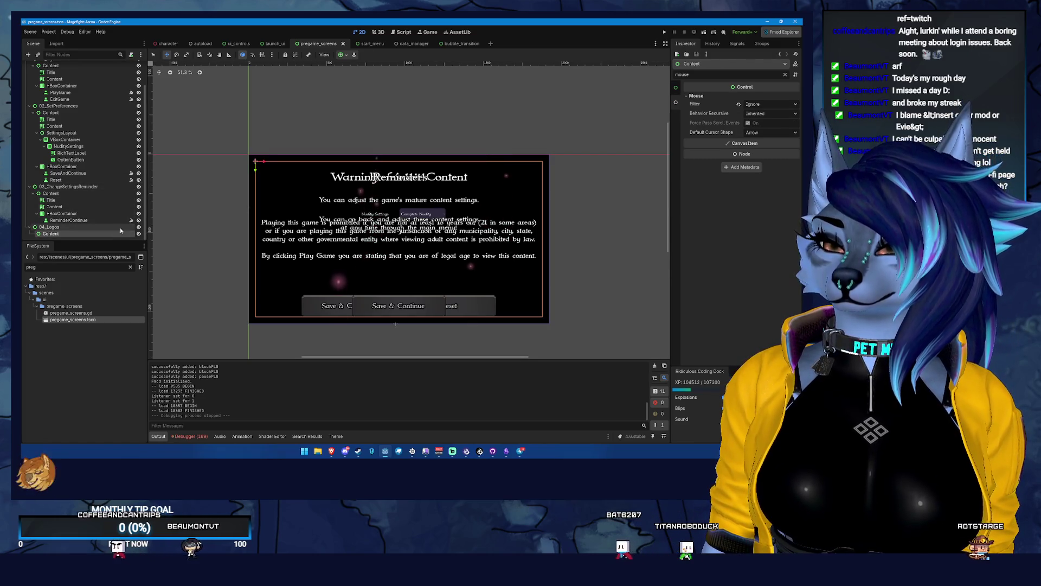
scroll(87, 136, up, 2)
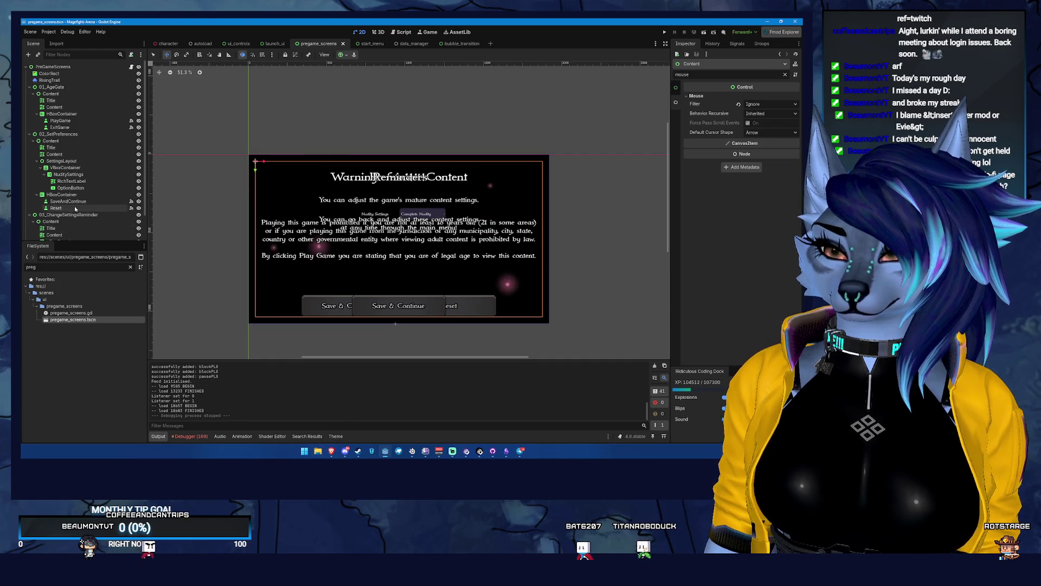
scroll(77, 217, down, 2)
scroll(126, 239, up, 1)
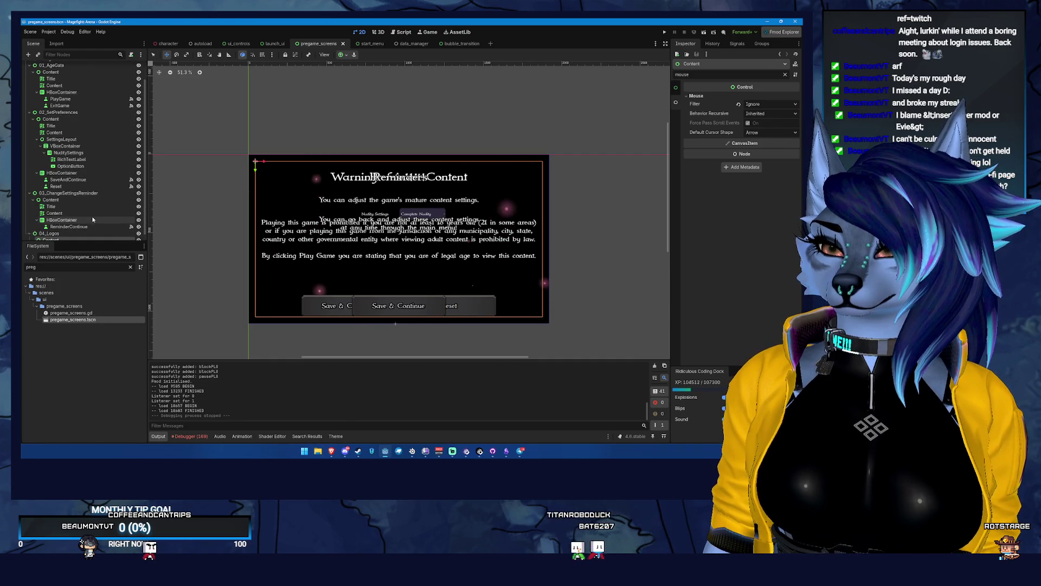
click(130, 266)
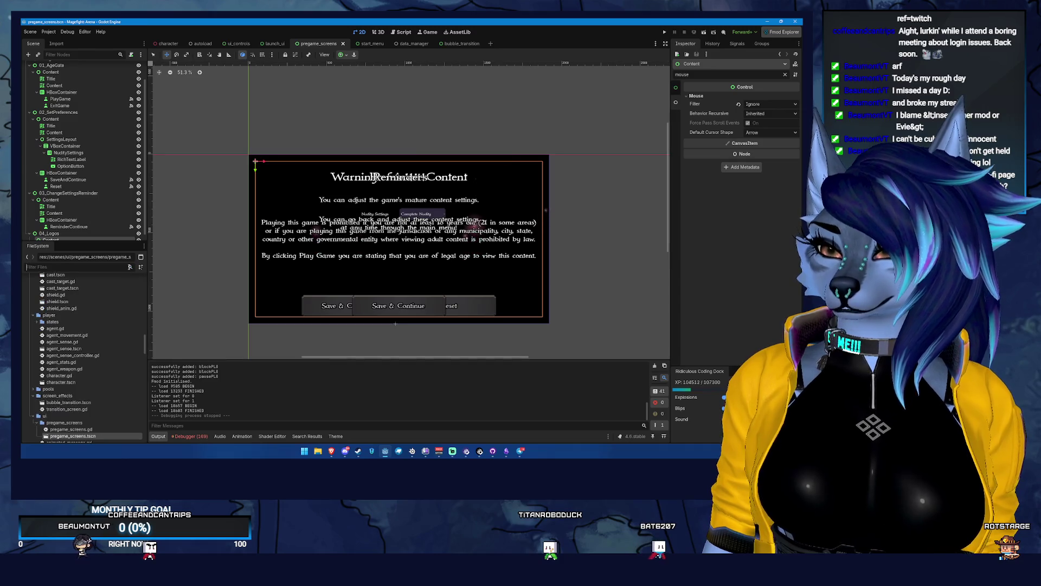
click(318, 451)
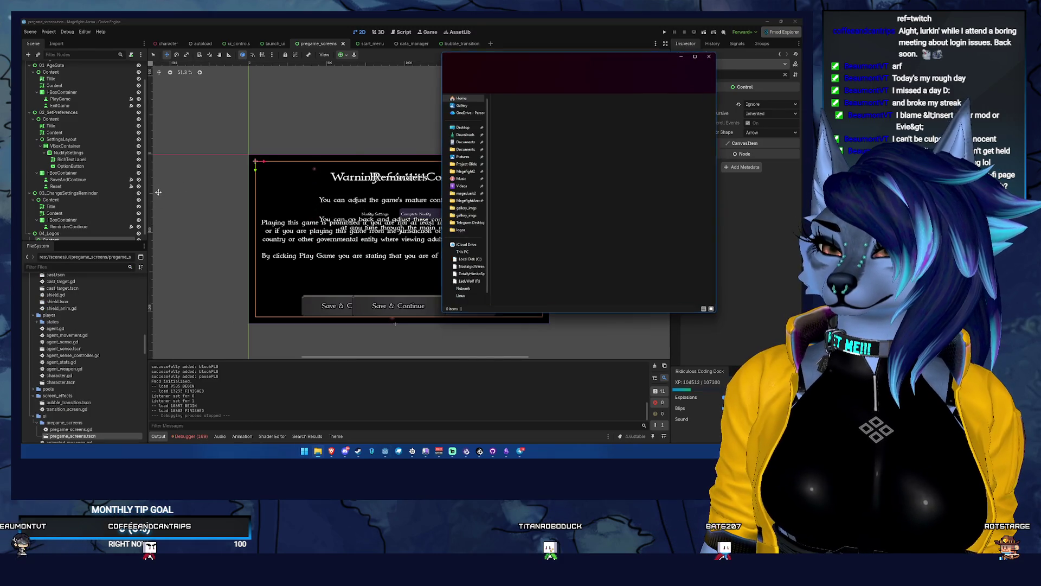
drag(586, 59, 21, 106)
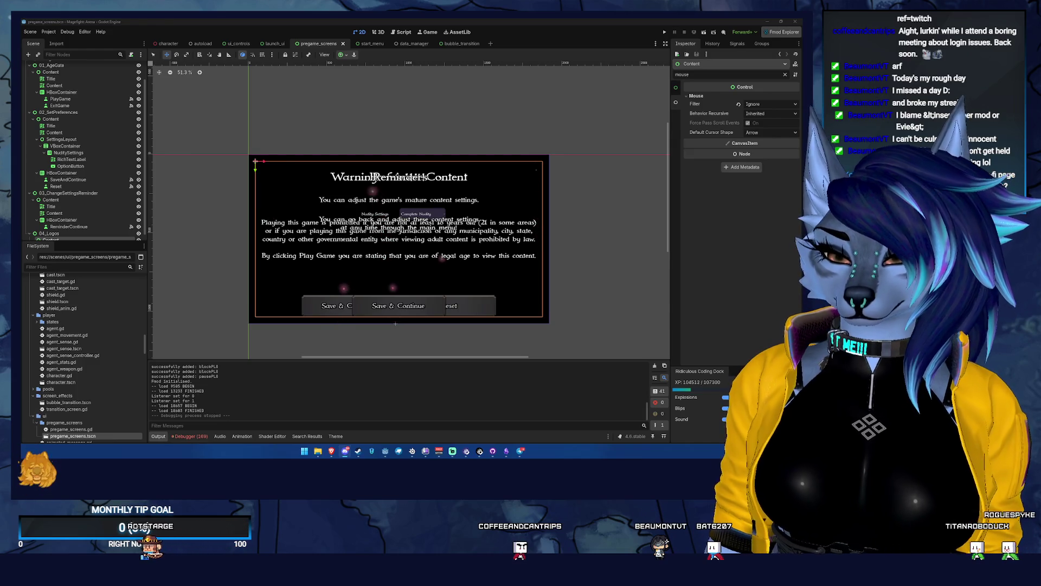
click(530, 232)
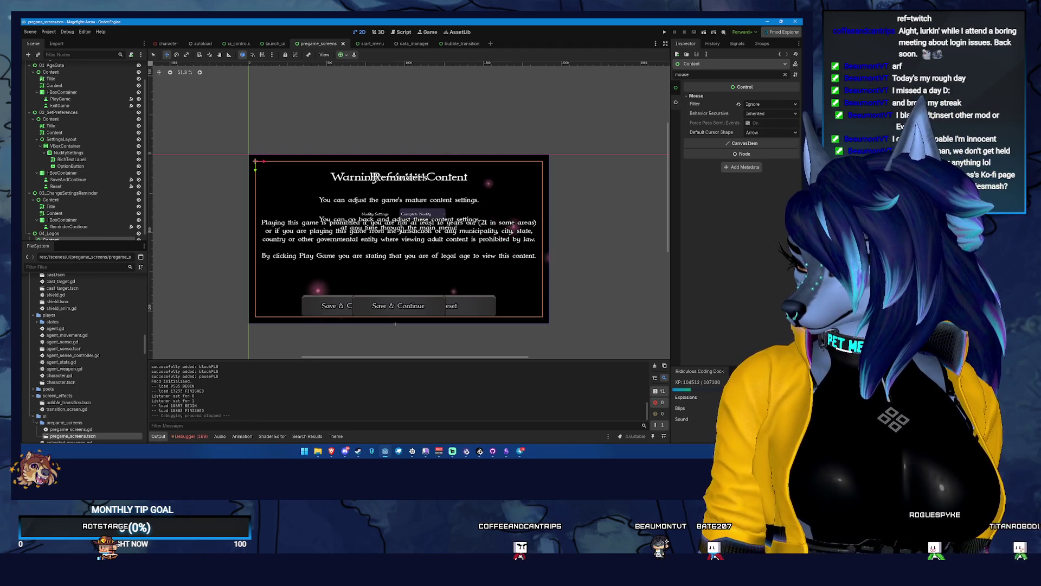
- Switch to the chat application, then pan the 2D view of the pregame screens
key(alt+Tab)
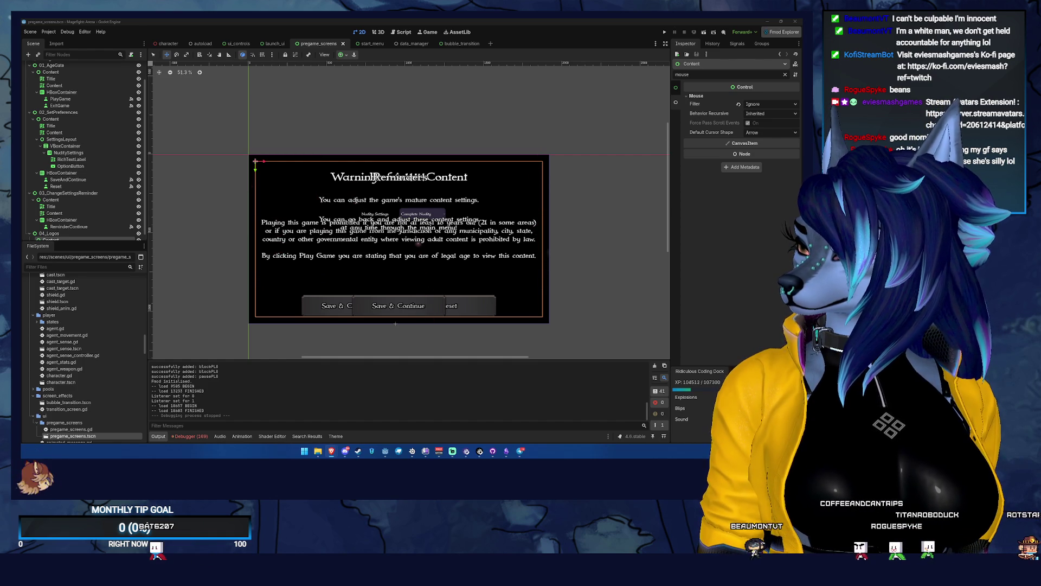
drag(280, 103, 373, 99)
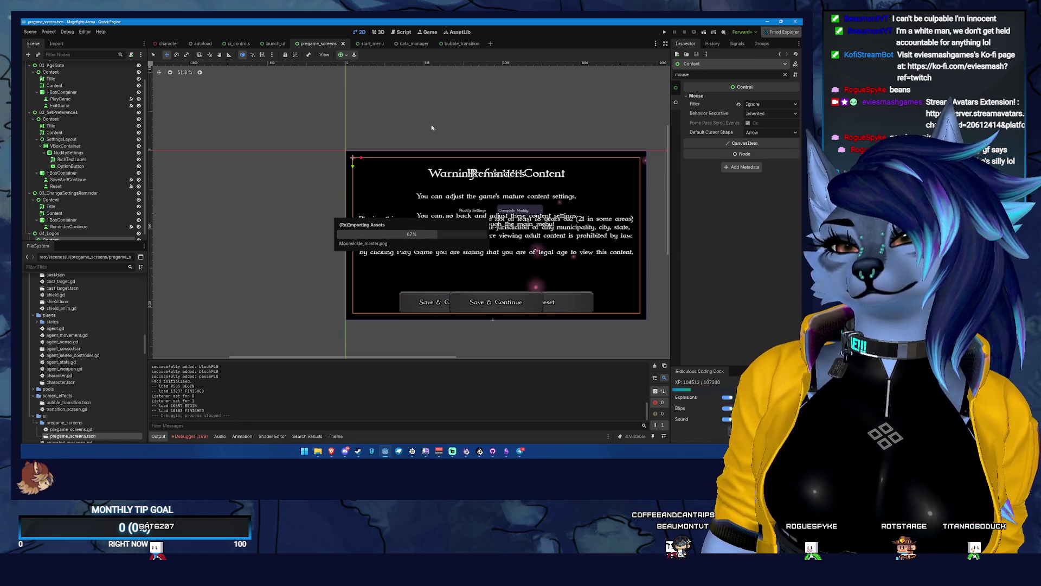
mouse_move(330, 56)
mouse_down()
mouse_move(418, 75)
mouse_move(309, 60)
mouse_move(248, 79)
mouse_move(282, 79)
mouse_up()
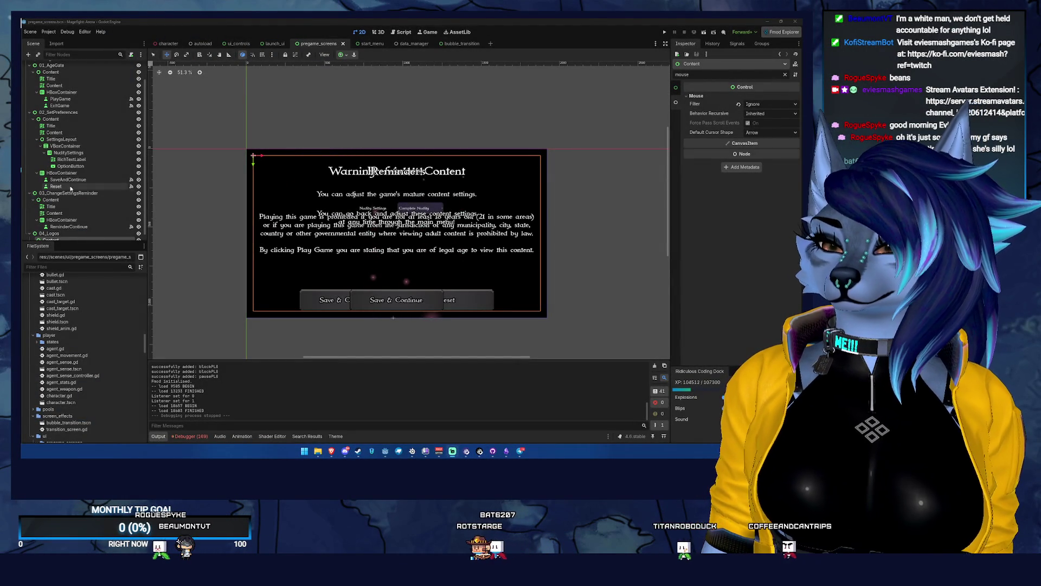
scroll(109, 215, down, 1)
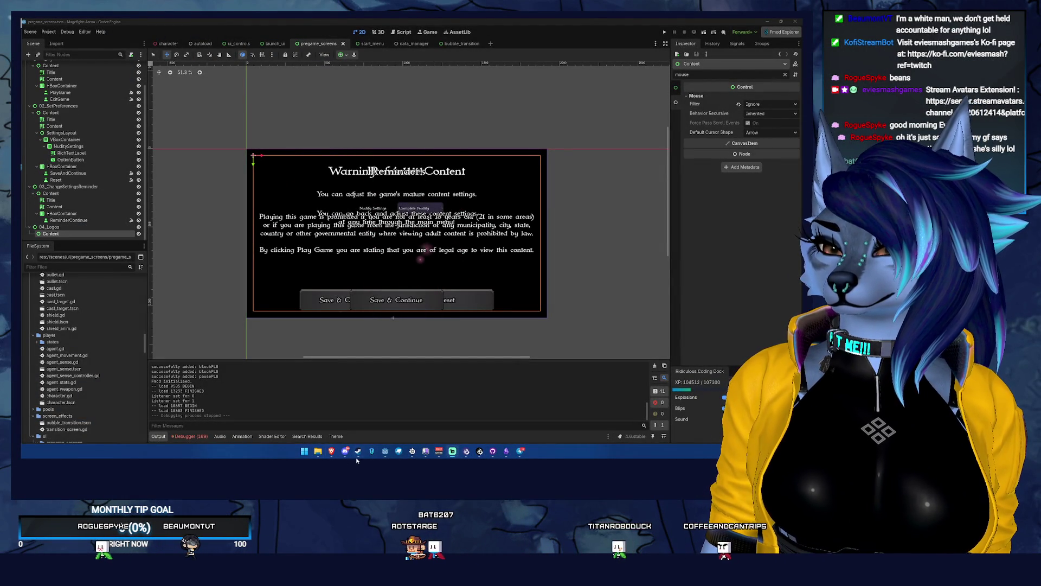
- Commit the six changed logo files as 'added logos' and return to Godot
click(493, 457)
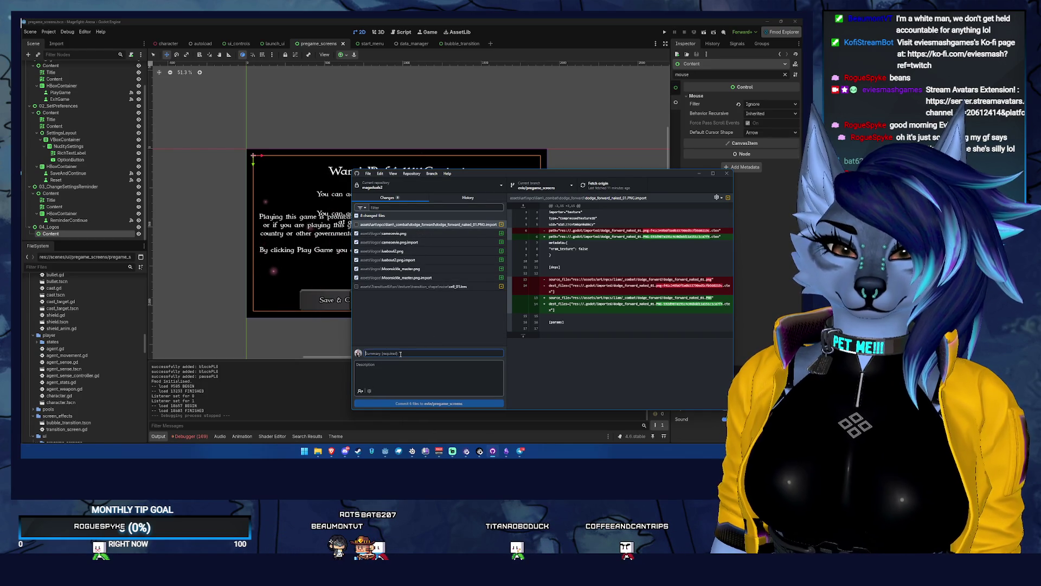
text(added logos)
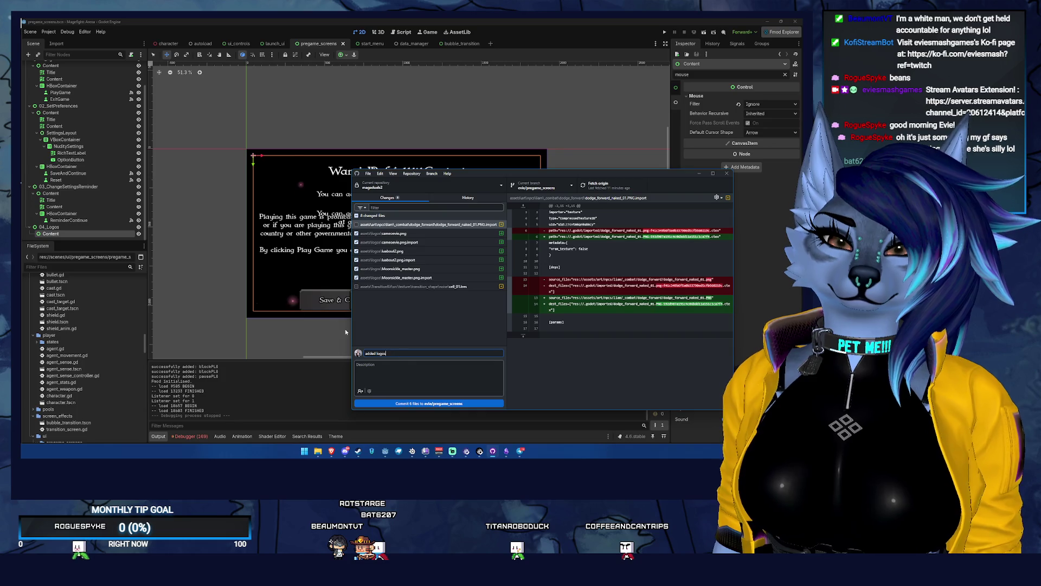
click(432, 403)
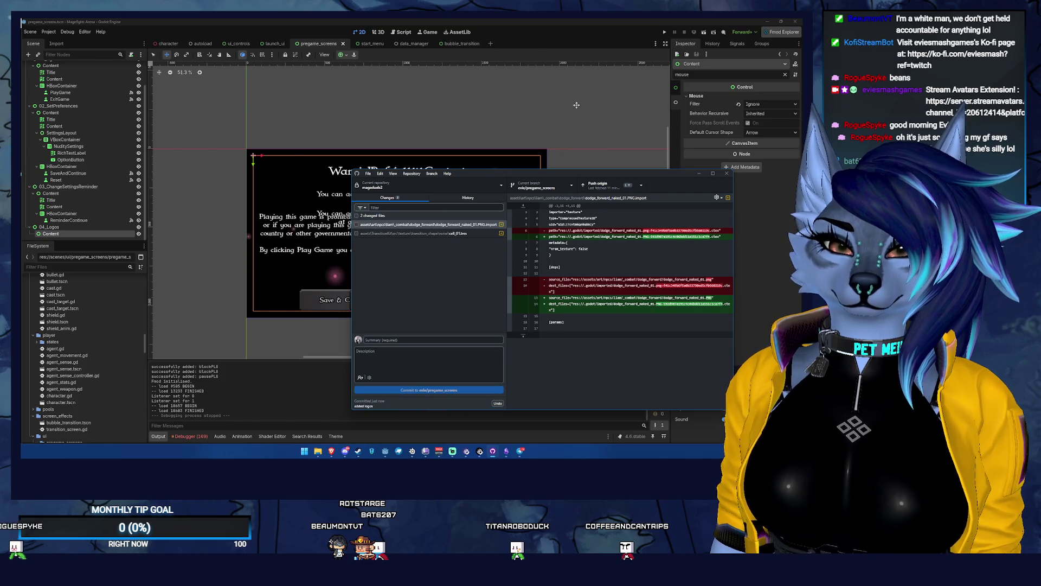
click(607, 46)
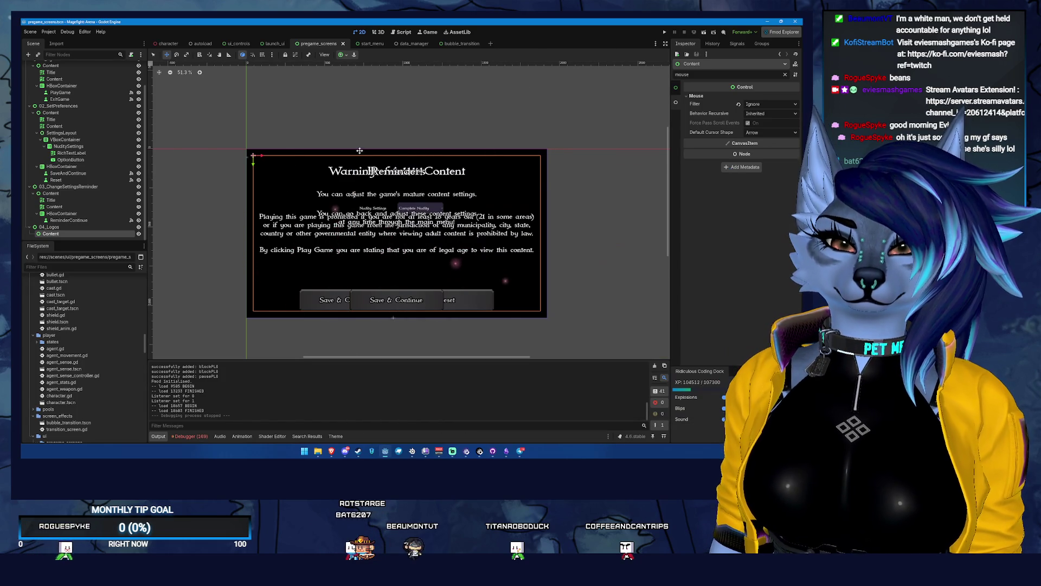
- Select the Content node under 04_Logos in the Scene dock
click(92, 226)
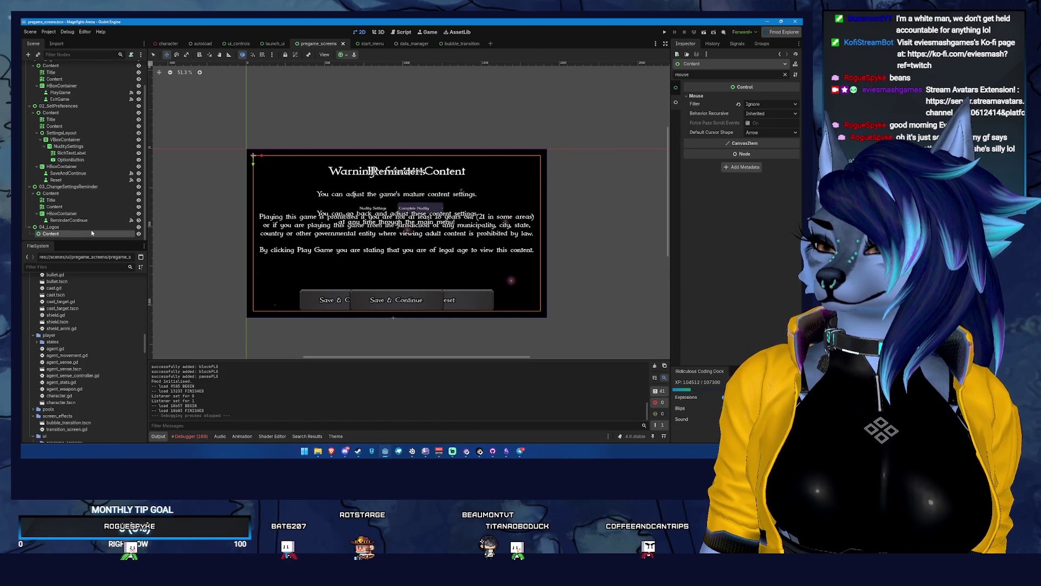
click(85, 227)
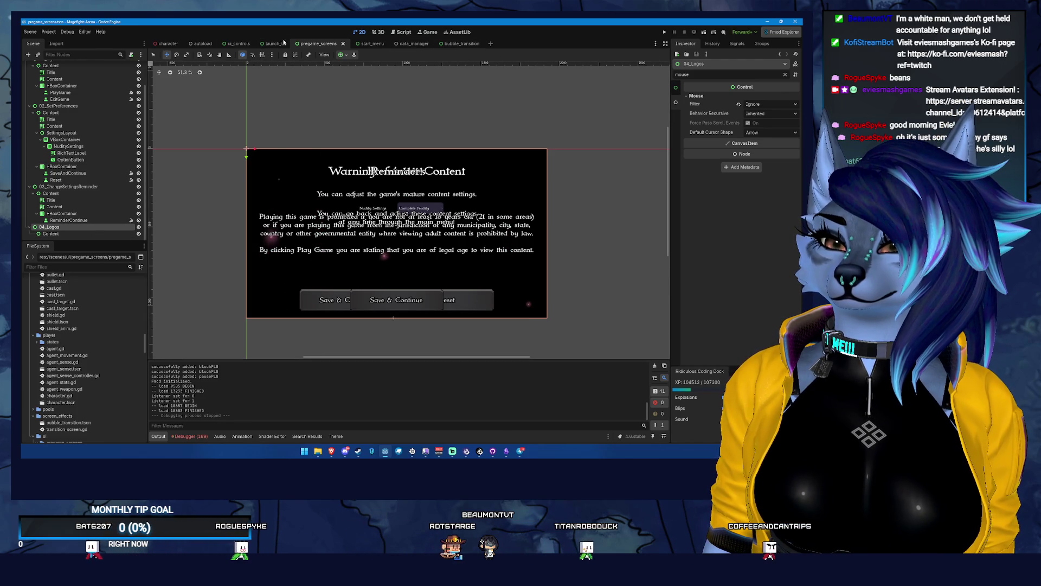
click(97, 234)
click(94, 228)
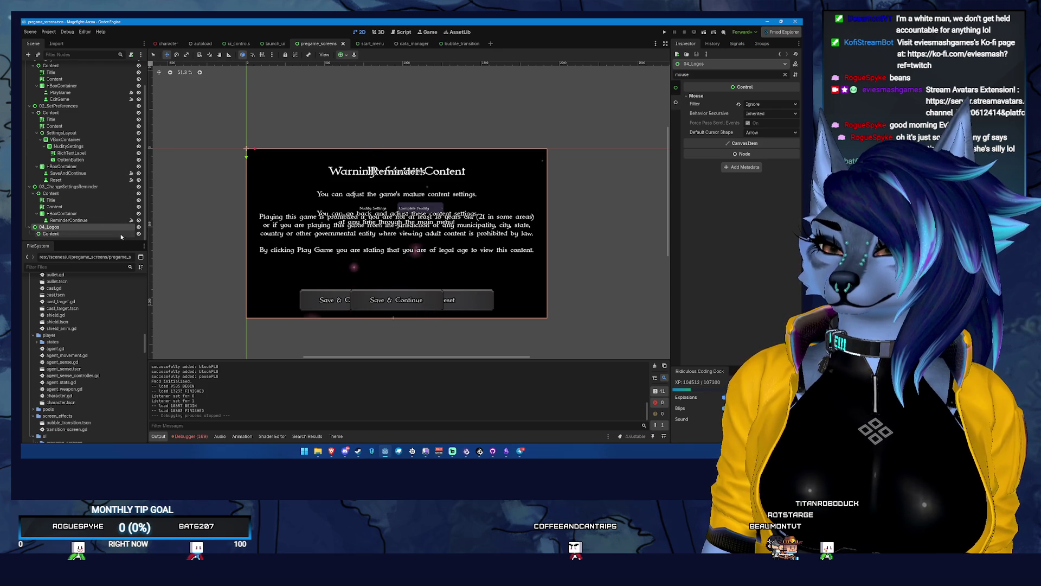
click(122, 234)
scroll(187, 156, down, 2)
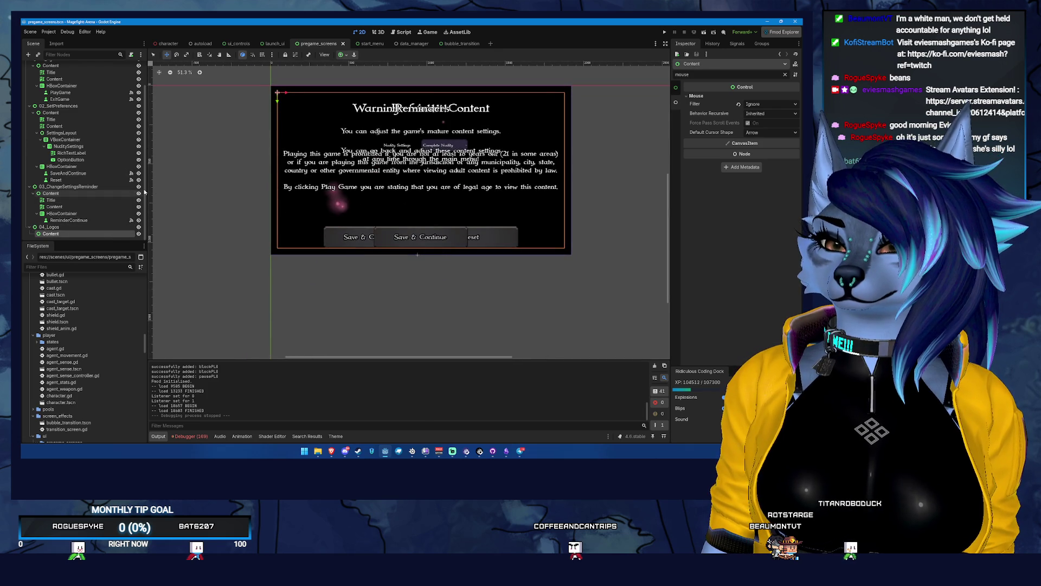
- Collapse the 01_AgeGate, 02_SetPreferences and 03_ChangeSettingsReminder branches in the Scene dock
click(101, 106)
key(Left)
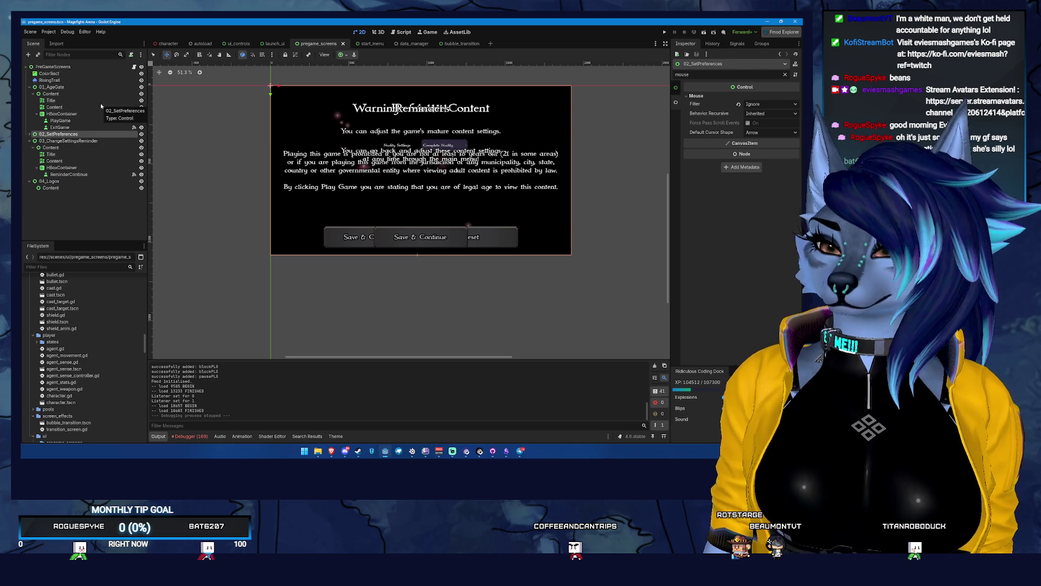
click(75, 140)
key(Left)
click(96, 86)
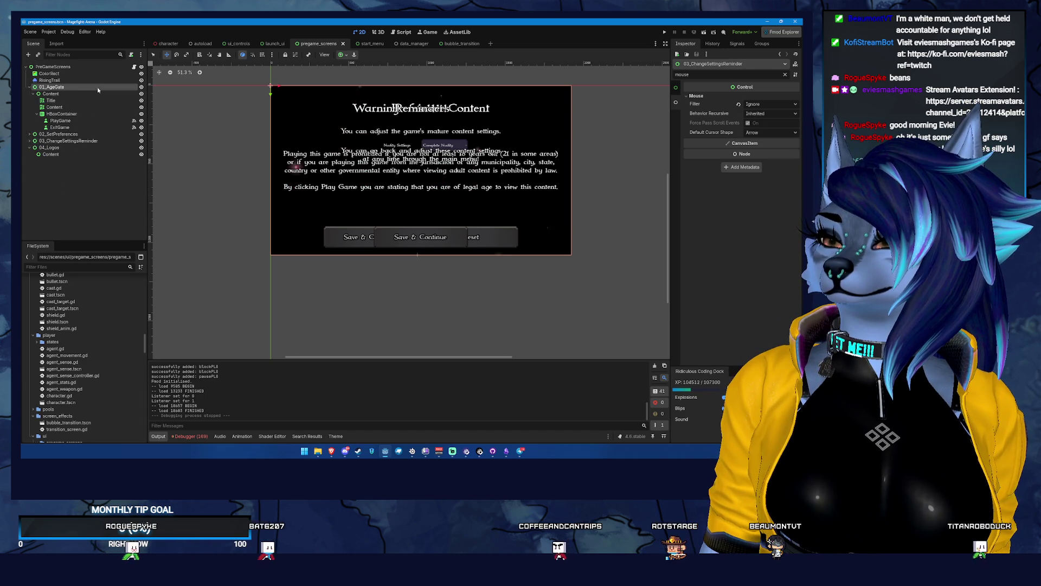
key(Left)
click(102, 112)
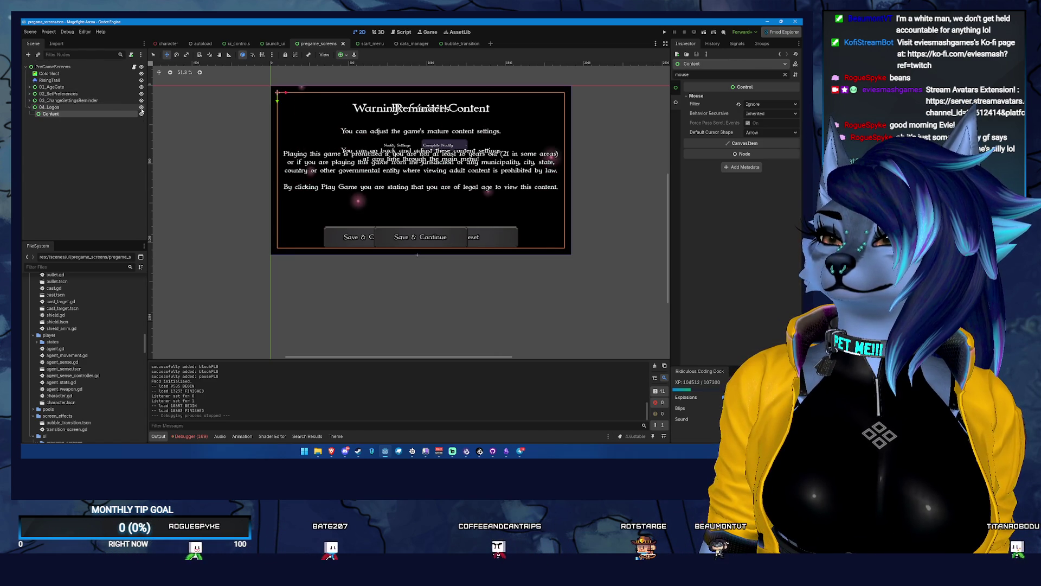
- Hide the 03_ChangeSettingsReminder, 02_SetPreferences and 01_AgeGate screens with their eye icons
click(141, 100)
click(141, 100)
click(142, 100)
click(141, 93)
click(141, 87)
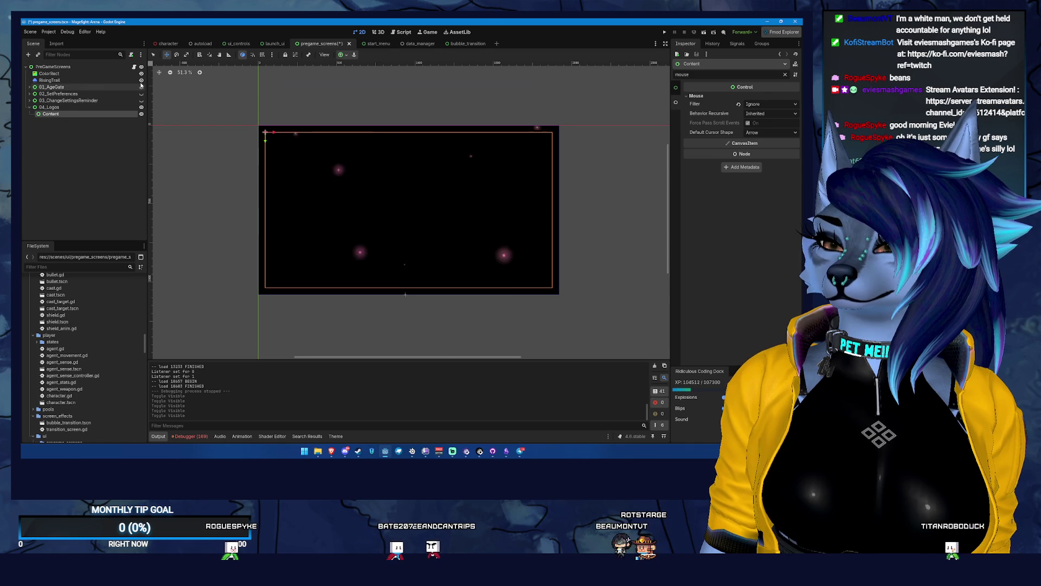
right_click(101, 113)
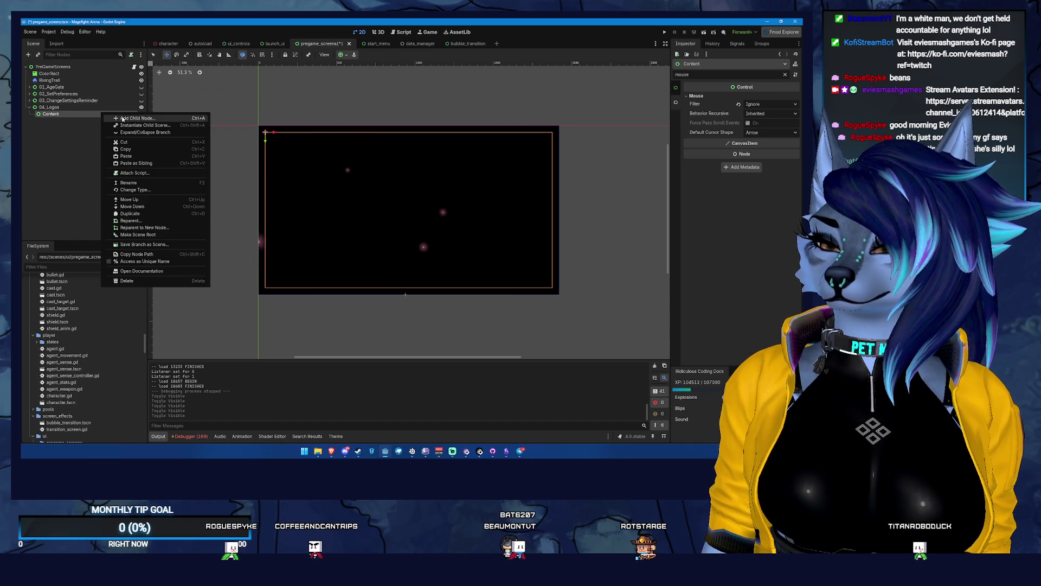
- Add a TextureRect child under Content, leaving its mouse filter at Pass
click(127, 117)
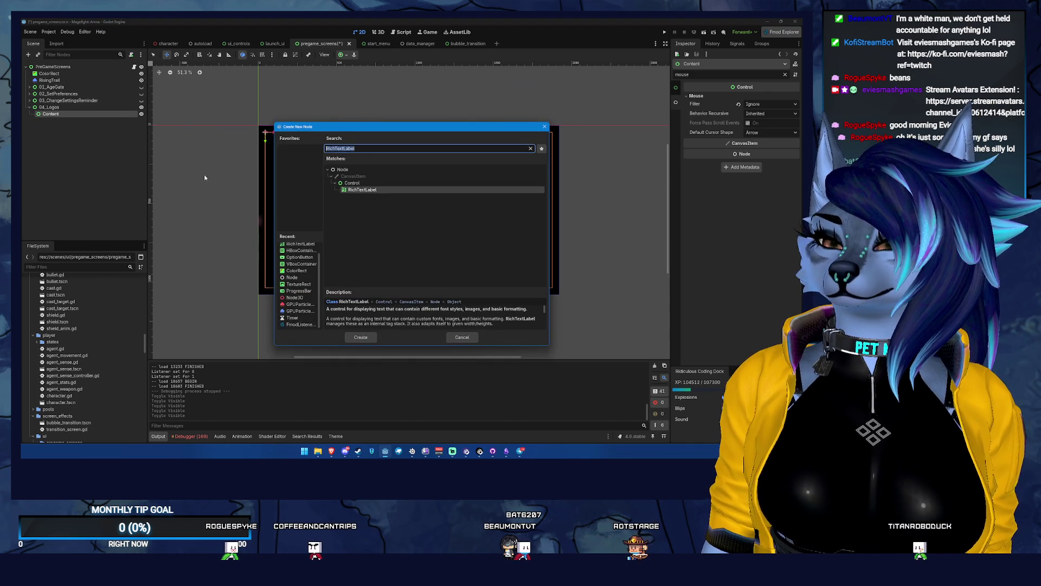
click(301, 285)
click(361, 337)
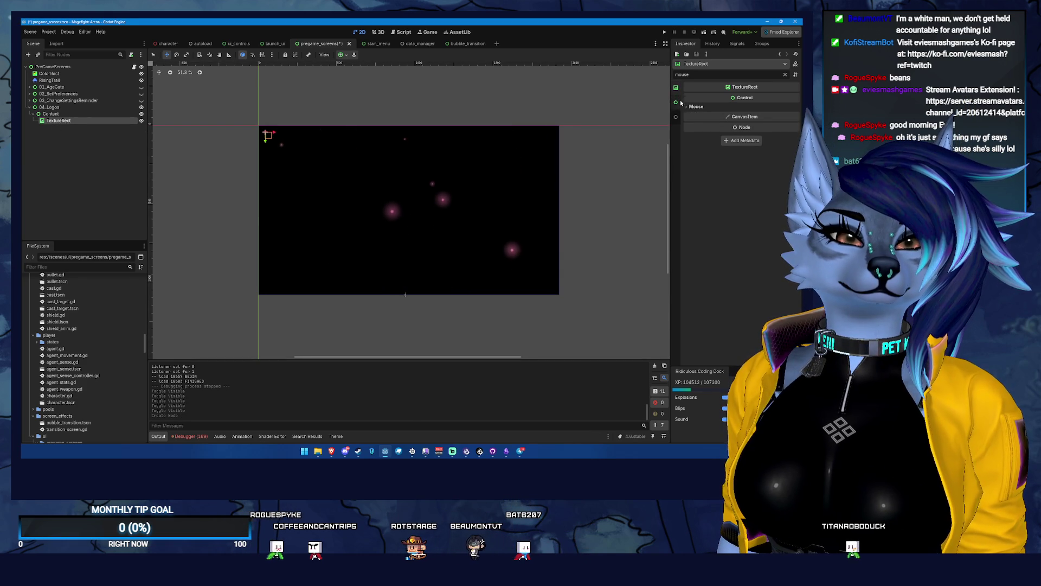
click(696, 107)
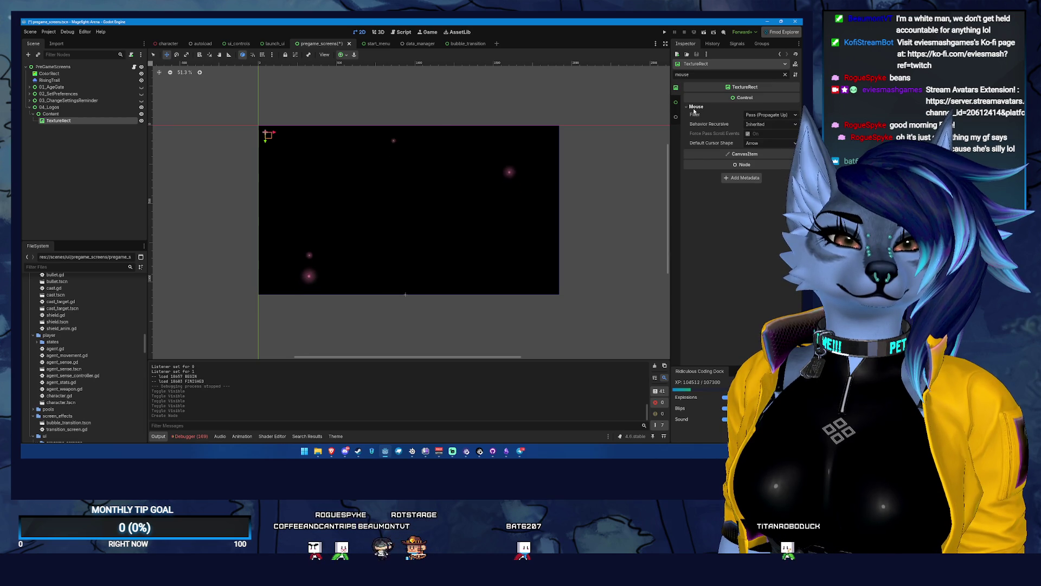
click(773, 115)
click(781, 115)
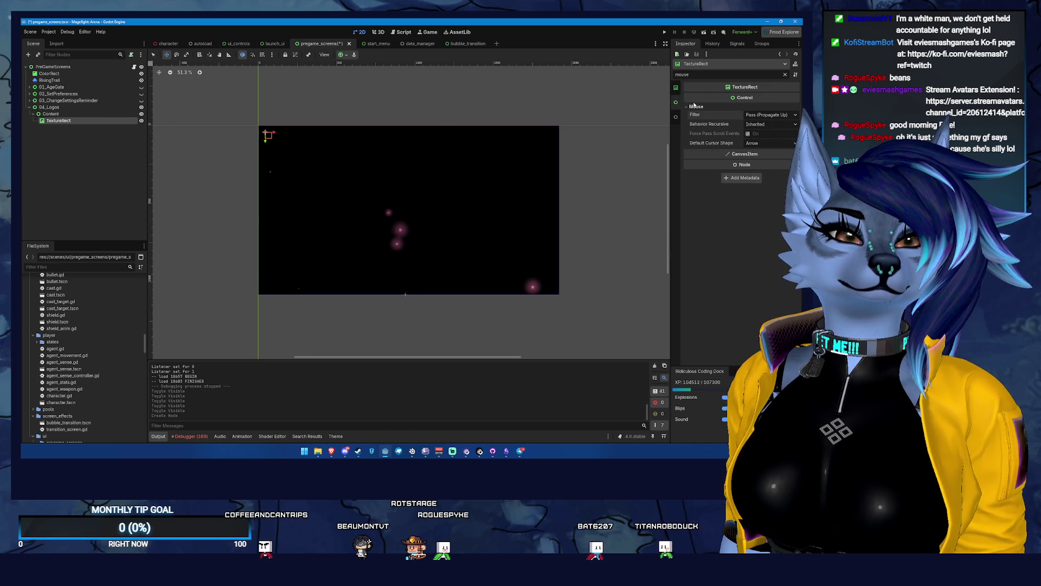
click(785, 74)
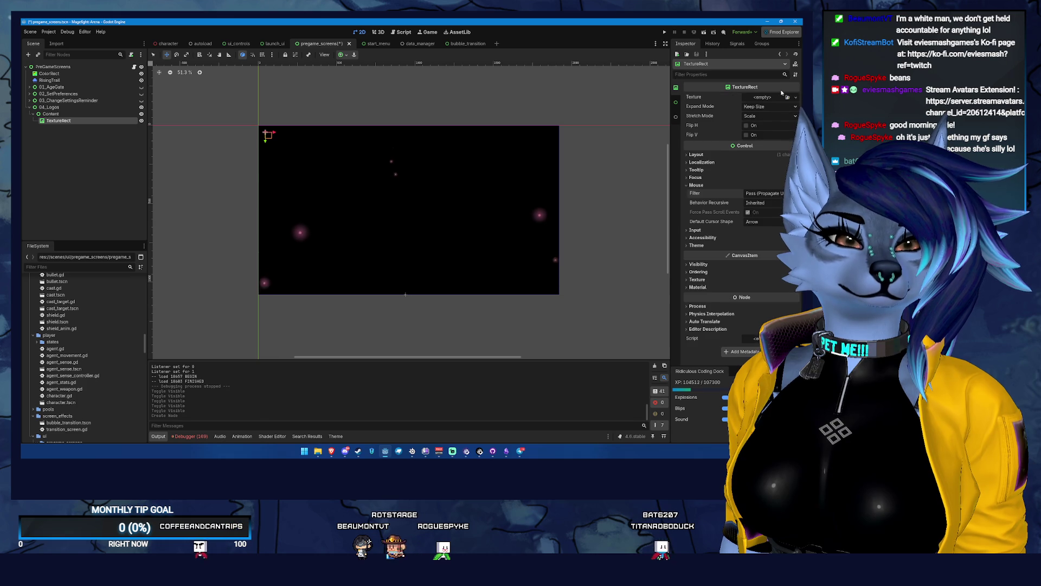
- Quick-load luabout2.png as the TextureRect's texture
click(795, 97)
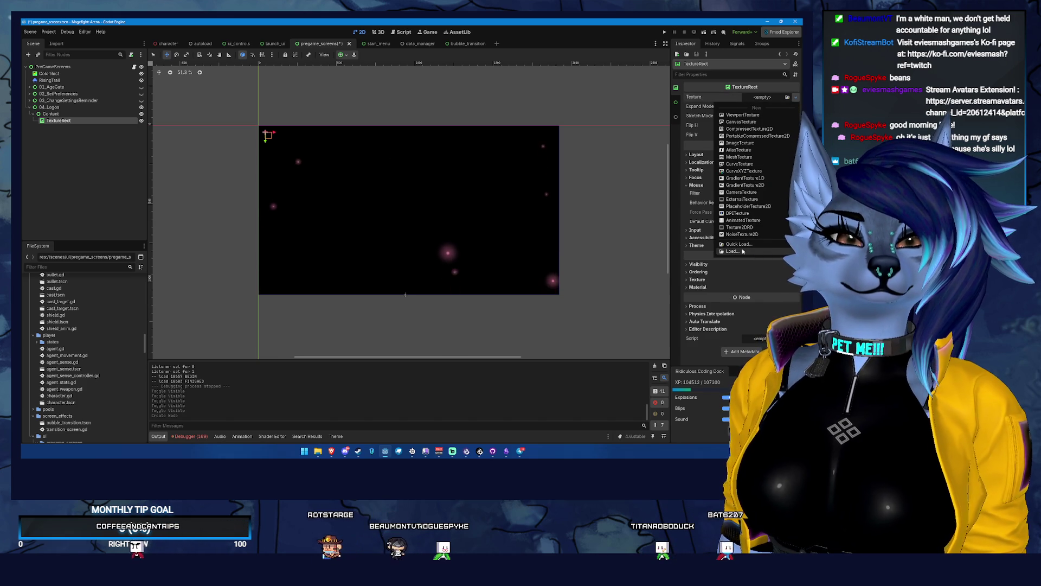
click(739, 244)
double_click(389, 259)
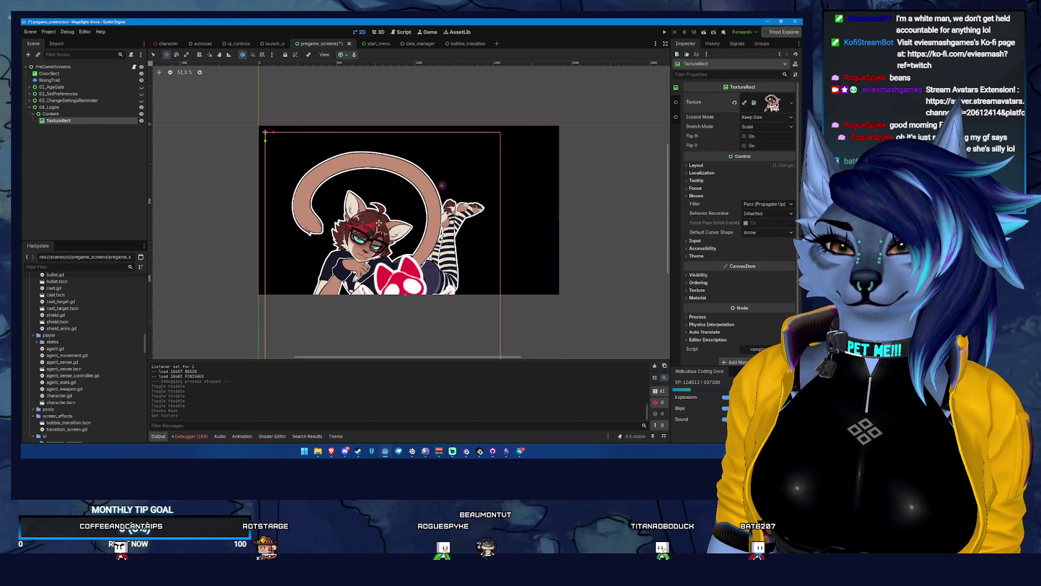
click(766, 117)
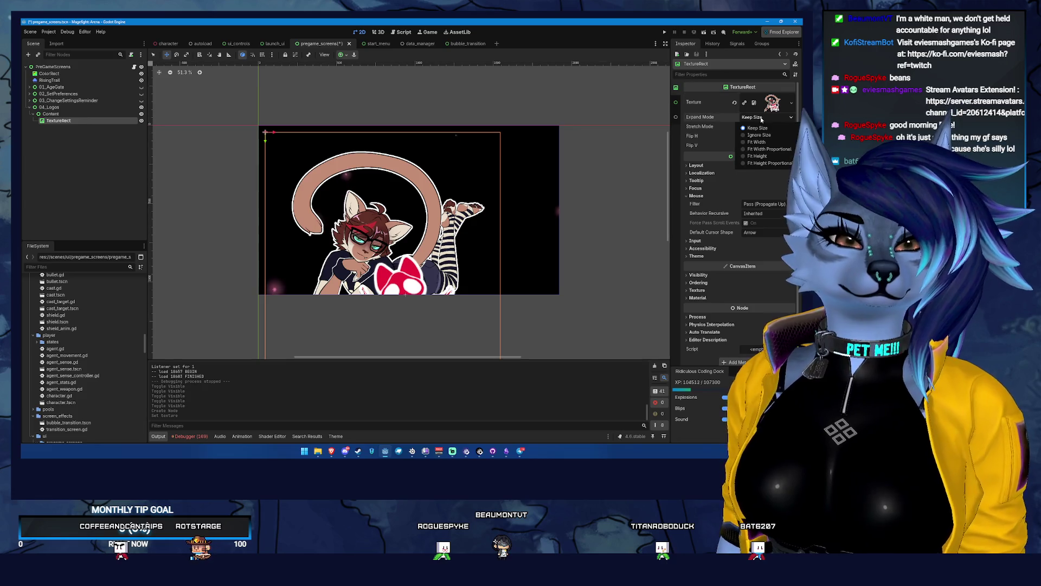
click(780, 163)
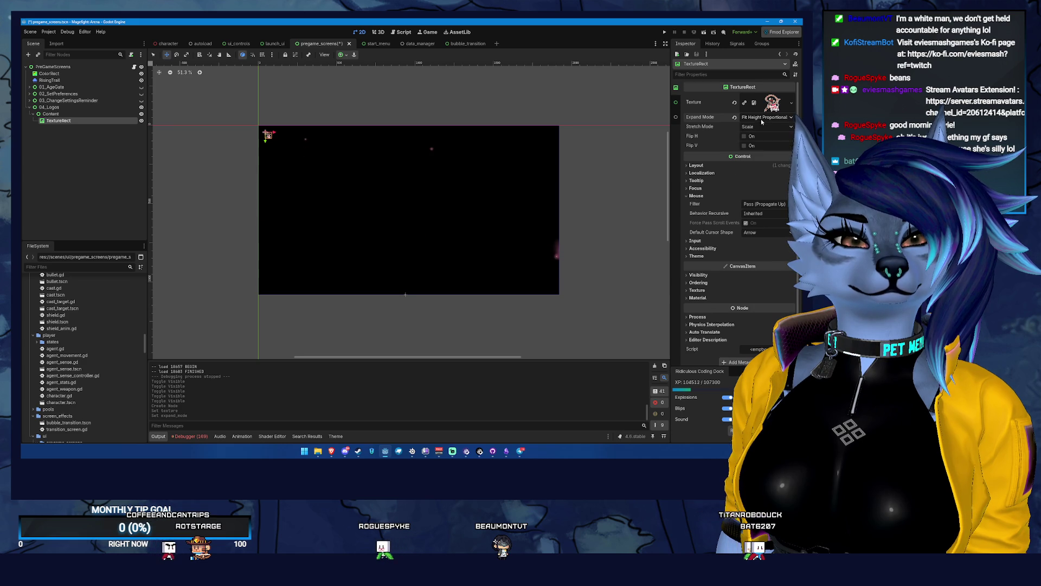
click(706, 164)
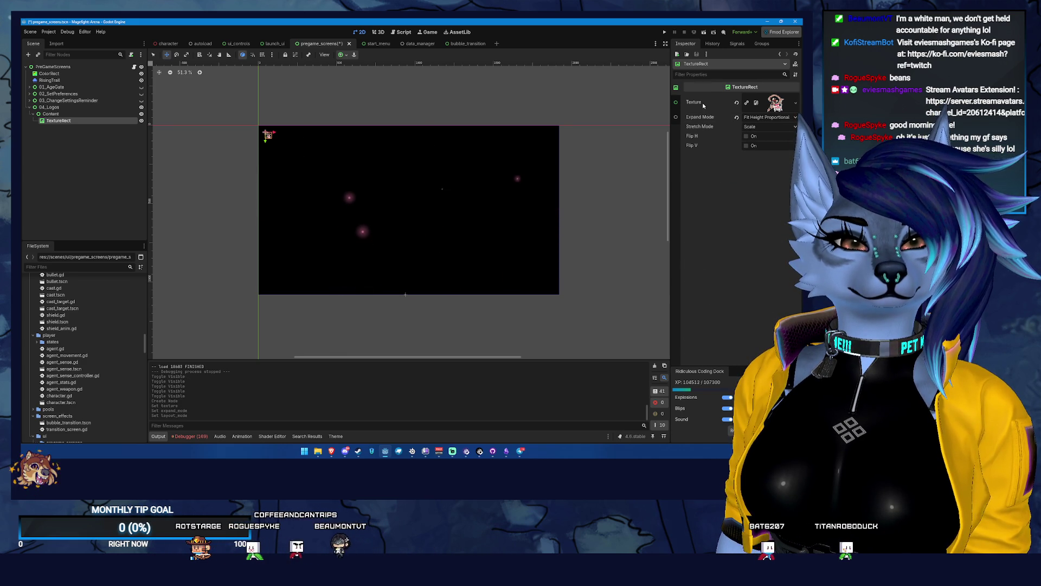
- Set the TextureRect's anchor preset to Full Rect so it fills the screen
click(675, 100)
click(765, 165)
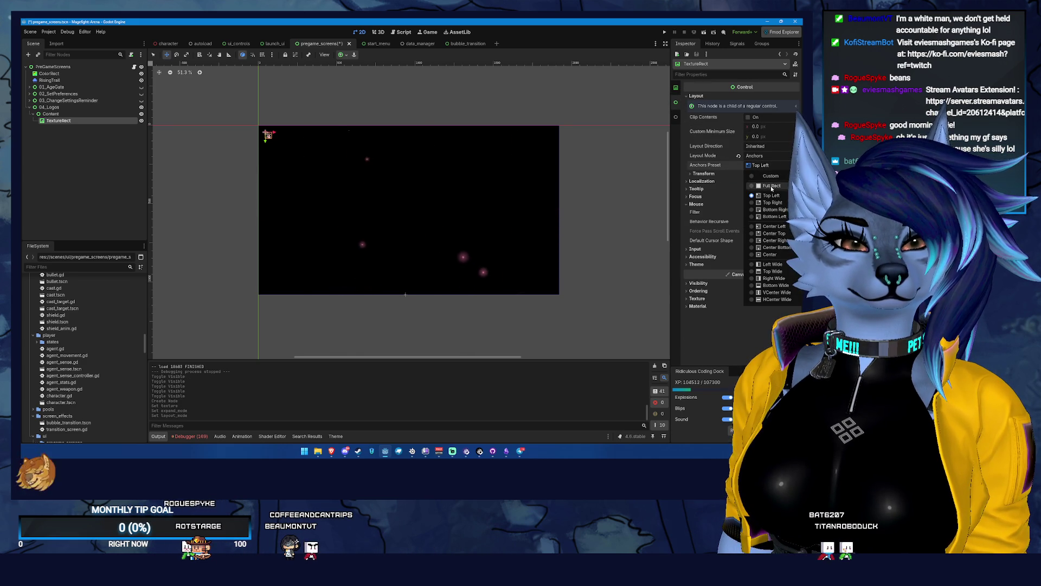
click(765, 252)
scroll(647, 121, up, 3)
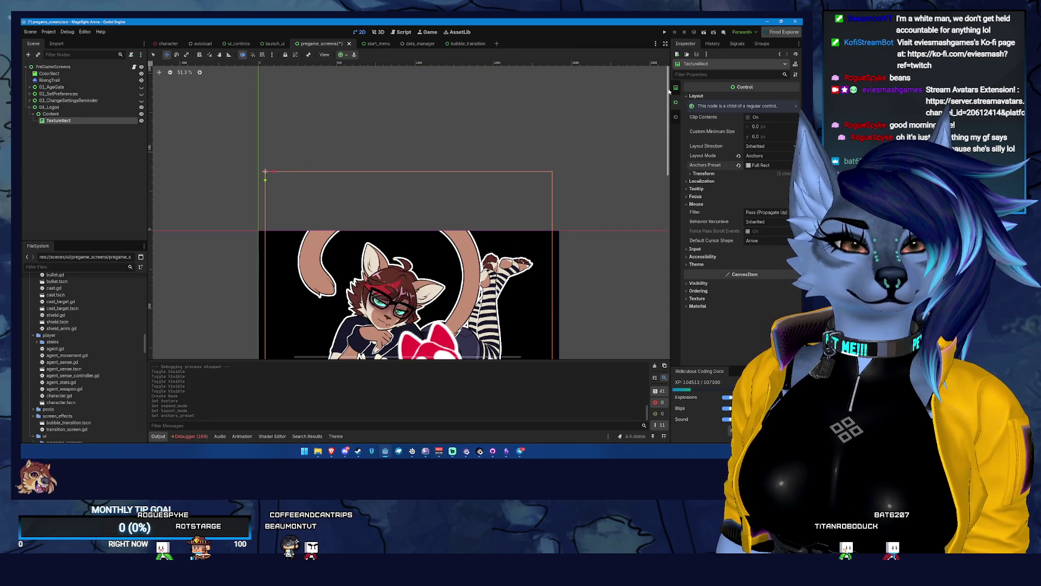
scroll(575, 108, down, 3)
- Set stretch mode to Keep Aspect Centered and expand mode to Fit Width Proportional
click(773, 126)
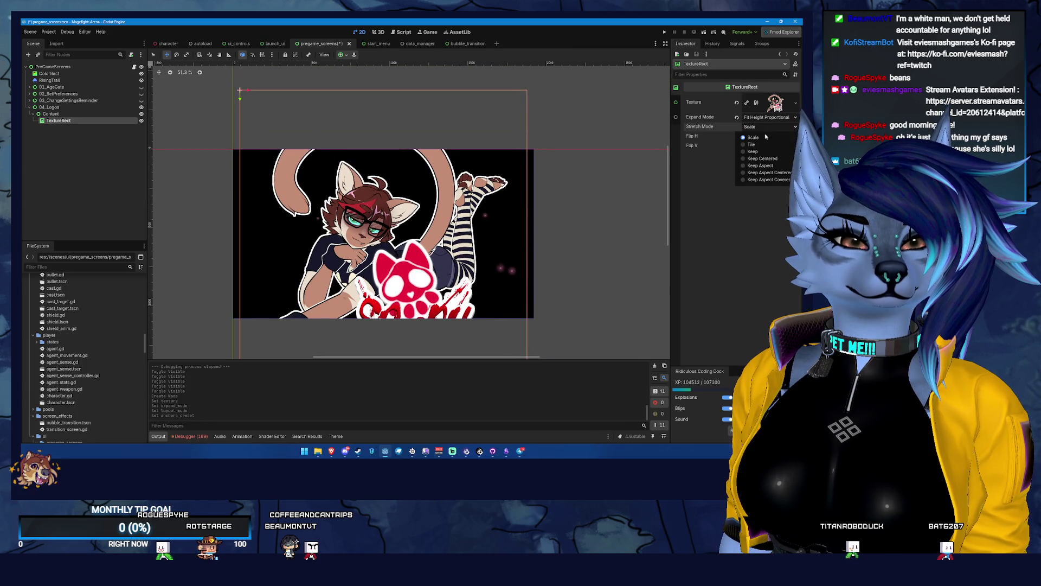
click(773, 165)
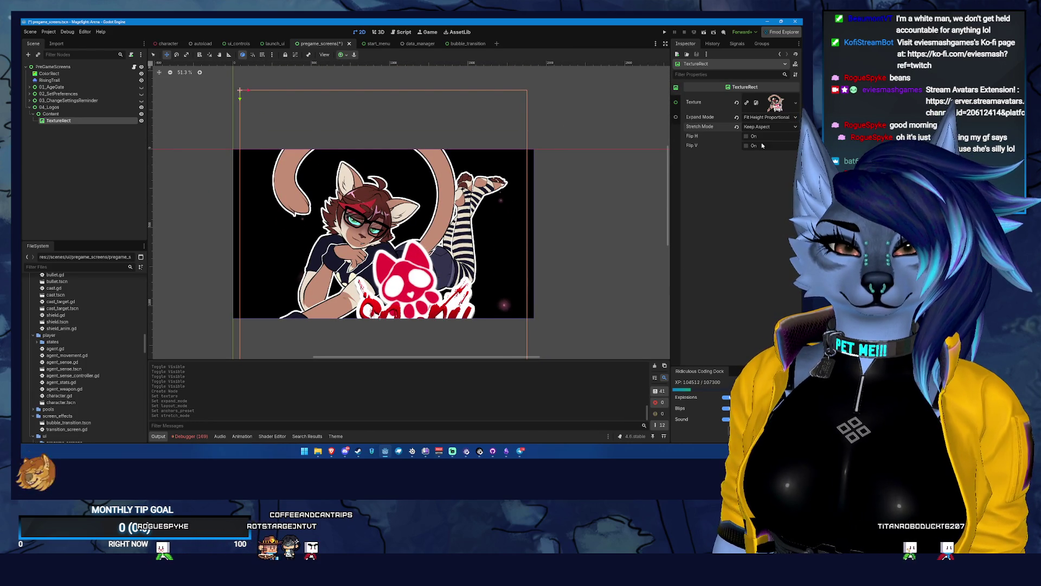
click(776, 126)
click(773, 173)
click(767, 117)
click(769, 149)
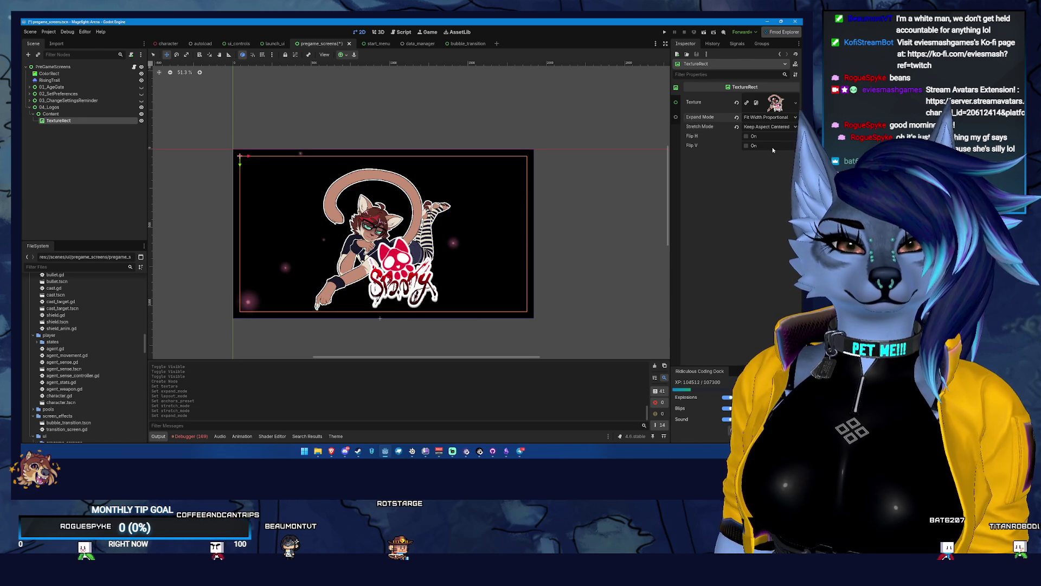
scroll(353, 231, up, 1)
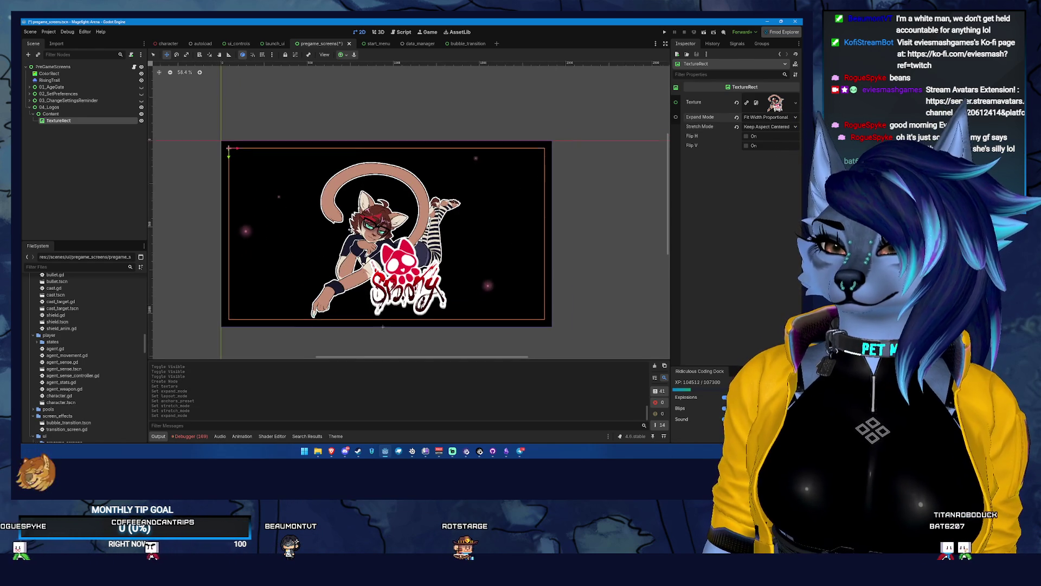
scroll(341, 180, up, 1)
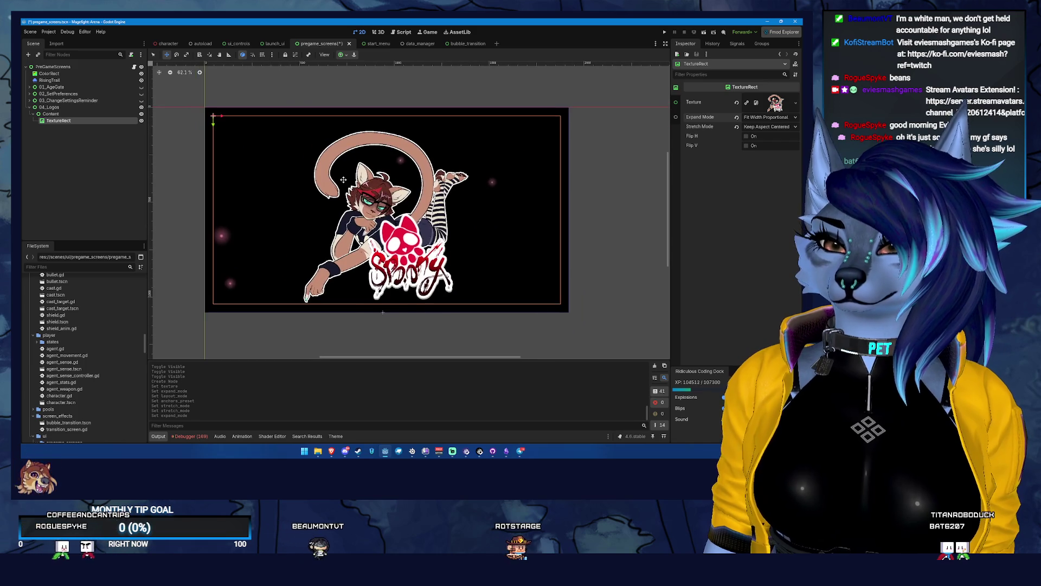
double_click(94, 122)
- Name the logo node SpoonyLogo, then duplicate it and give the copy the round moon image
text(SpoonyL)
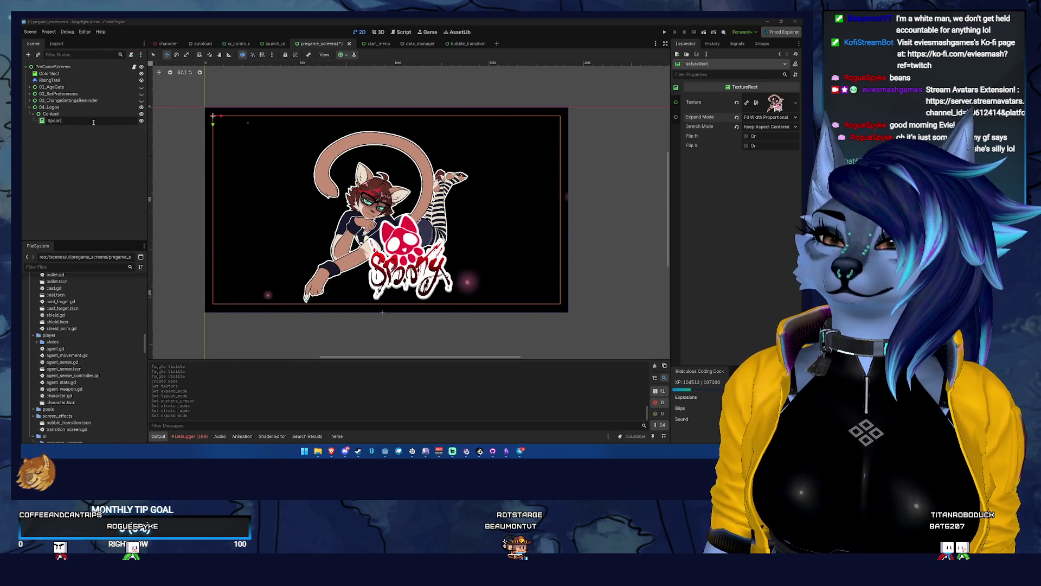
text(ogo)
key(Return)
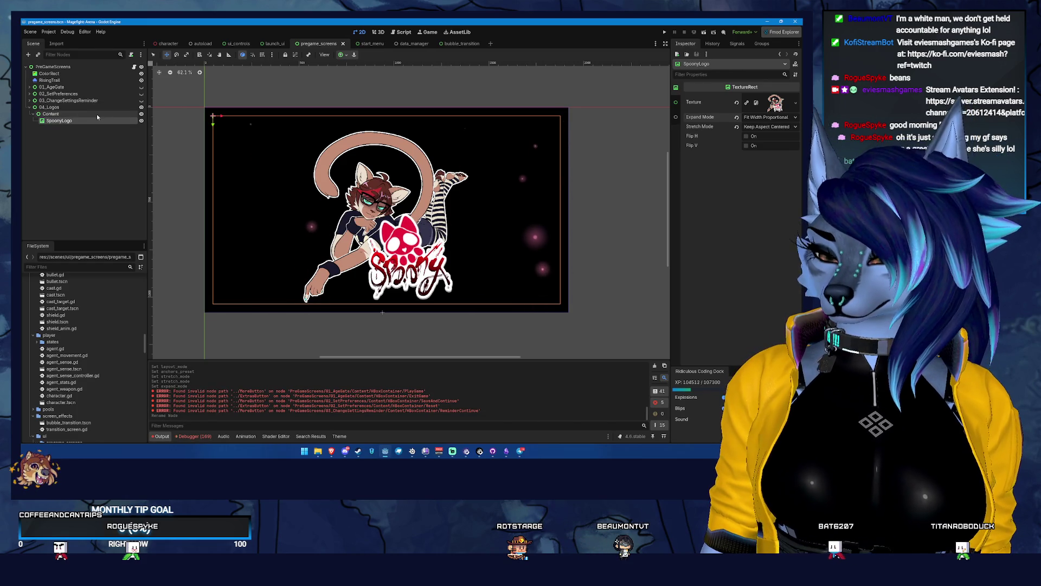
key(ctrl+d)
click(795, 103)
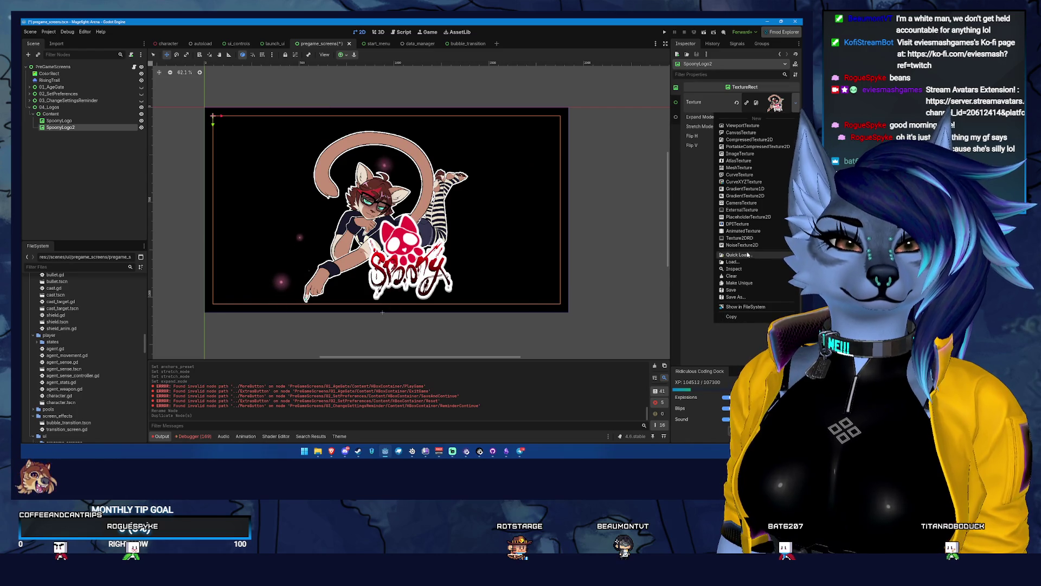
click(747, 254)
scroll(409, 240, down, 1)
double_click(314, 272)
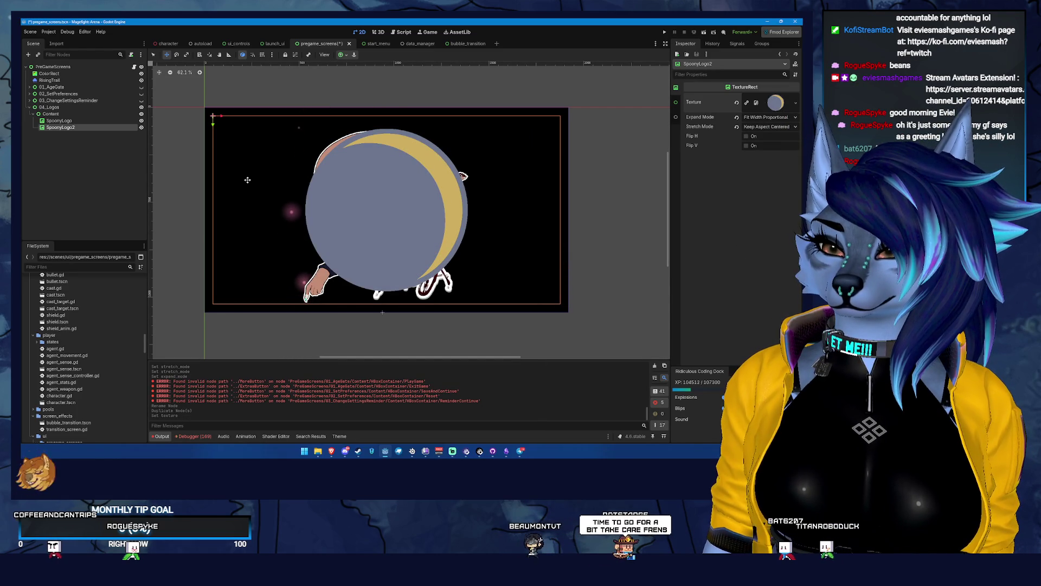
- Rename the copy to CaseLogo and save the scene
double_click(84, 126)
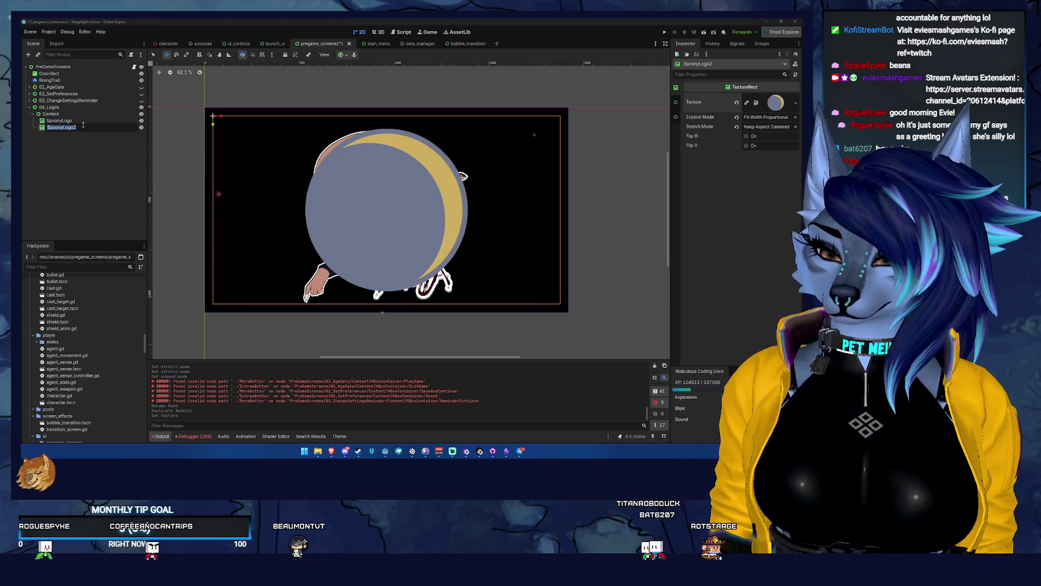
text(CaseL)
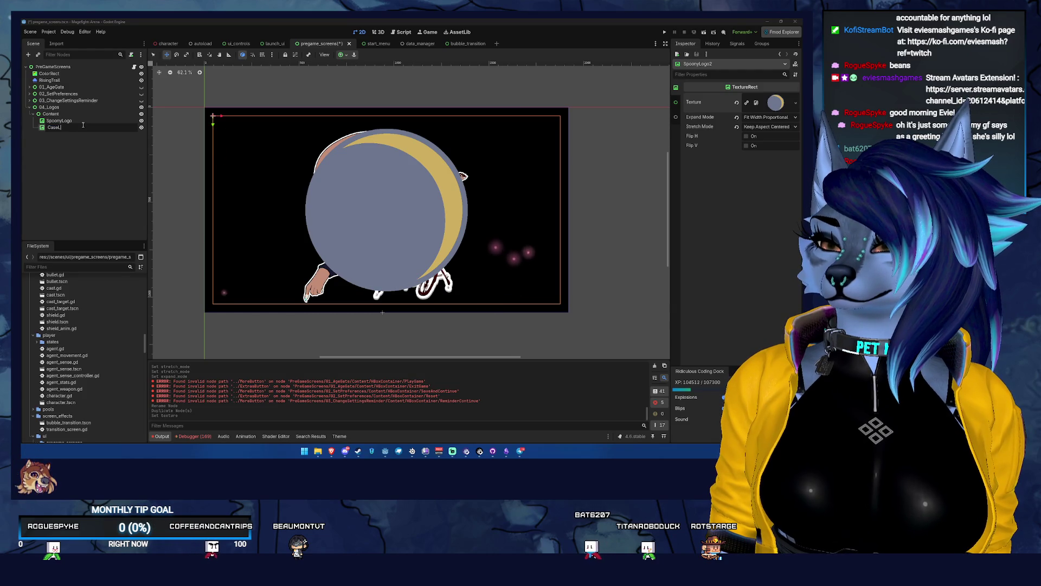
text(ogo)
key(Return)
key(ctrl+s)
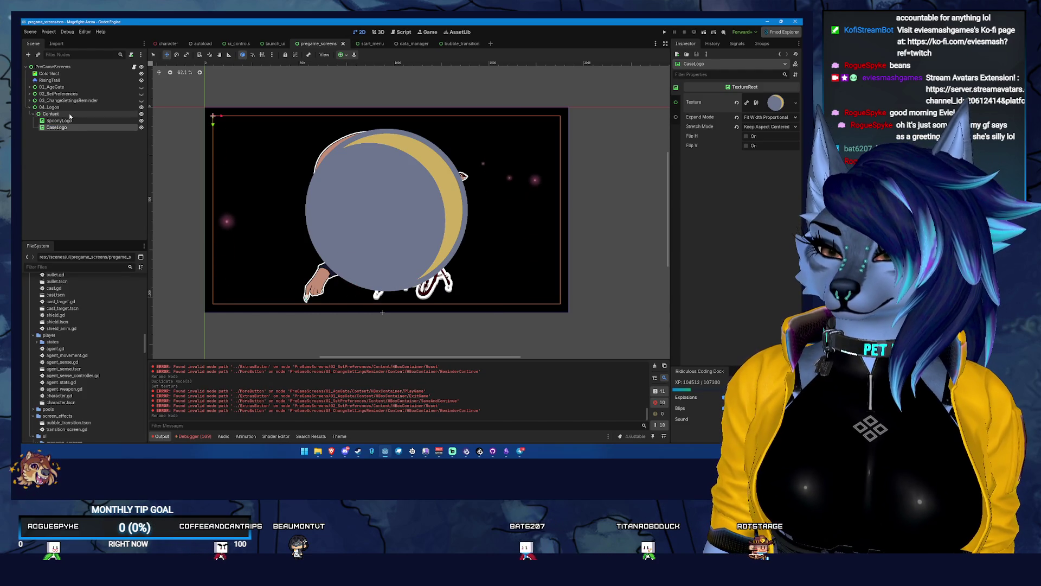
right_click(70, 116)
- Duplicate CaseLogo and name the copy EvieLogo
click(92, 122)
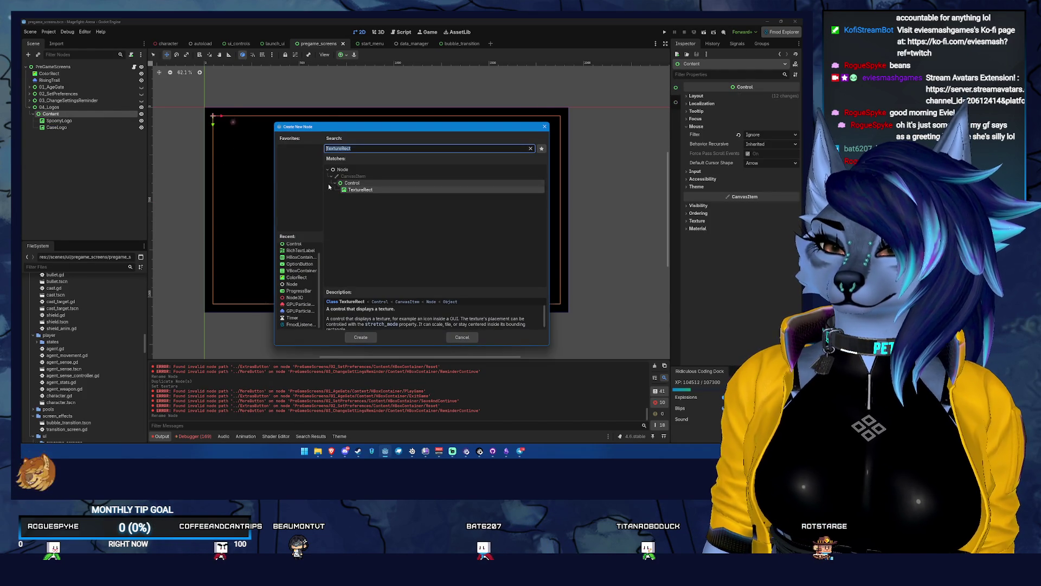
click(460, 338)
click(89, 128)
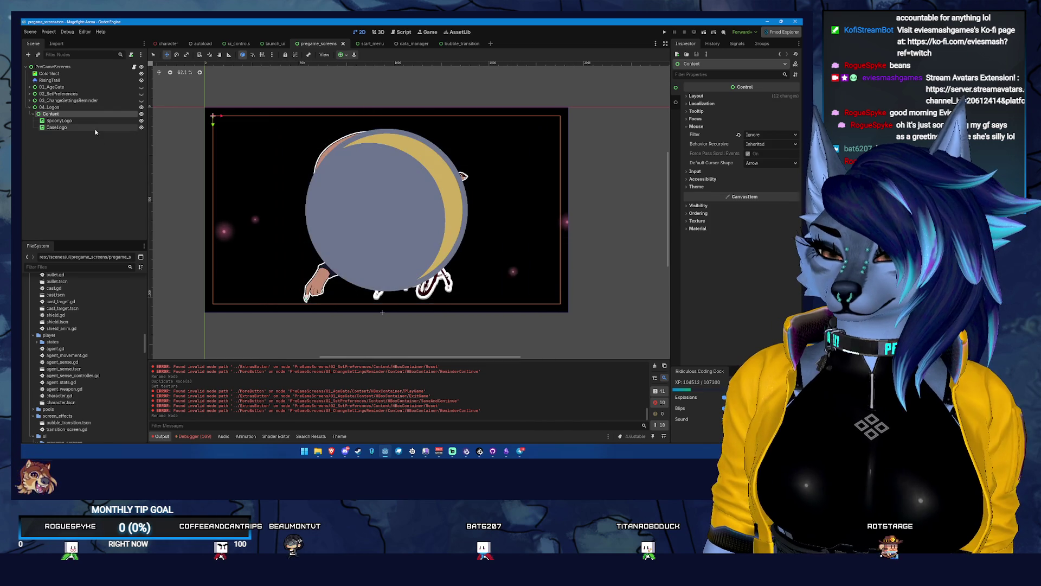
key(ctrl+d)
double_click(70, 133)
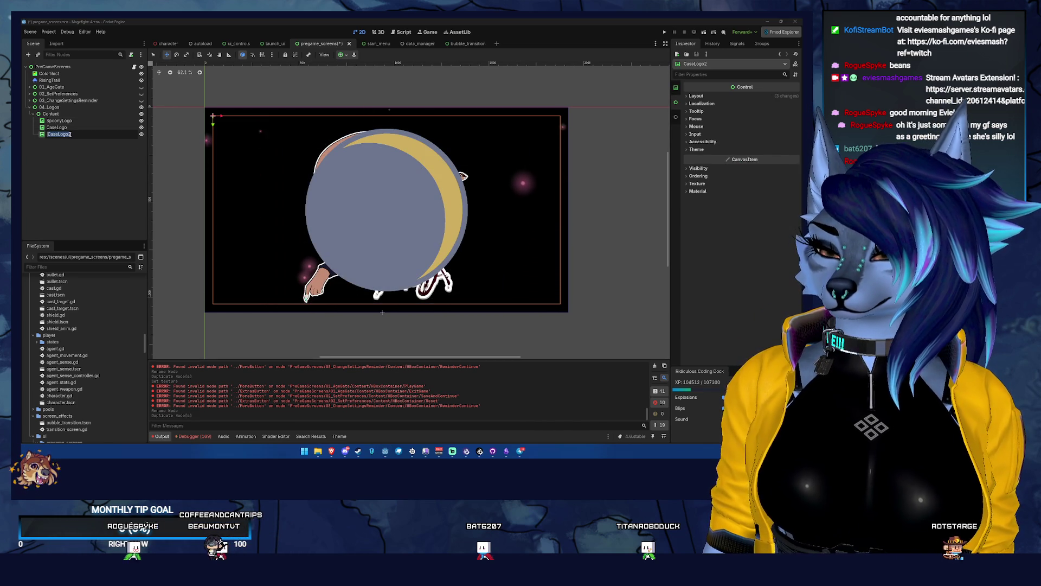
key(Return)
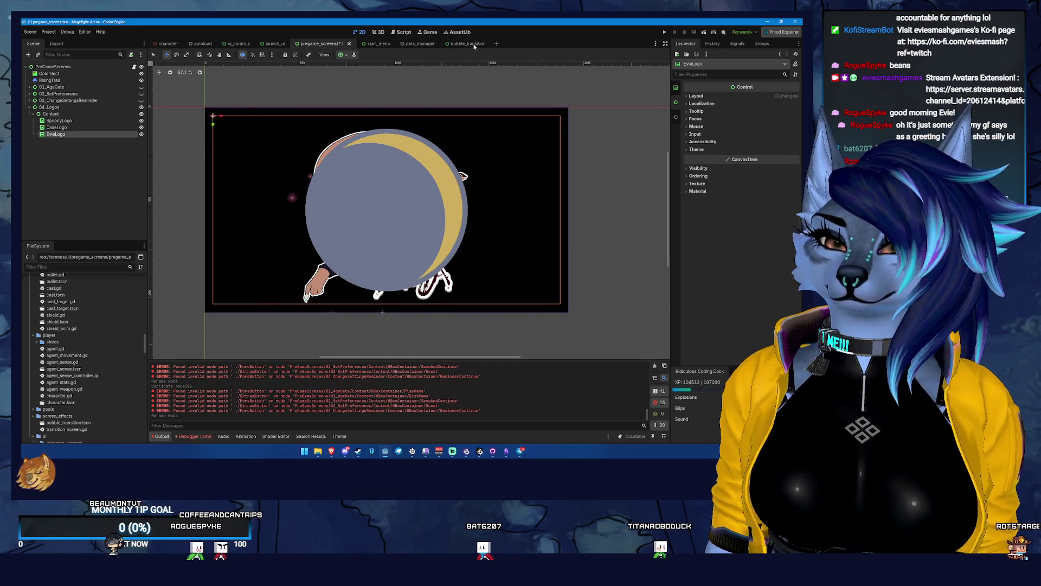
- Quick-load cameoevie.png as EvieLogo's texture and save the scene
click(759, 96)
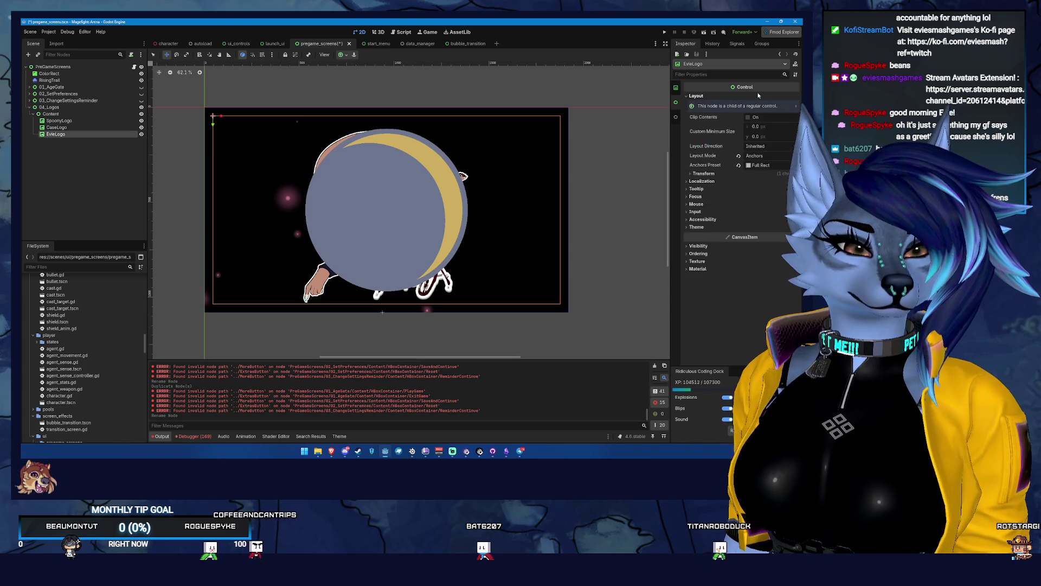
click(676, 88)
click(796, 104)
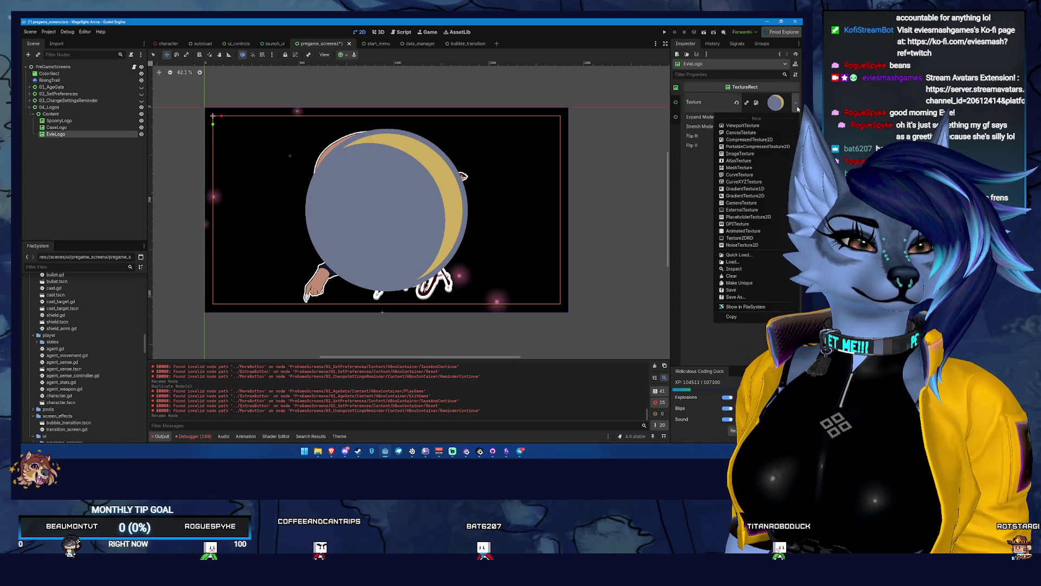
click(746, 256)
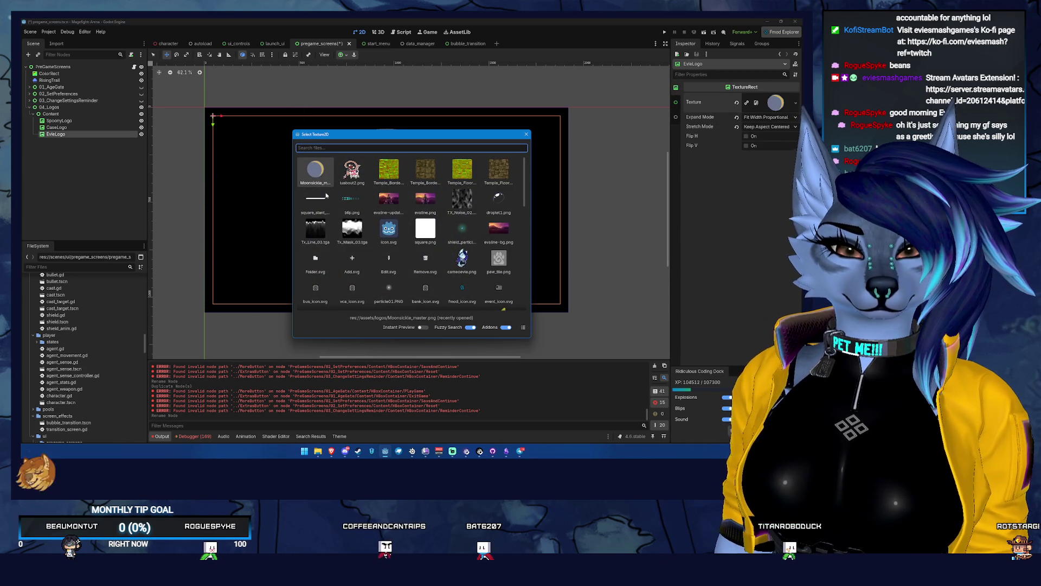
click(462, 260)
key(ctrl+s)
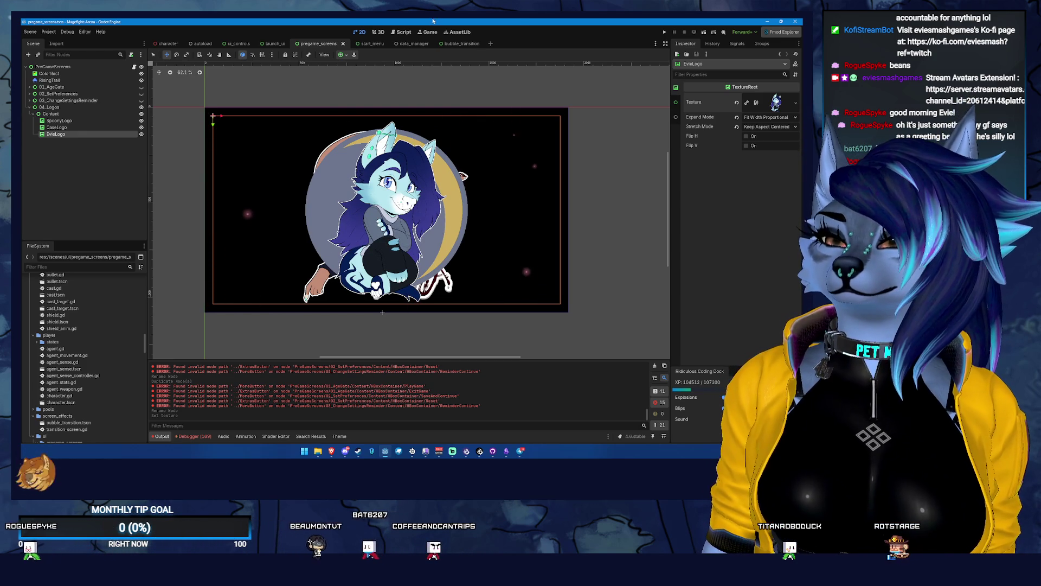
click(51, 114)
right_click(66, 114)
- Add a Control child under Content named EvieLayout
click(96, 121)
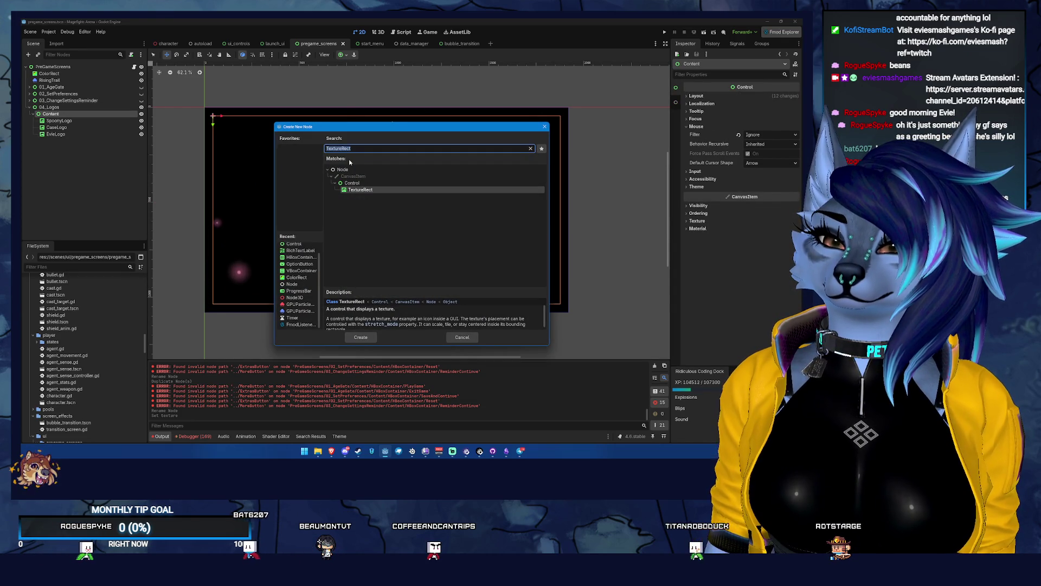
click(364, 185)
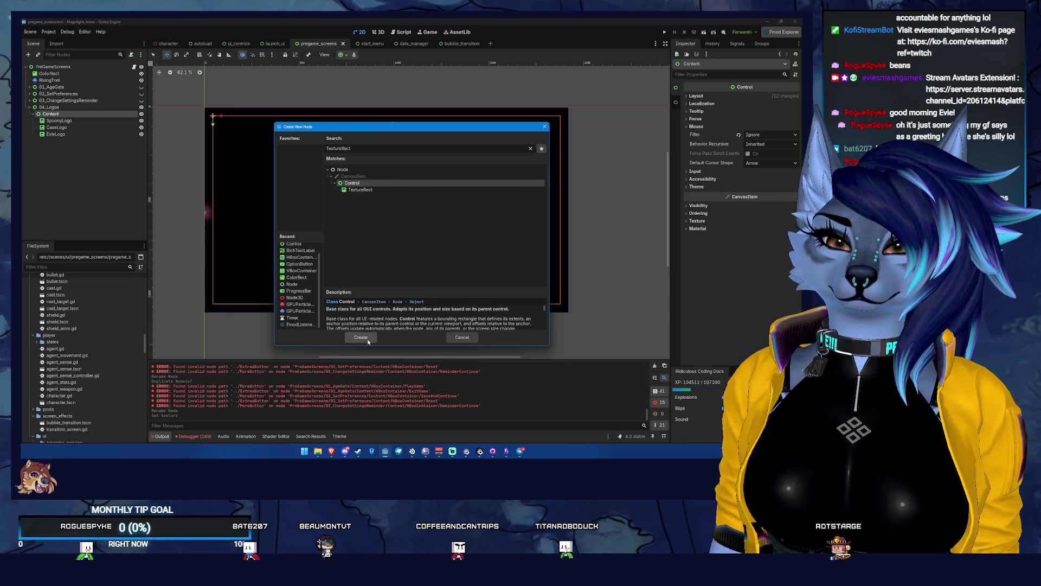
click(361, 337)
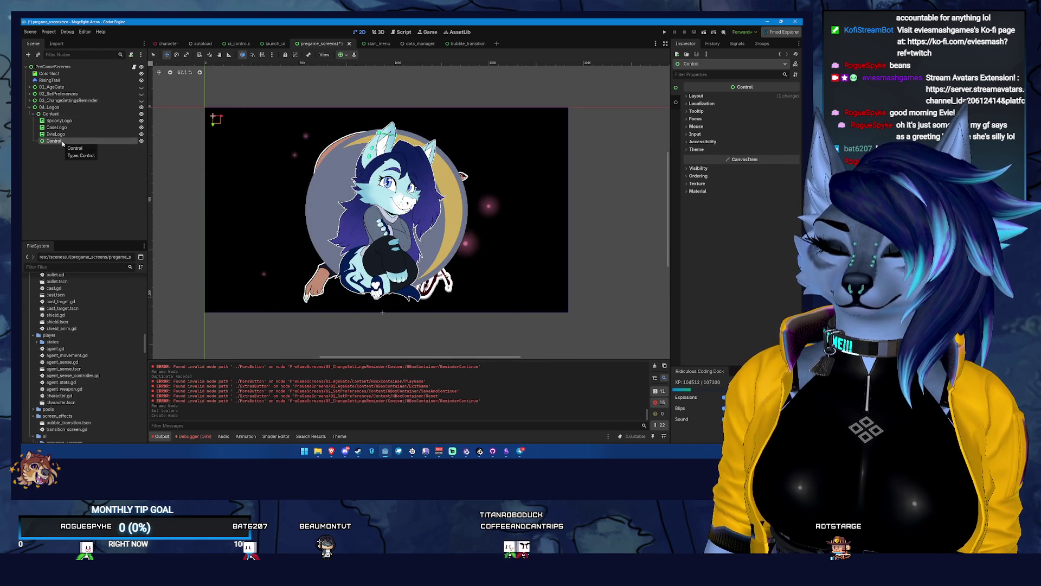
double_click(63, 141)
text(EvieLayout)
key(Return)
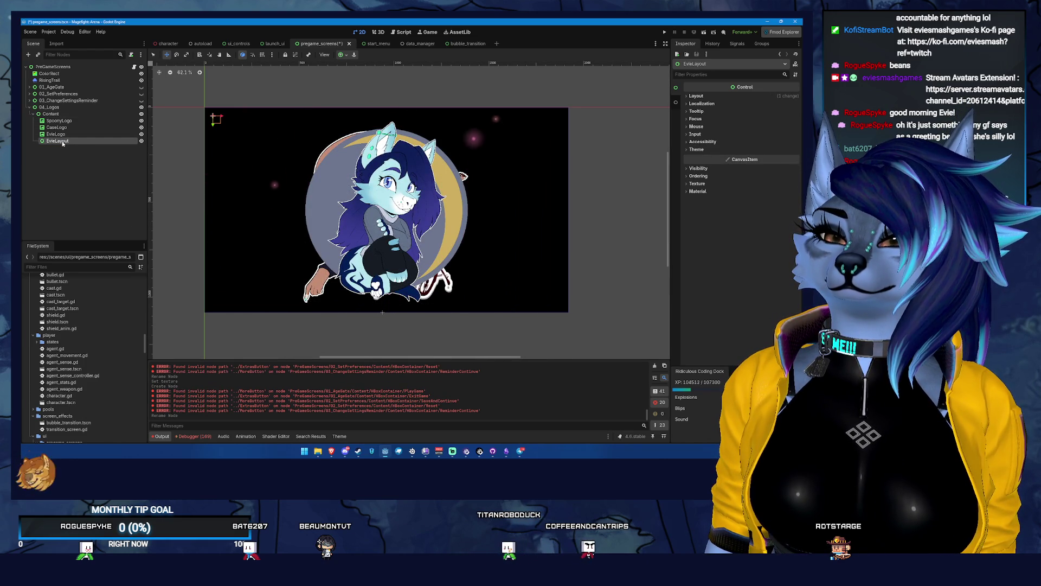
- Set EvieLayout to Anchors mode with Full Rect preset, and duplicate it as CaseAndSpoonyLayout
click(697, 96)
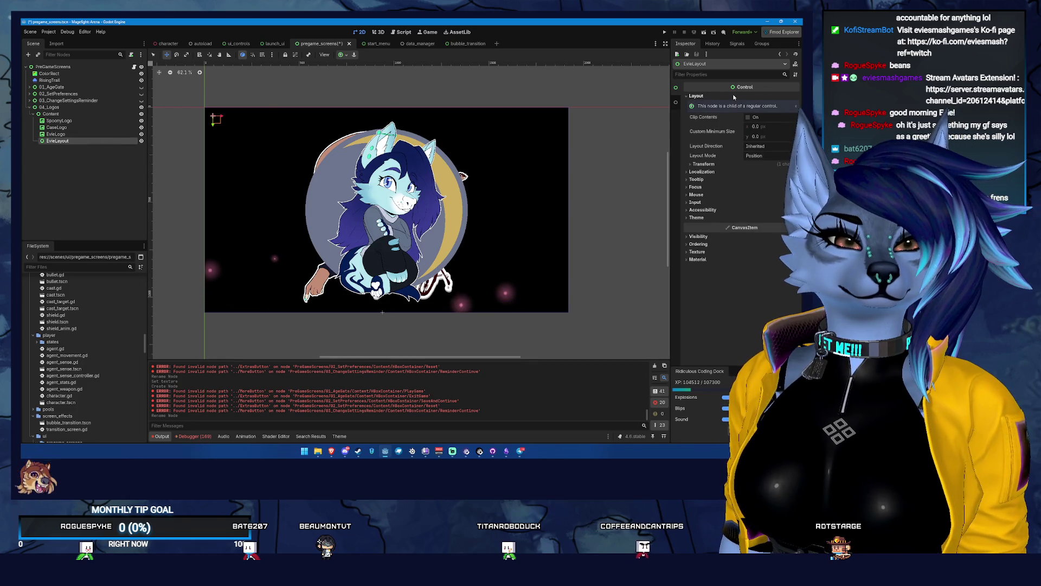
click(761, 156)
click(776, 175)
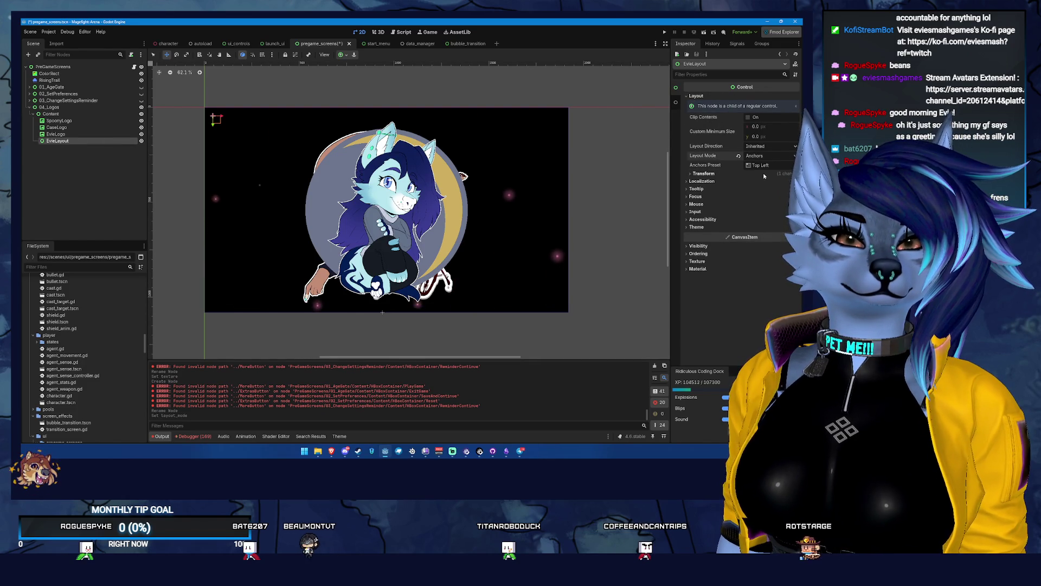
click(765, 165)
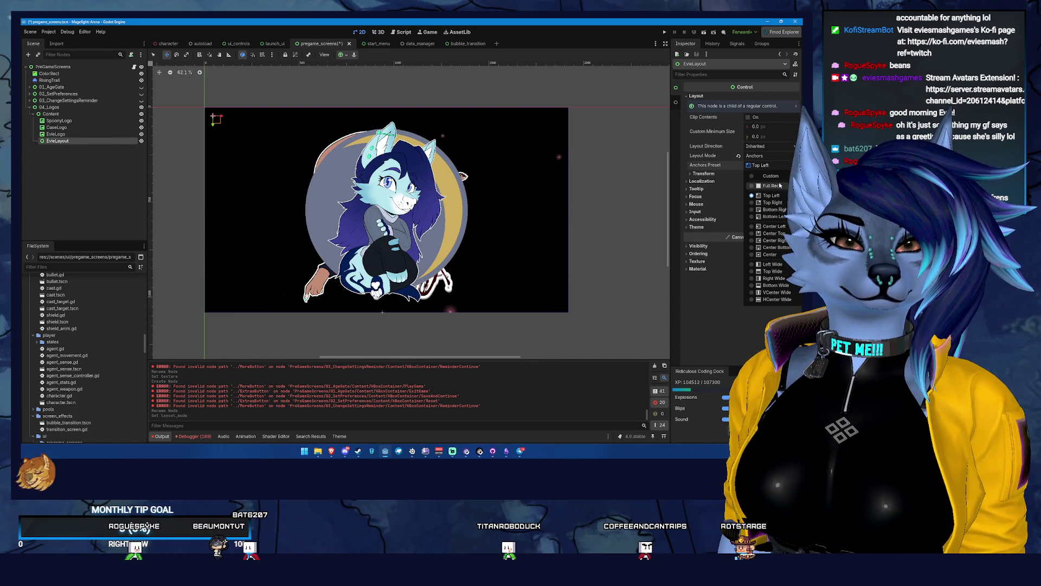
click(769, 187)
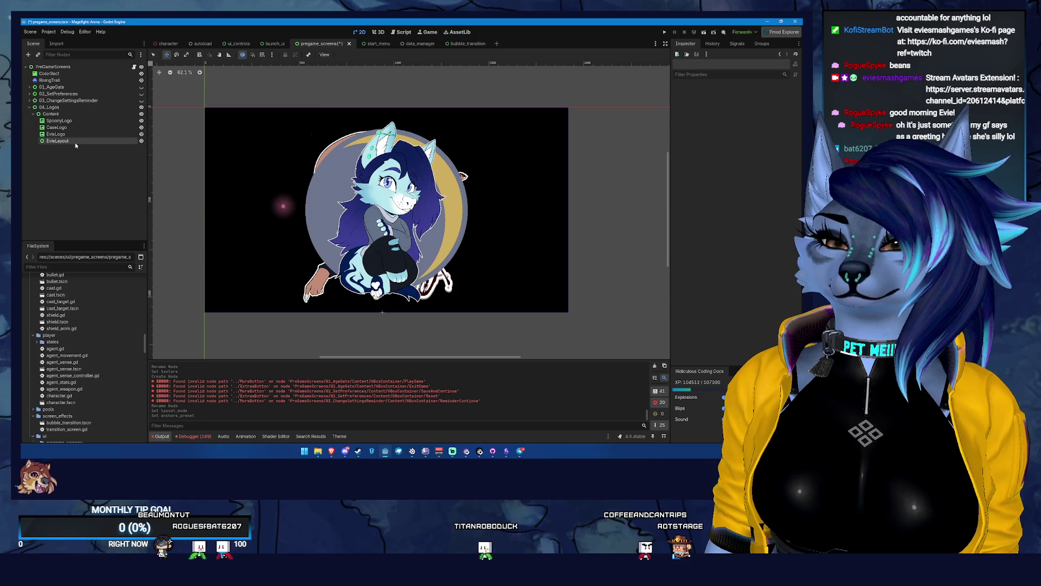
key(ctrl+d)
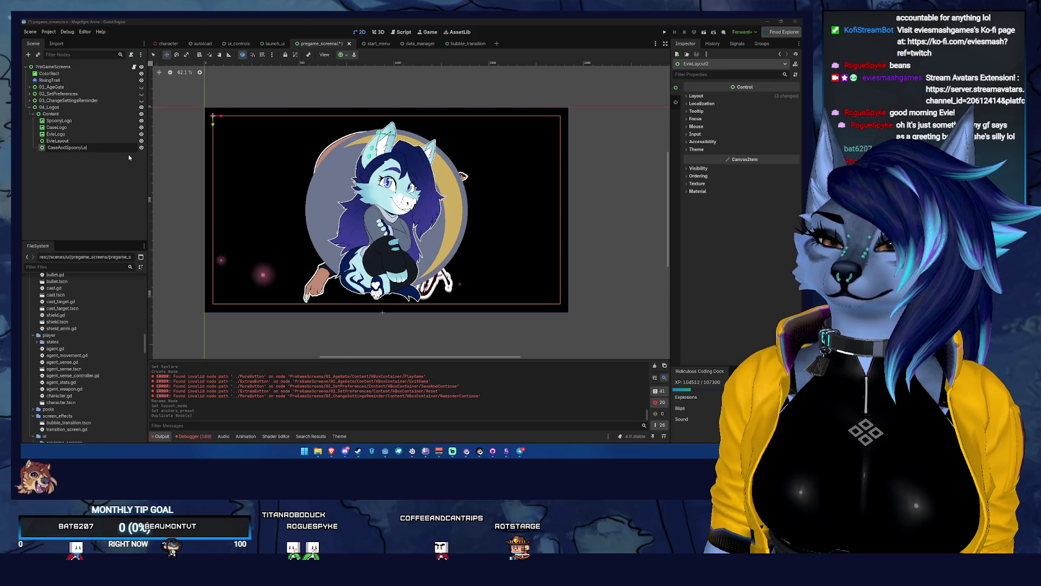
key(Return)
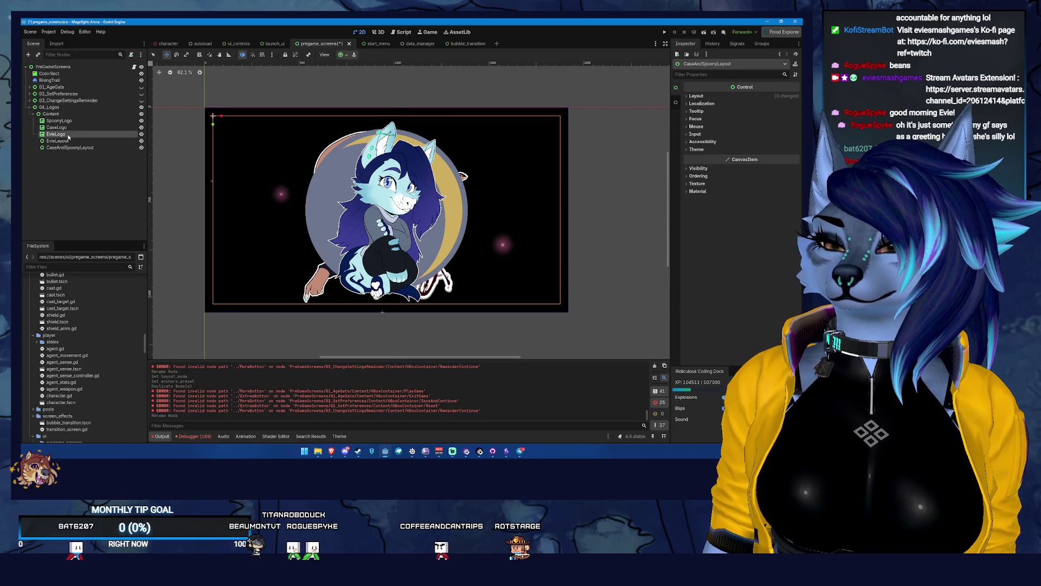
- Move EvieLogo into EvieLayout, SpoonyLogo and CaseLogo into CaseAndSpoonyLayout, and hide CaseAndSpoonyLayout
click(69, 127)
drag(67, 143, 74, 150)
ctrl+click(69, 122)
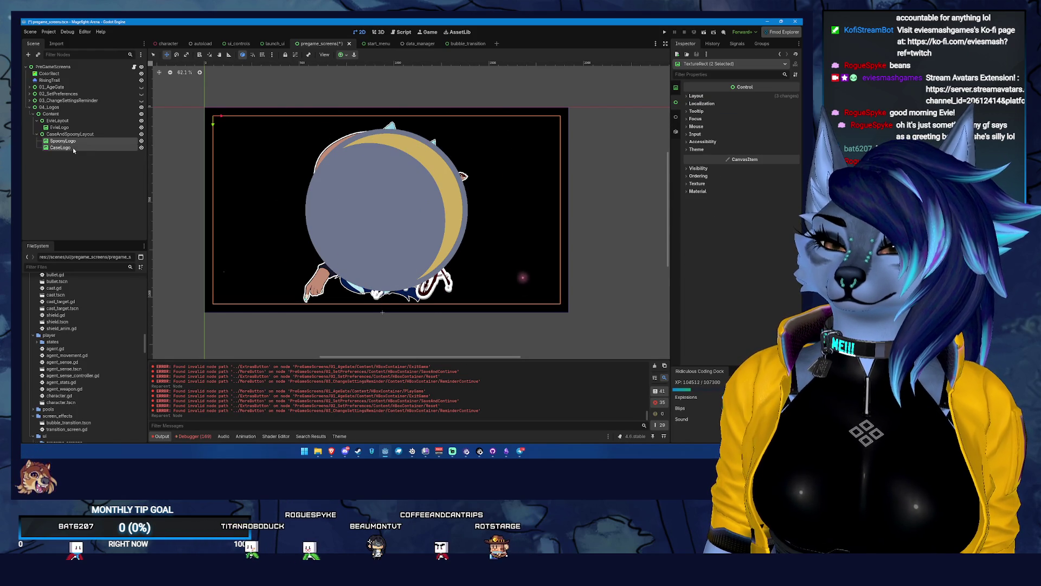
click(48, 133)
key(Left)
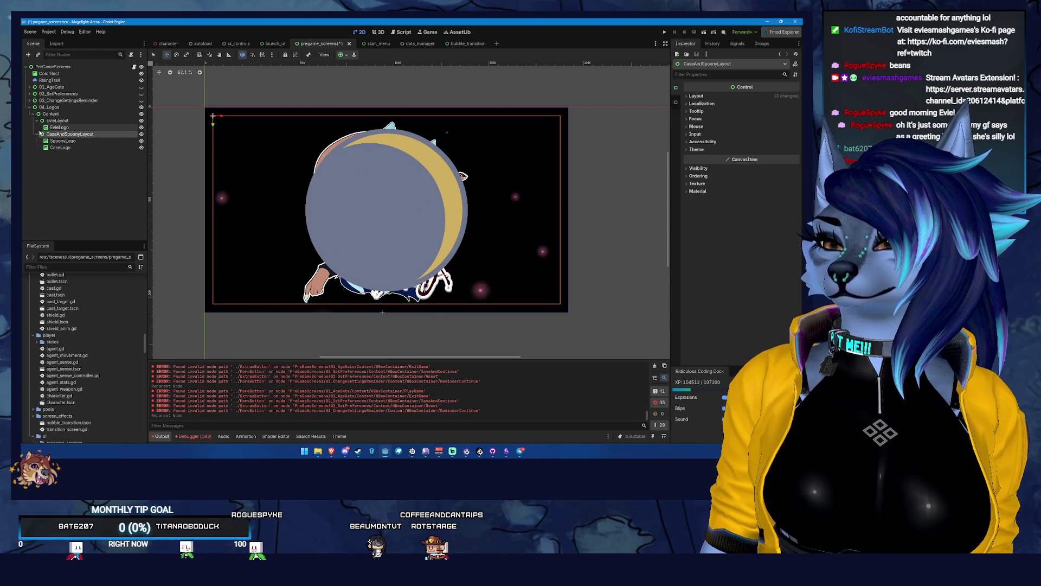
click(141, 134)
click(119, 128)
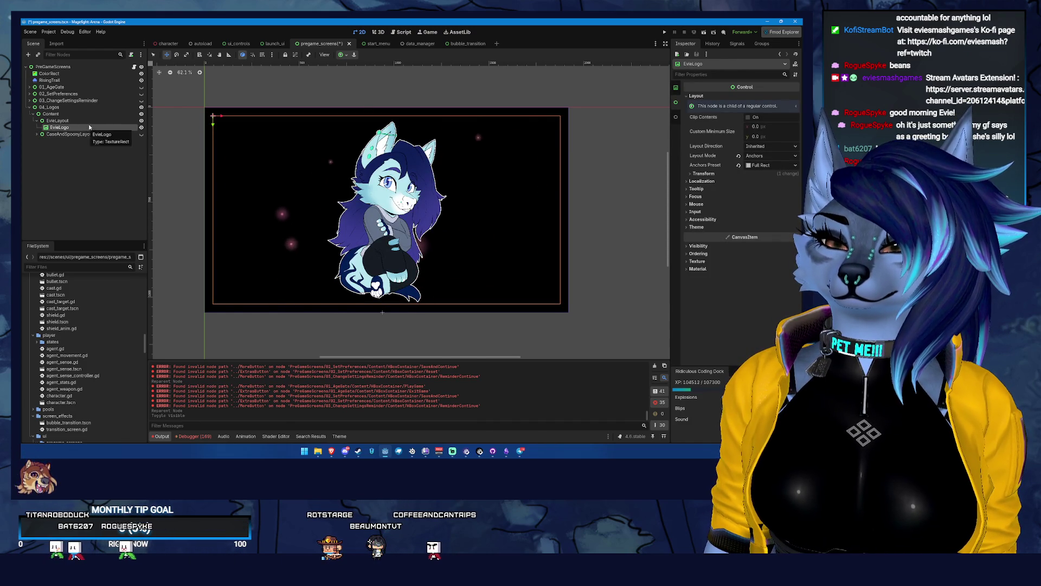
- Add a RichTextLabel under EvieLayout with the text 'Evie Smash Presents'
click(96, 120)
click(130, 130)
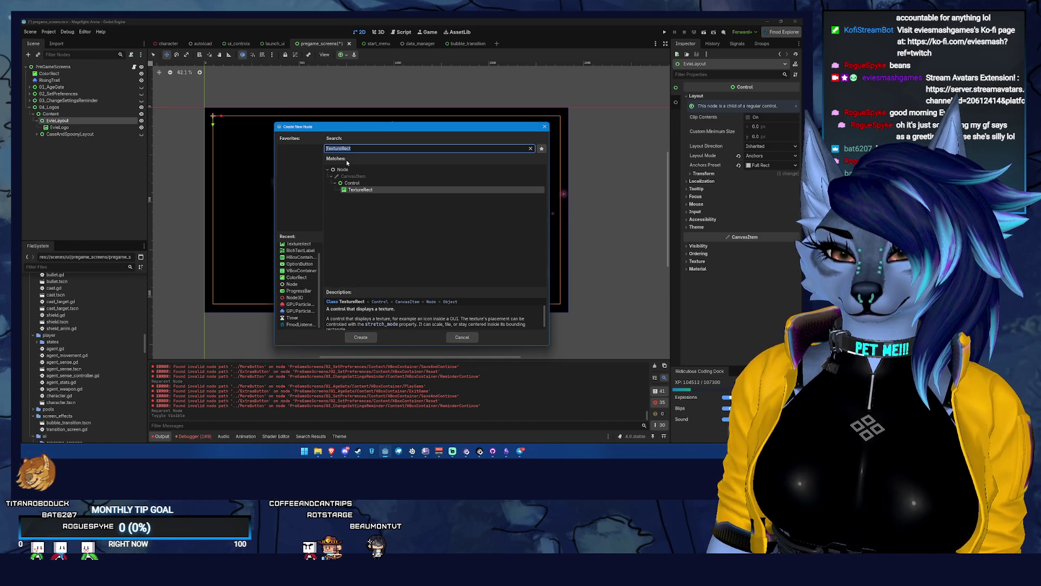
click(305, 251)
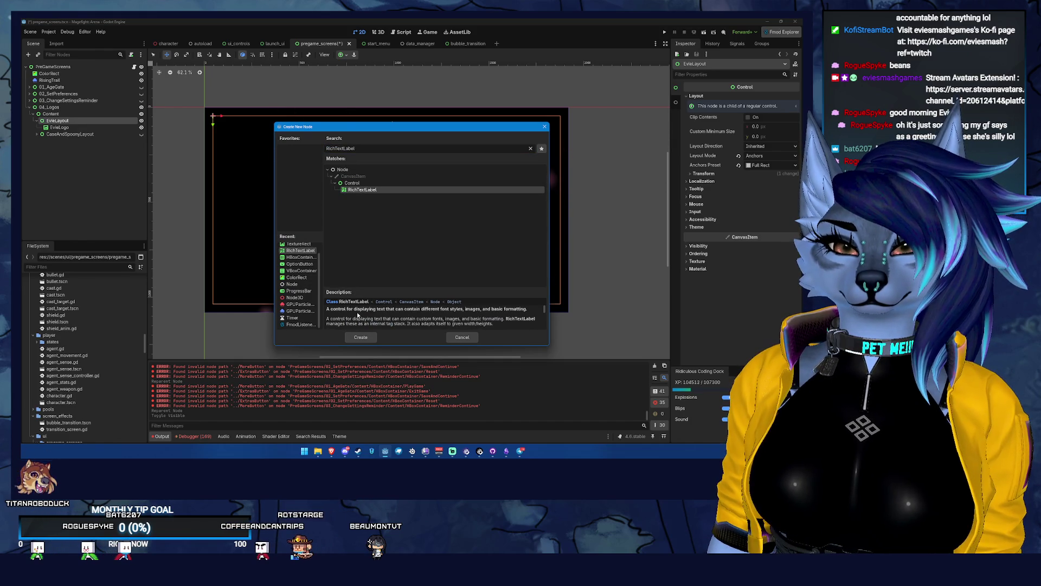
click(361, 338)
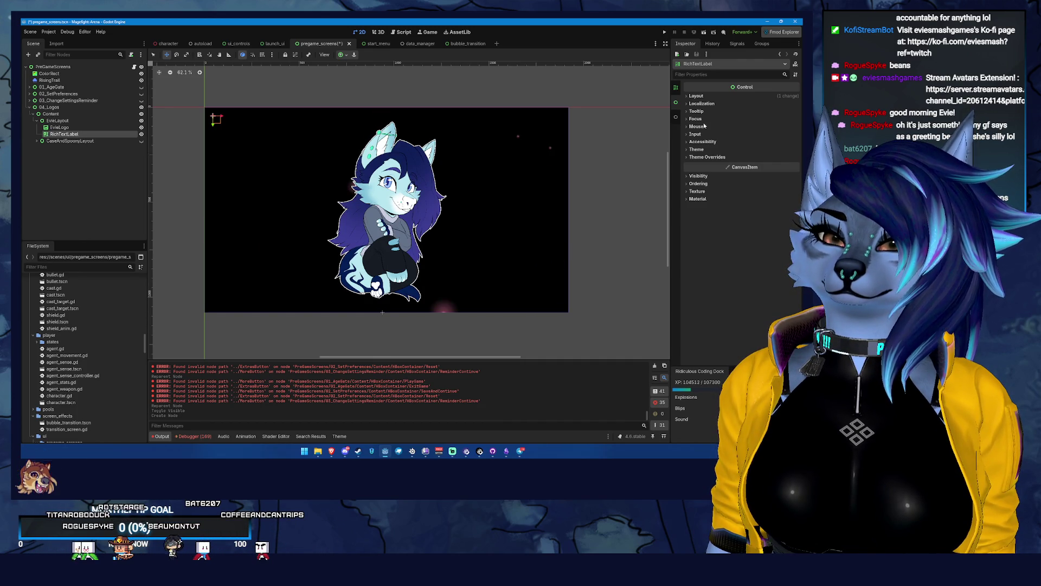
click(751, 95)
click(677, 85)
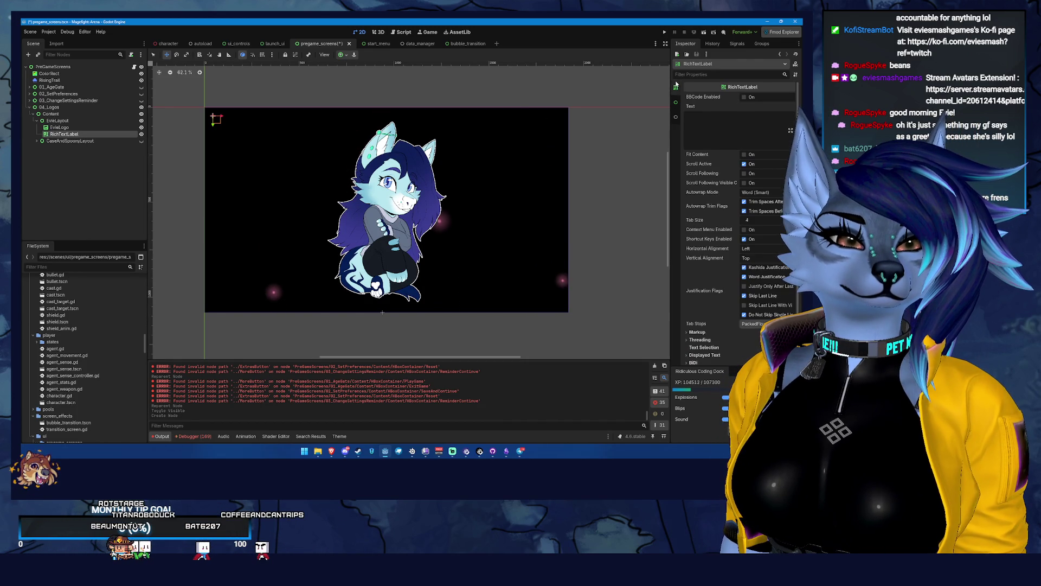
text(evie)
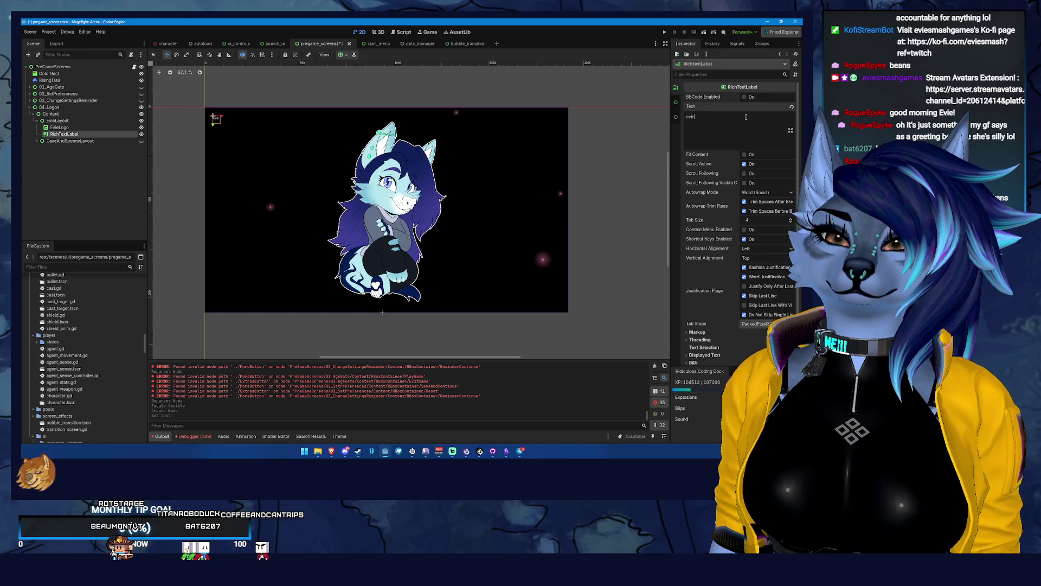
key(BackSpace)
key(BackSpace)
key(BackSpace)
text(Evie Smash Presents)
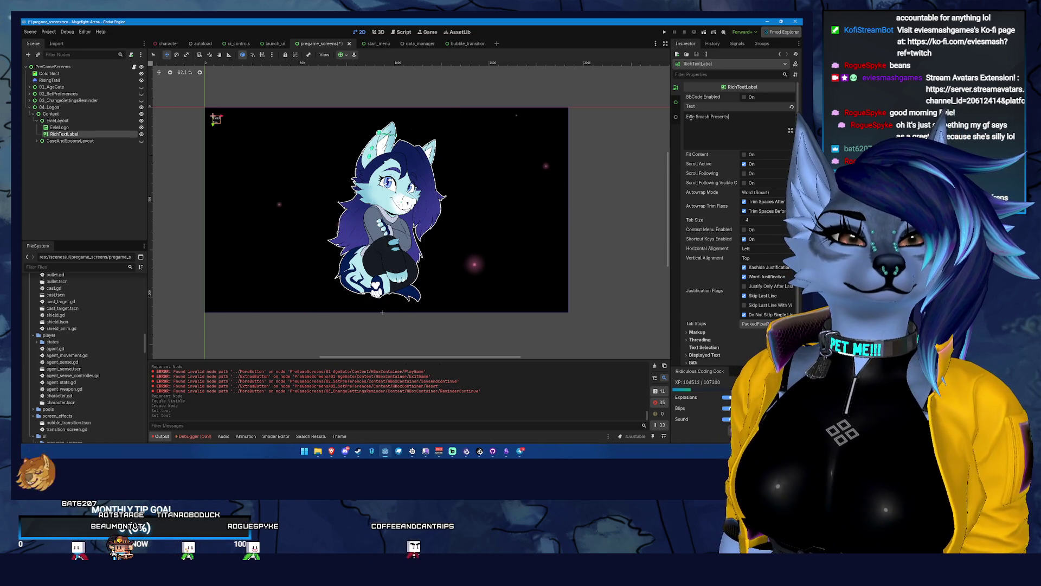
- Apply immortal_theme to the label via Quick Load
scroll(732, 190, down, 10)
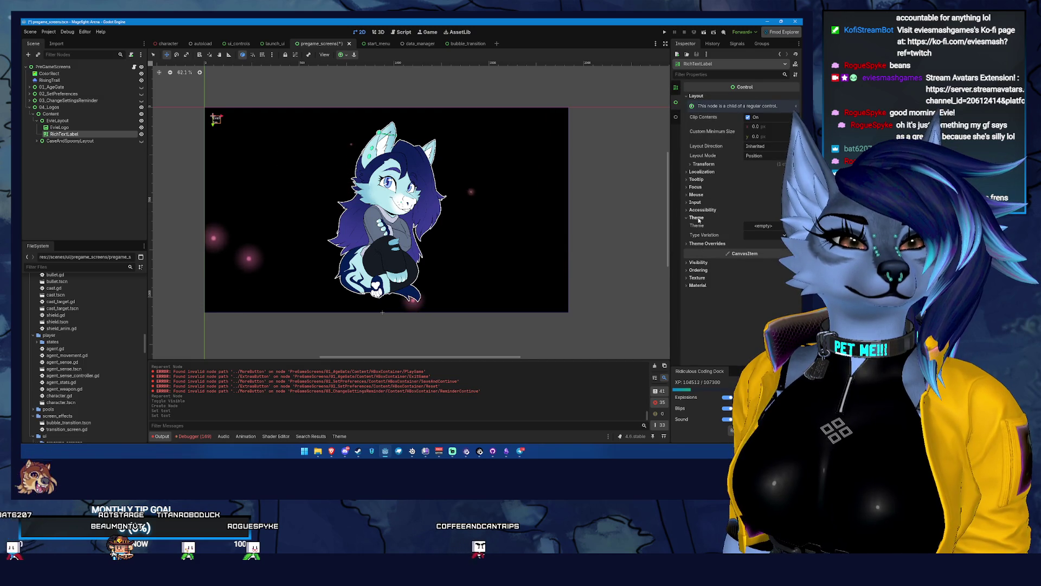
click(764, 226)
click(759, 242)
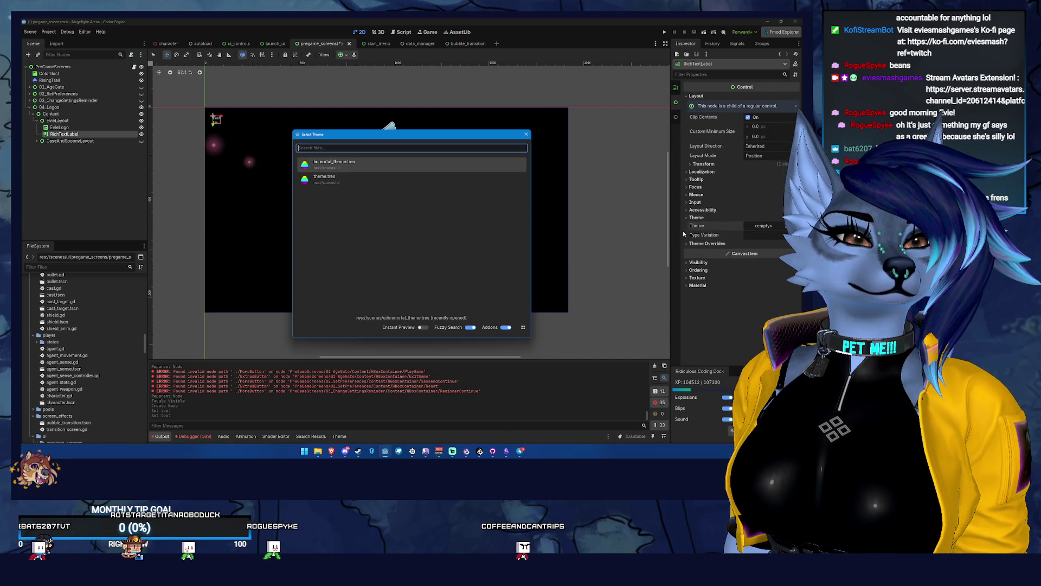
click(385, 164)
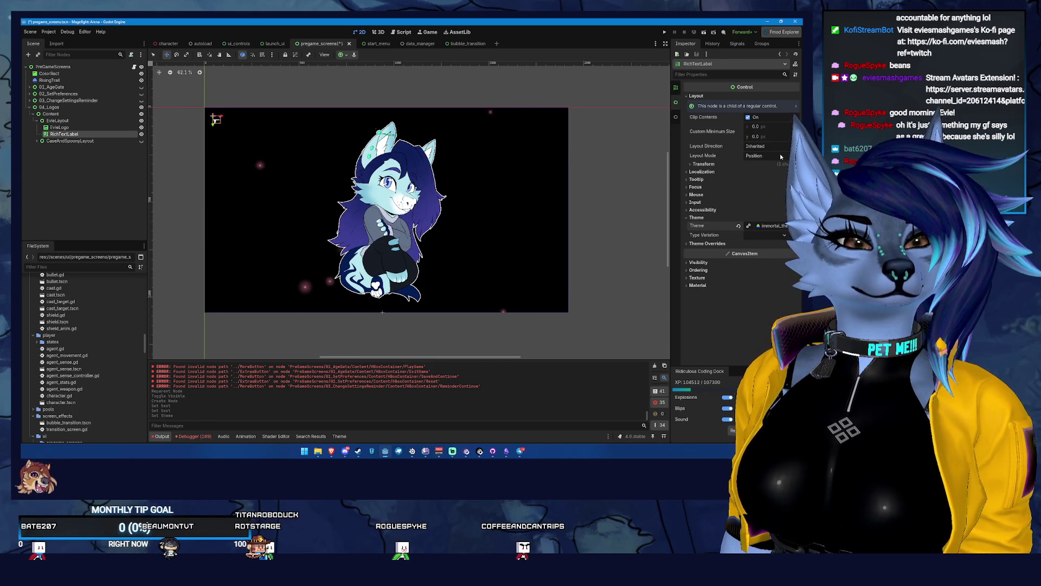
- Set the label's minimum size to 1000 x 100 and move it below the Evie art
click(757, 136)
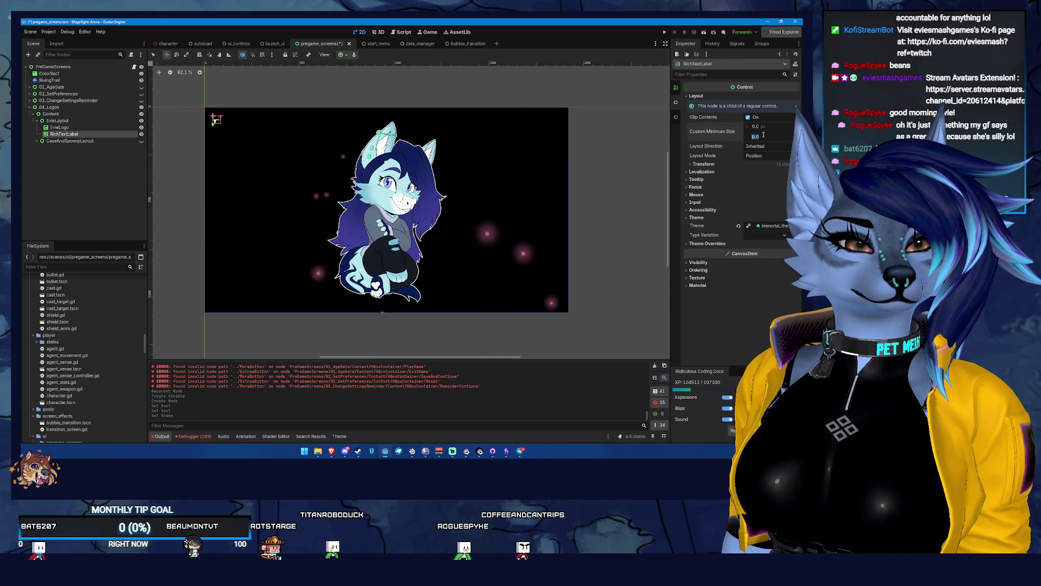
text(100)
key(Tab)
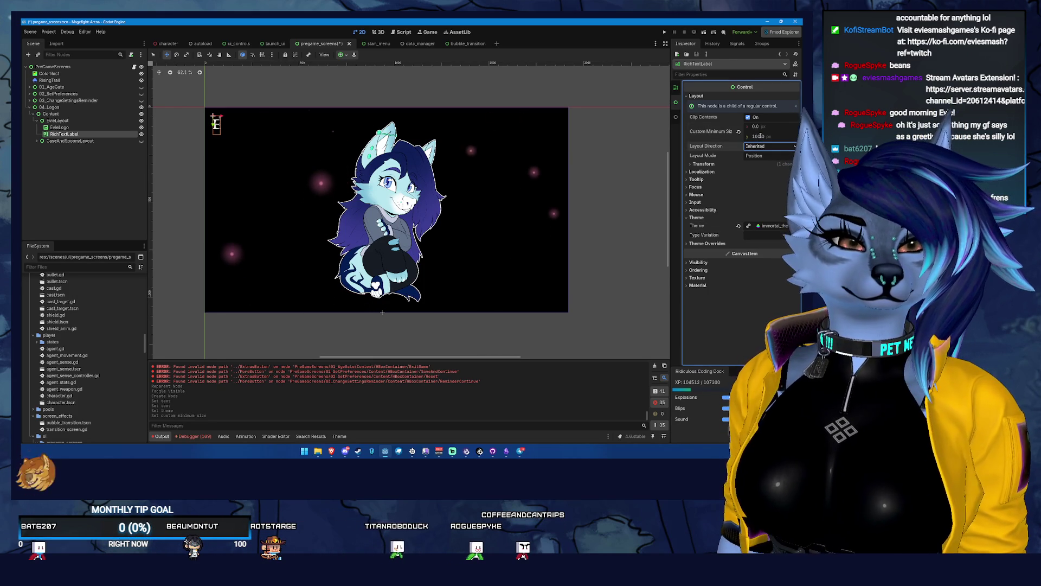
click(760, 127)
text(100)
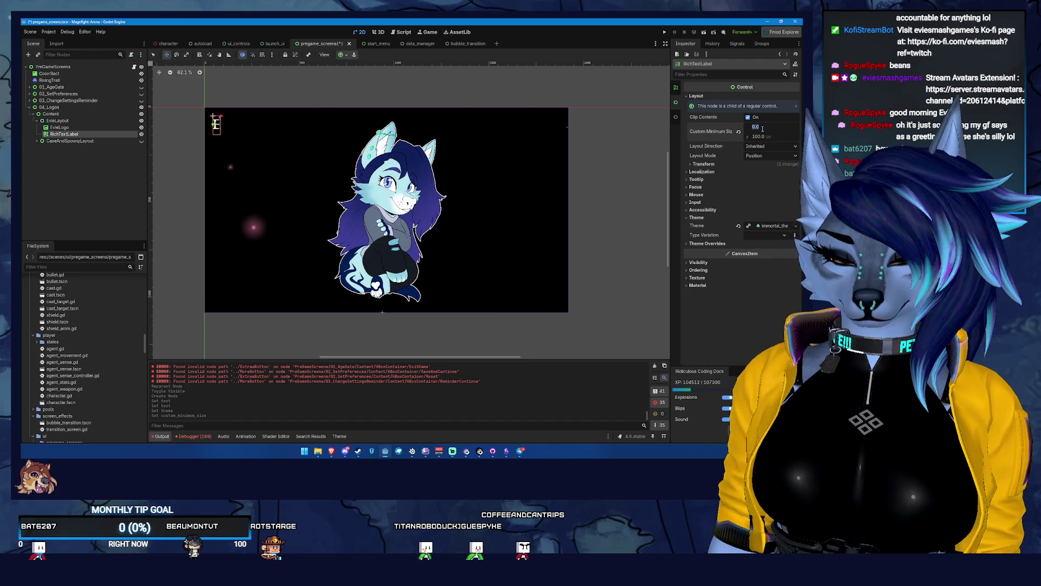
text(0)
key(Tab)
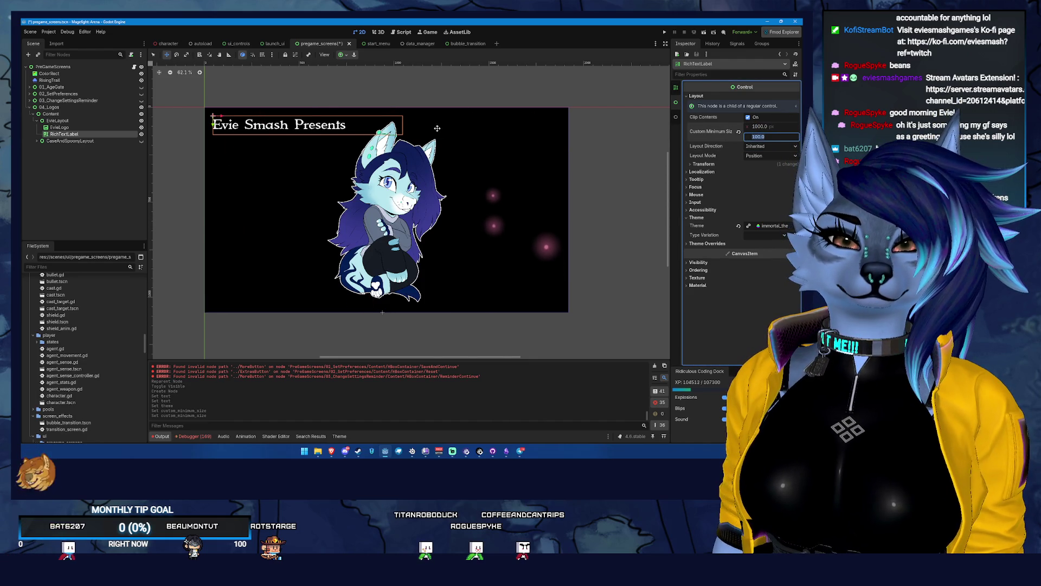
mouse_move(230, 118)
mouse_down()
mouse_move(395, 118)
mouse_move(379, 117)
mouse_move(368, 201)
mouse_move(368, 260)
mouse_move(383, 252)
mouse_up()
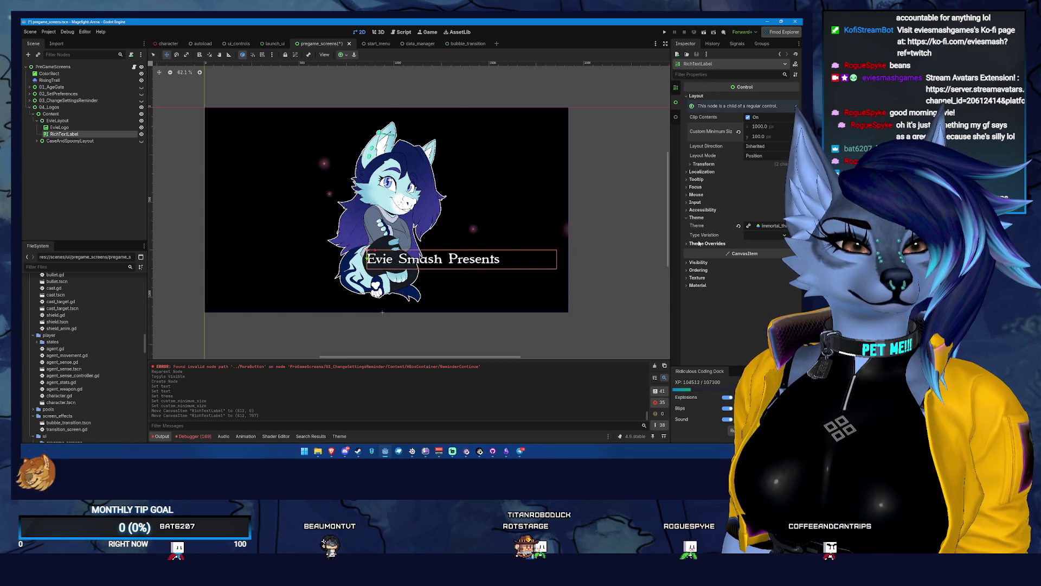
- Right-align the presents text and centre it vertically
scroll(681, 96, up, 10)
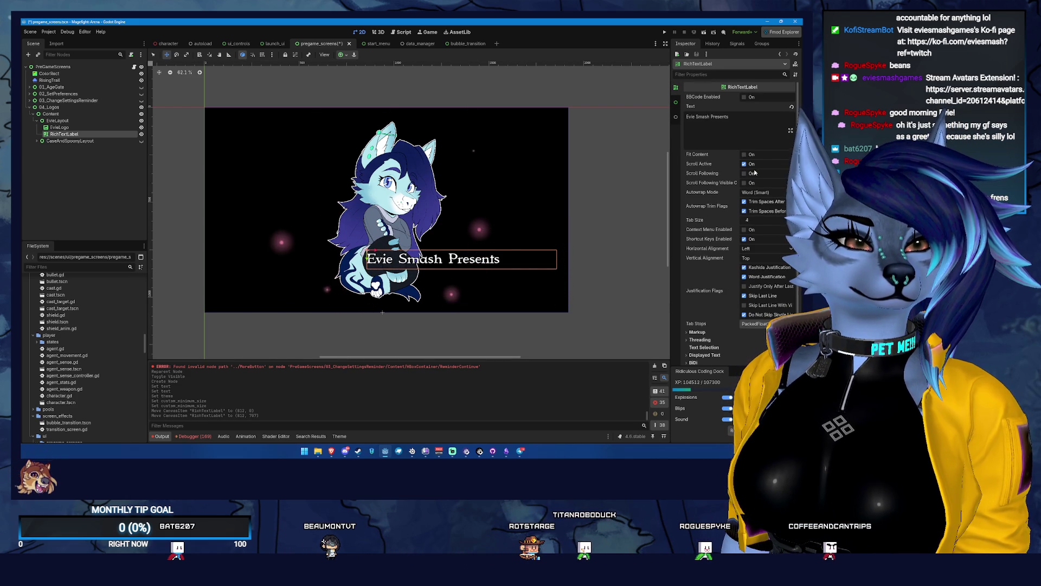
click(759, 249)
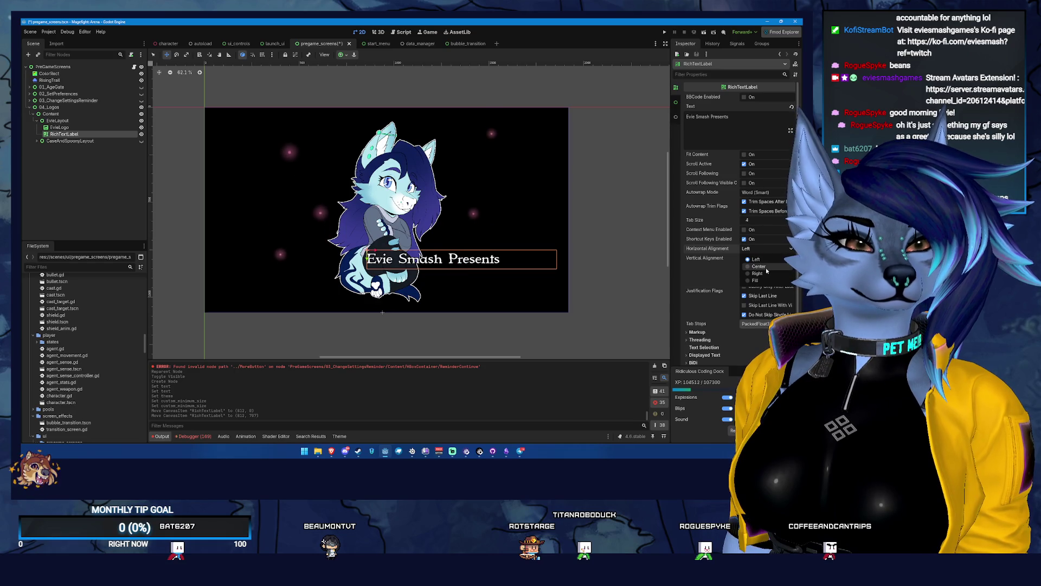
click(758, 273)
click(760, 259)
click(757, 277)
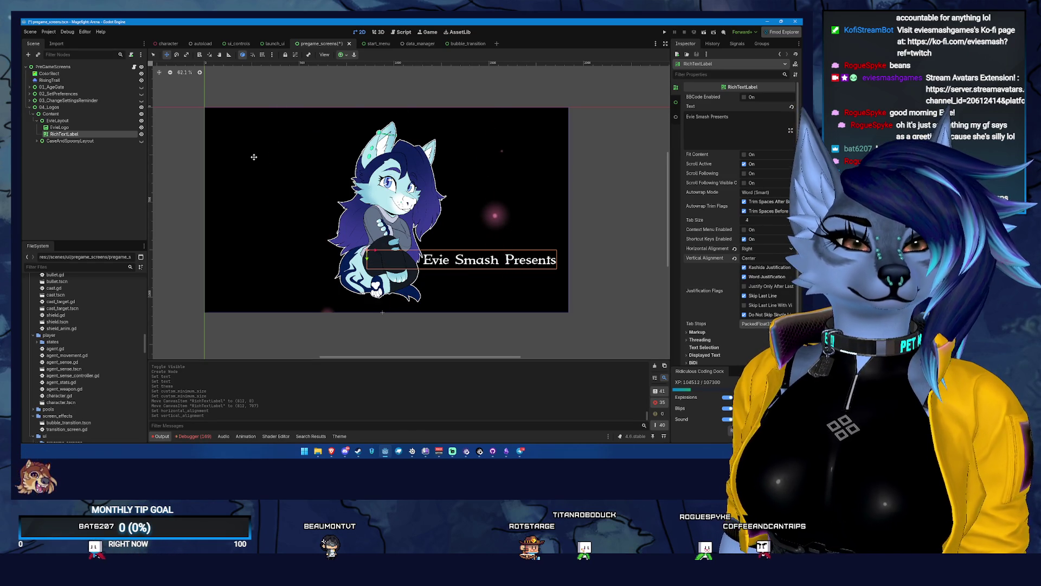
- Shift the EvieLogo art left and move the presents text lower
click(306, 154)
mouse_move(306, 154)
mouse_down()
mouse_move(291, 193)
mouse_move(279, 194)
mouse_move(307, 195)
mouse_up()
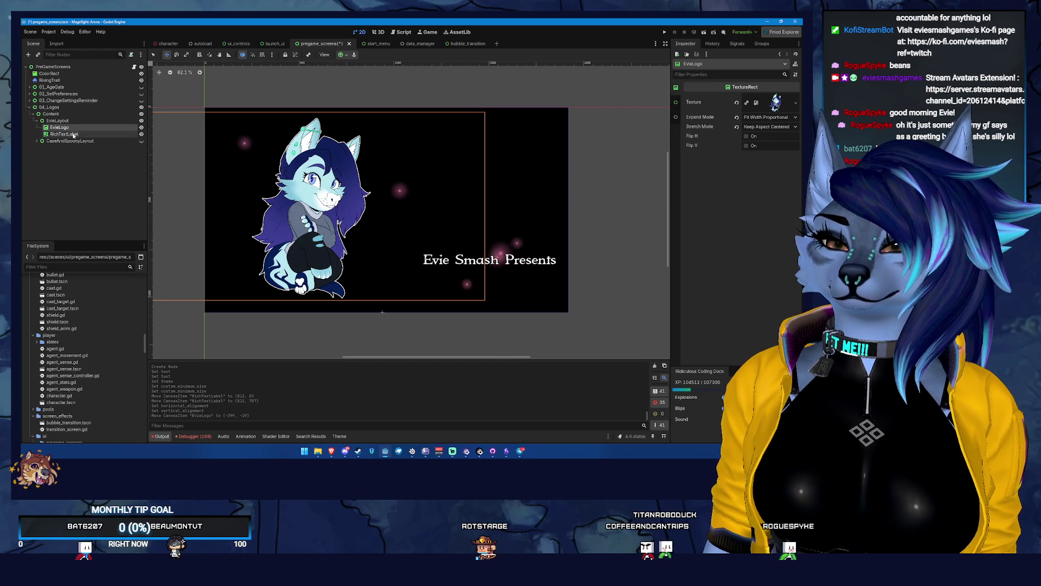
click(74, 135)
drag(440, 261, 436, 284)
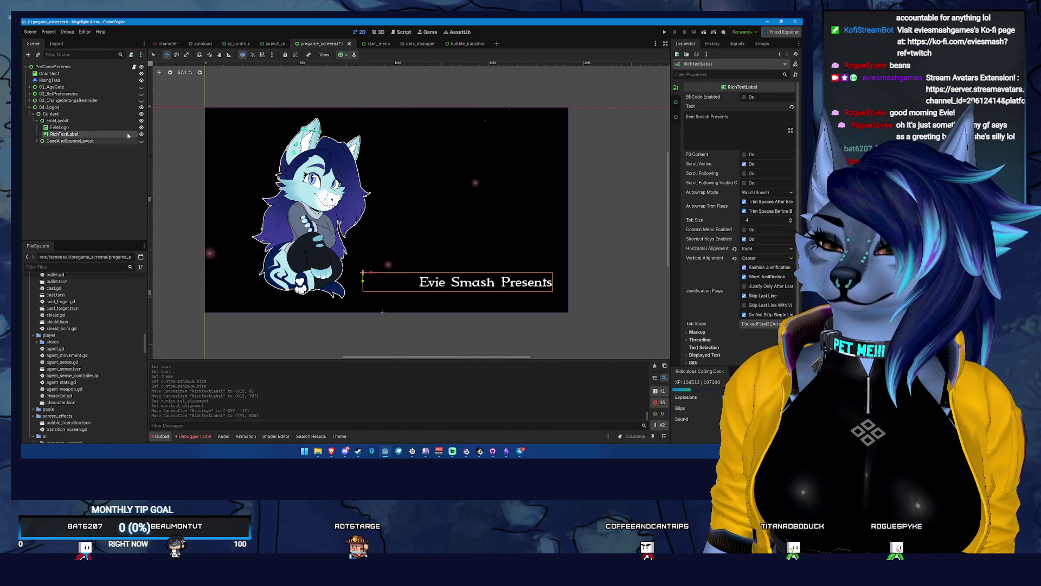
- Hide EvieLayout and paste the label into CaseAndSpoonyLayout
click(141, 114)
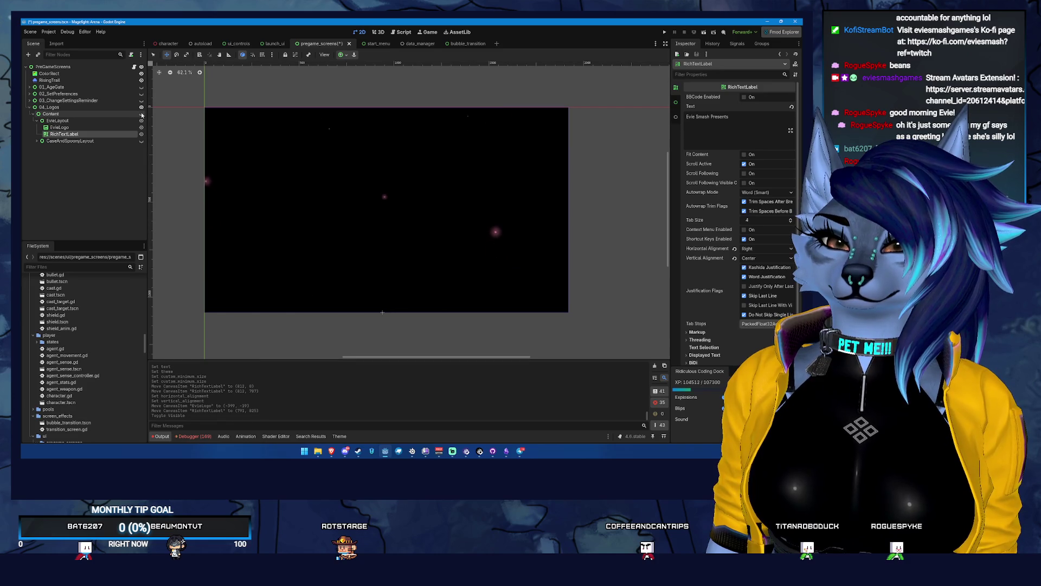
click(81, 142)
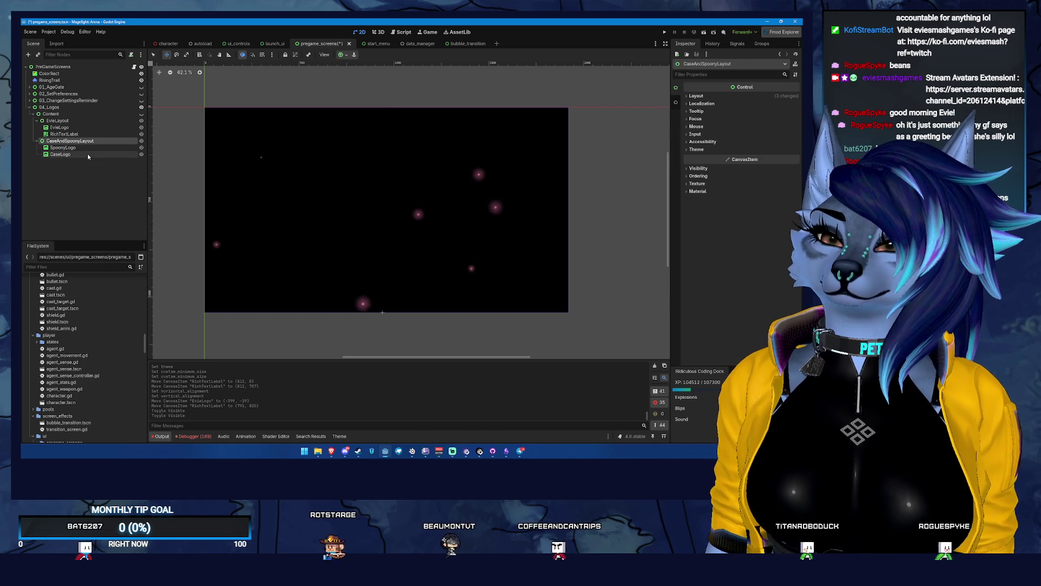
key(ctrl+v)
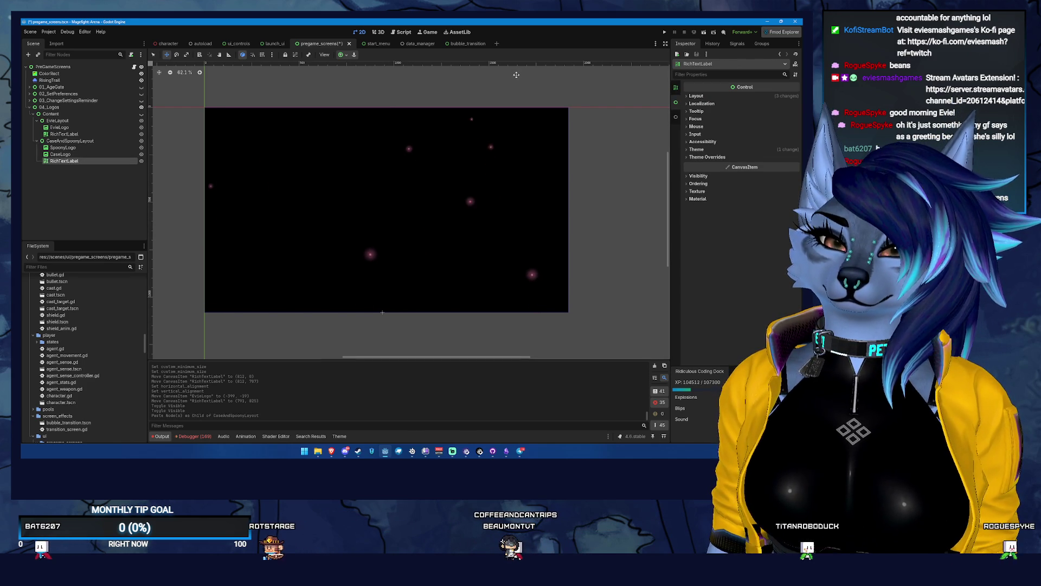
- Change the pasted label's text to 'Featuring', left-align it, and move it to the top-left
click(721, 97)
click(676, 88)
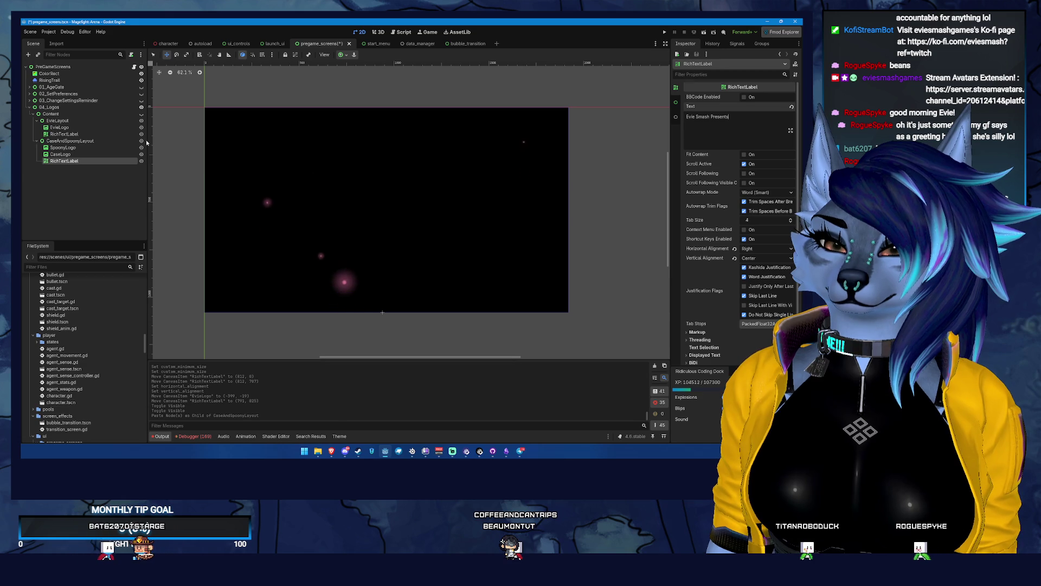
click(141, 120)
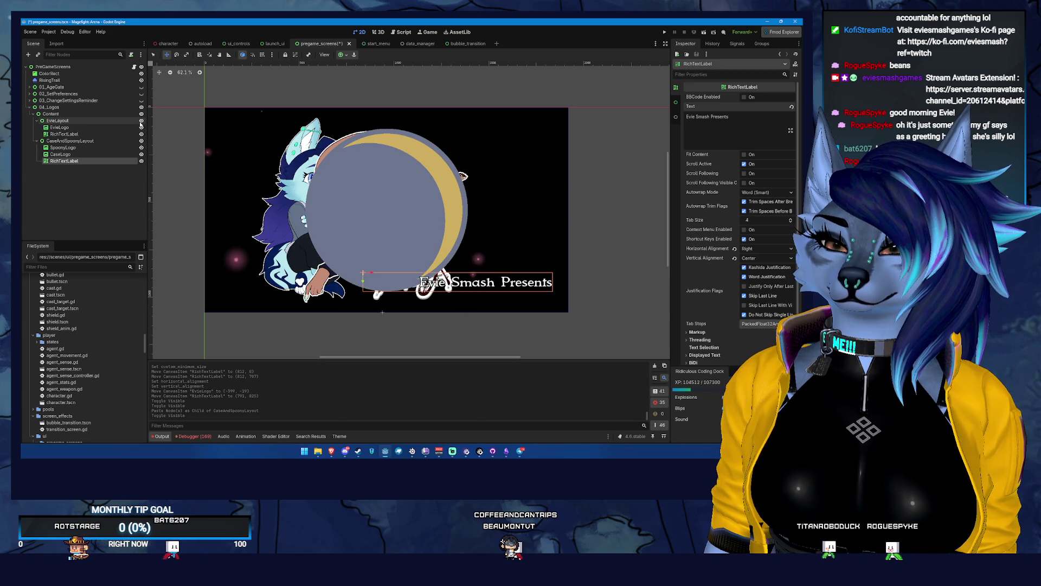
click(141, 122)
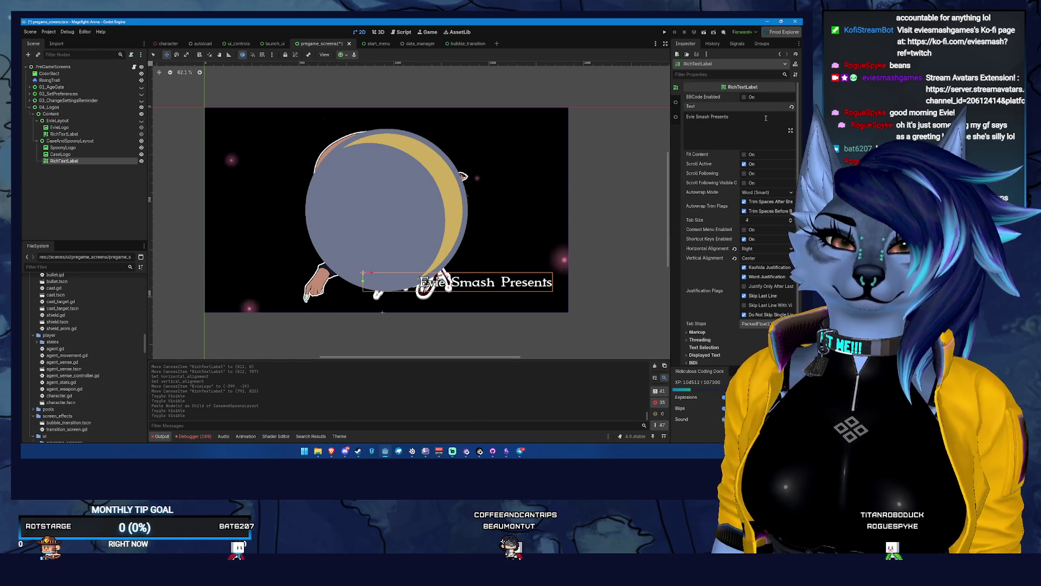
text(Ge)
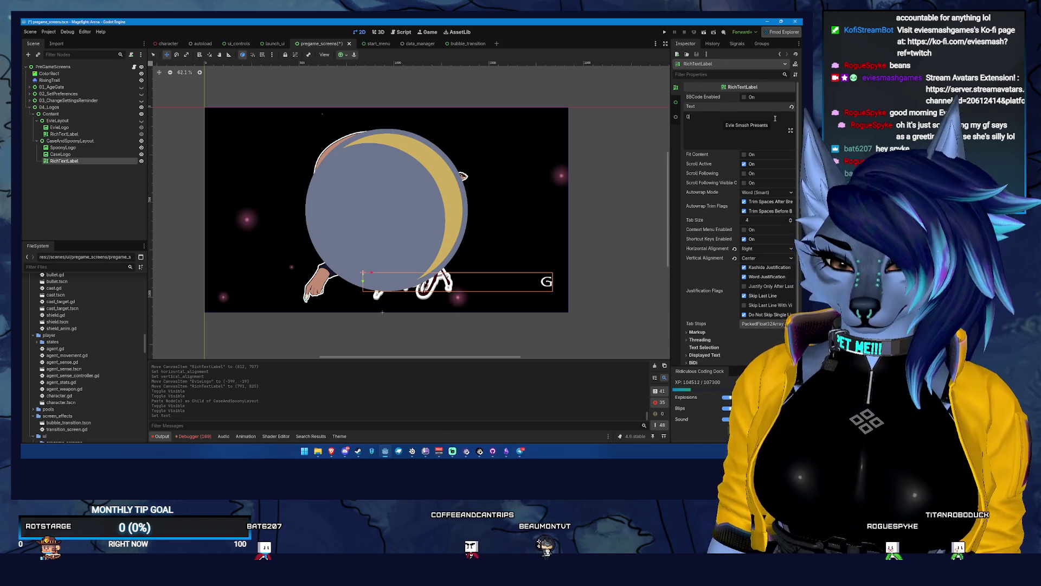
key(BackSpace)
key(BackSpace)
text(Featuring)
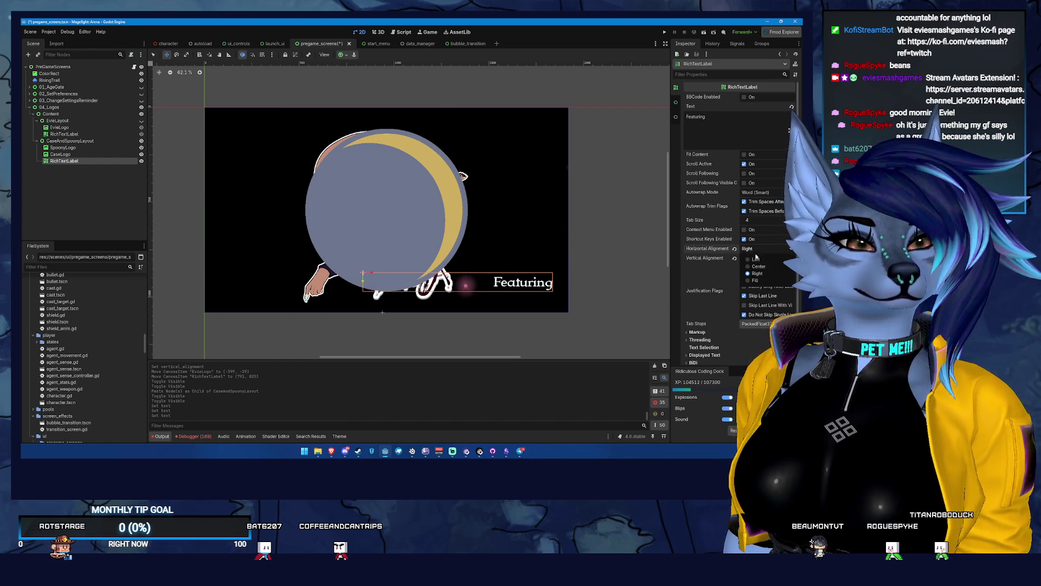
click(756, 260)
mouse_move(474, 285)
mouse_down()
mouse_move(351, 135)
mouse_move(326, 127)
mouse_up()
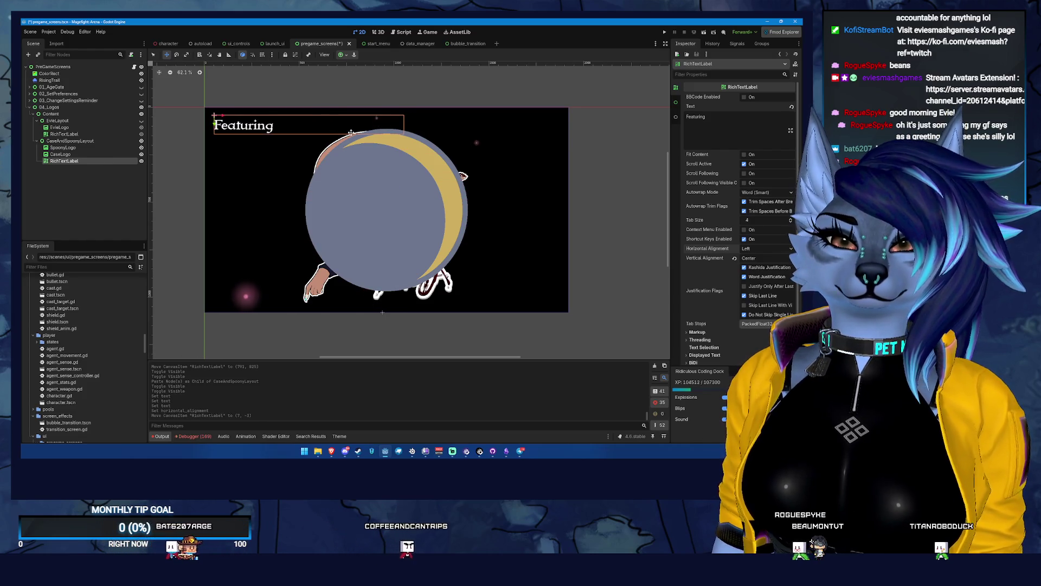
- Nudge the Featuring label into its final position
key(shift+Left)
key(shift+Up)
drag(342, 125, 346, 139)
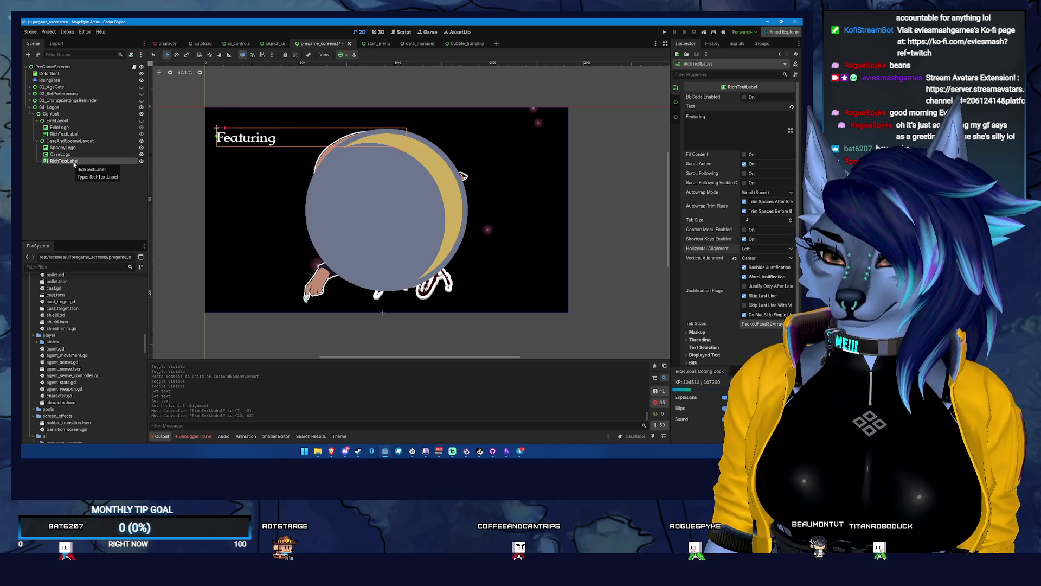
- Duplicate it as a centred 'Art by SpoonyCatt' credit placed near the bottom
key(ctrl+d)
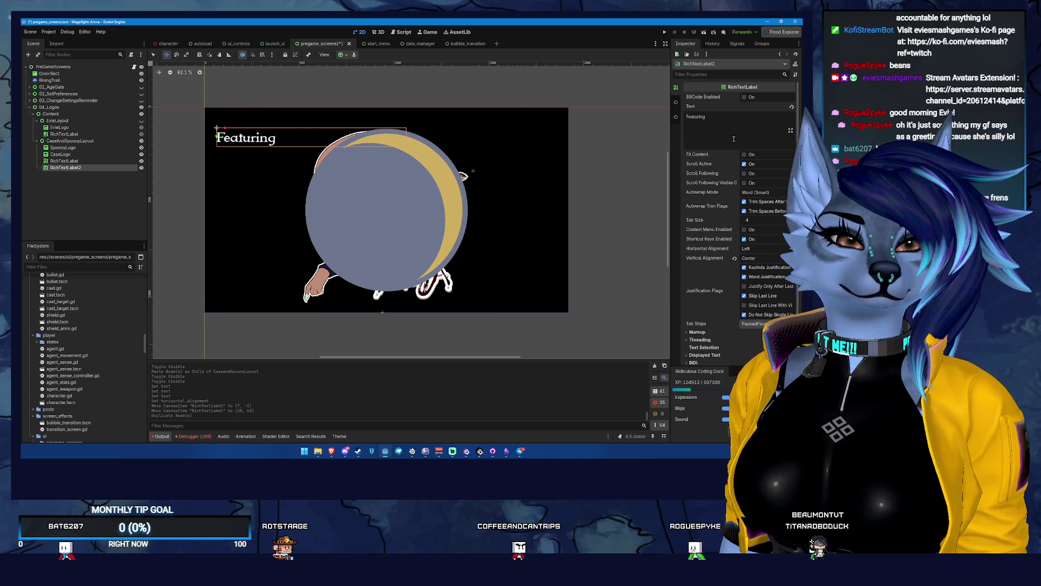
text(Art by SpoonyCatt)
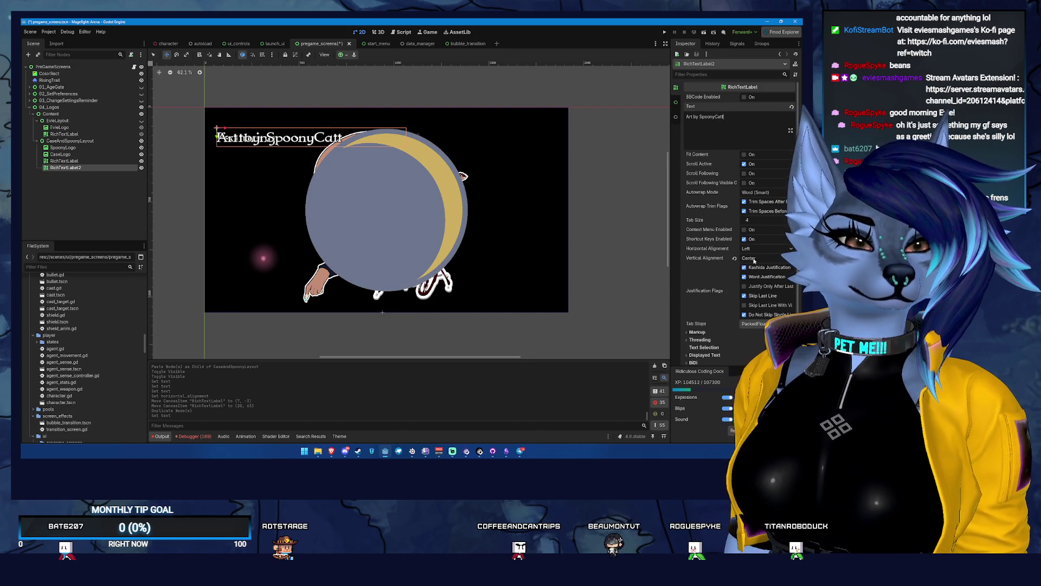
click(762, 258)
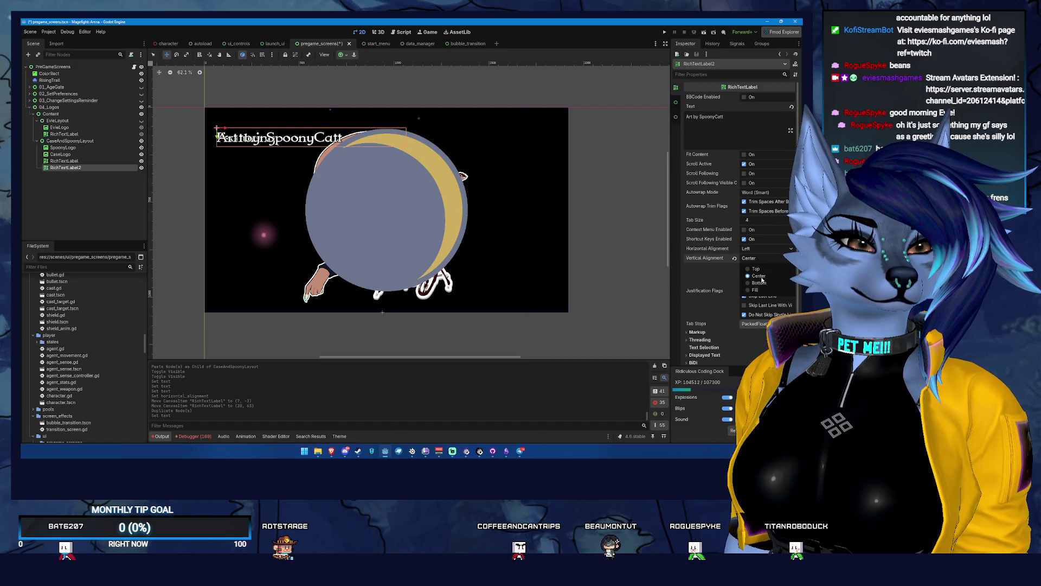
click(758, 249)
click(761, 265)
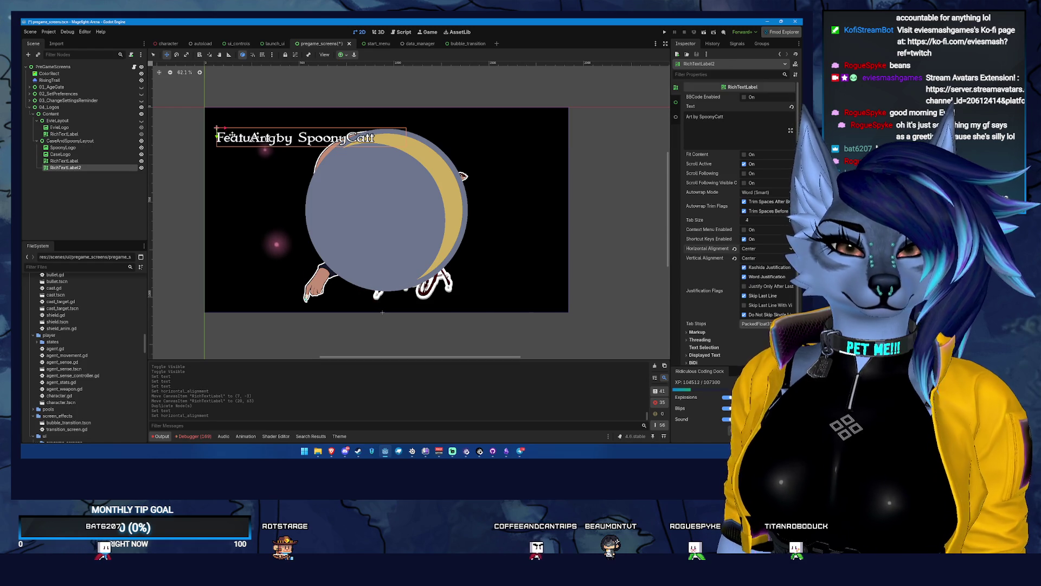
drag(220, 132, 223, 246)
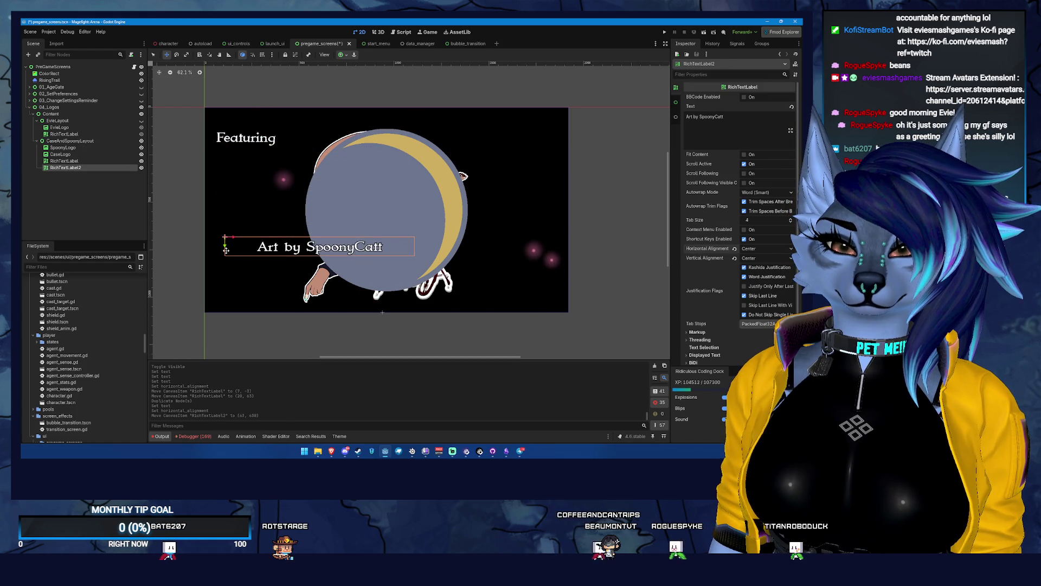
key(ctrl+z)
drag(219, 132, 218, 286)
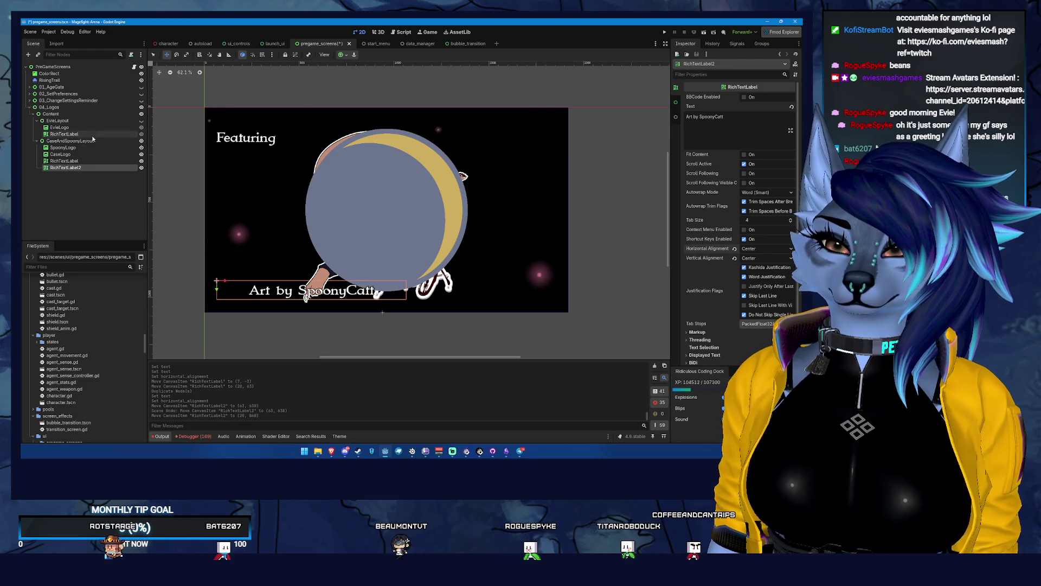
- Duplicate the art credit, move it right, and make it read 'Music by CaseJackal'
key(ctrl+d)
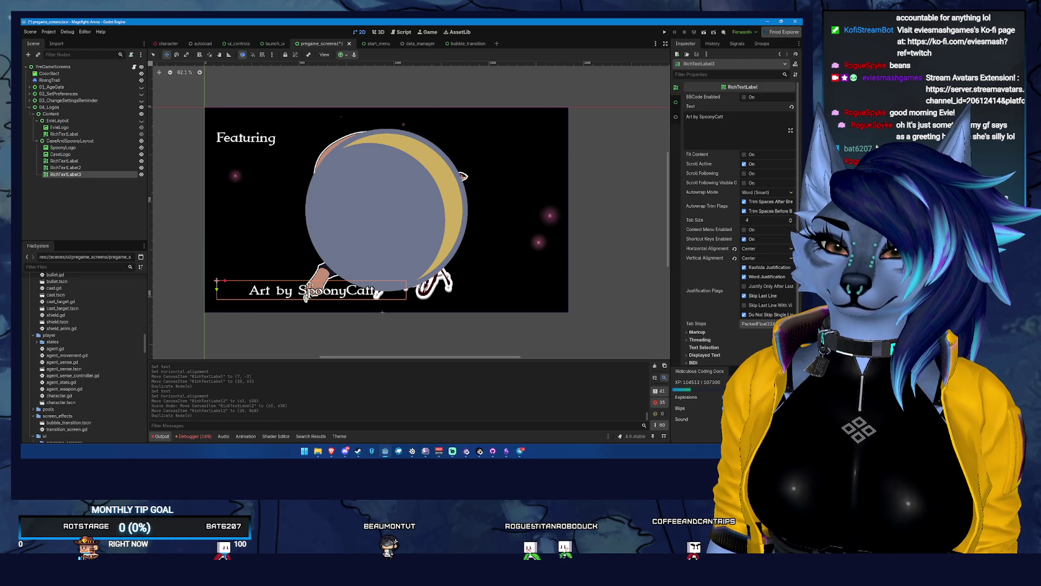
mouse_move(236, 281)
mouse_down()
mouse_move(410, 281)
mouse_move(380, 280)
mouse_move(378, 292)
mouse_up()
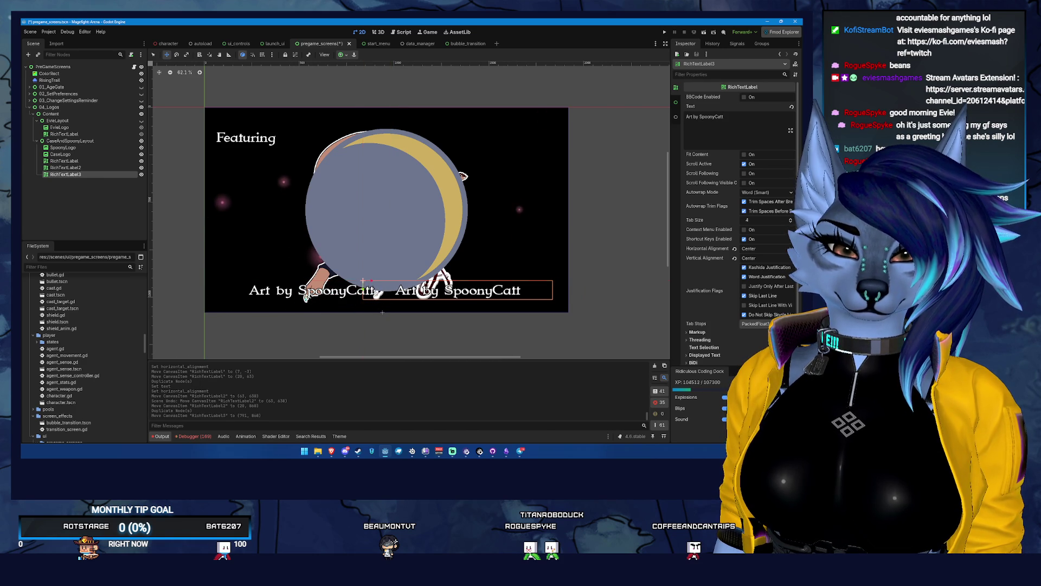
click(736, 128)
key(ctrl+a)
text(Mus)
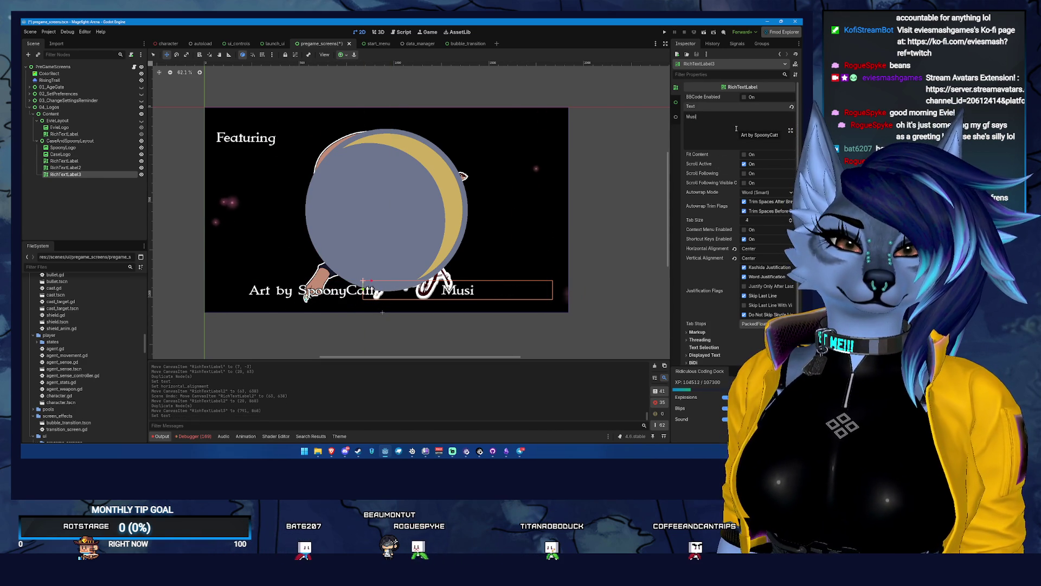
text(ckal)
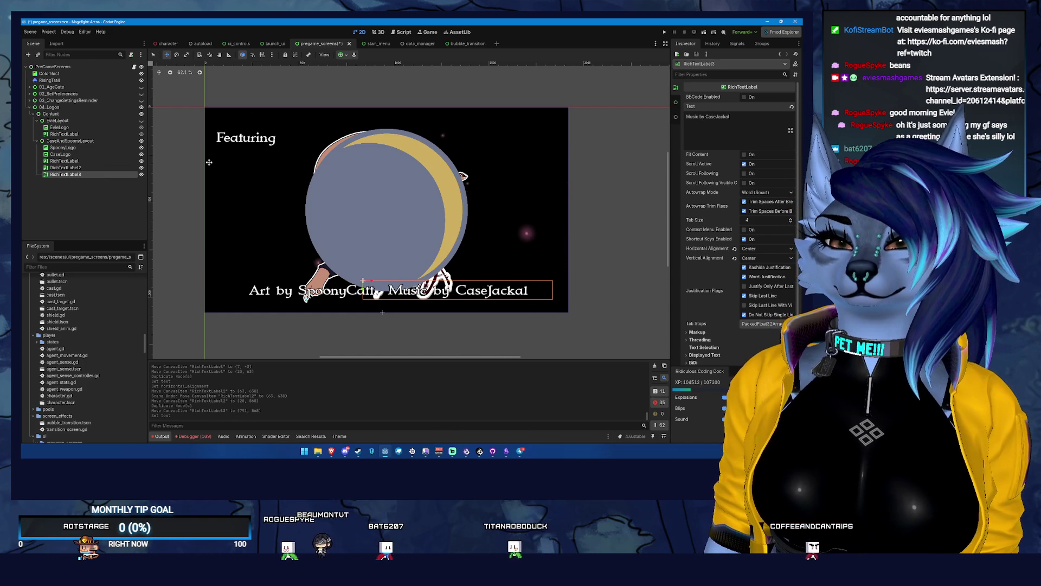
- Rename the three labels featuring, art and music in the Scene tree
click(65, 167)
click(65, 161)
double_click(67, 162)
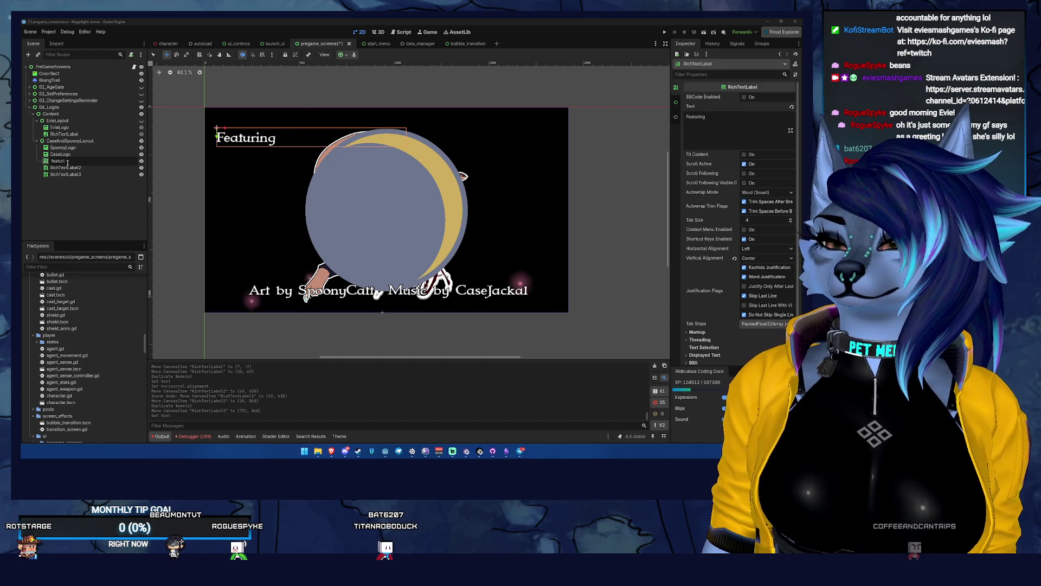
text(ng)
key(Return)
click(85, 168)
double_click(85, 168)
text(art)
key(Return)
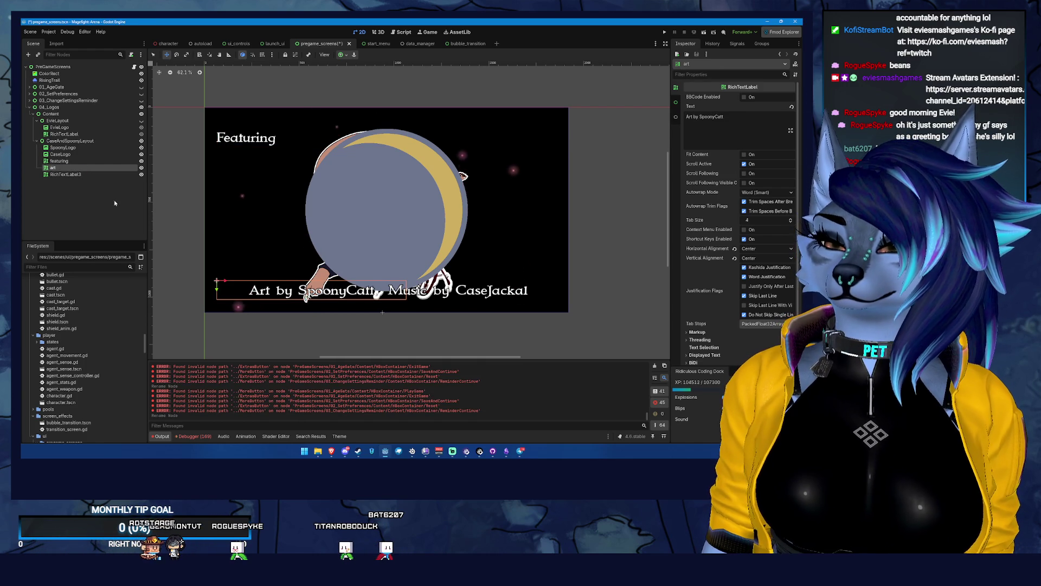
click(76, 175)
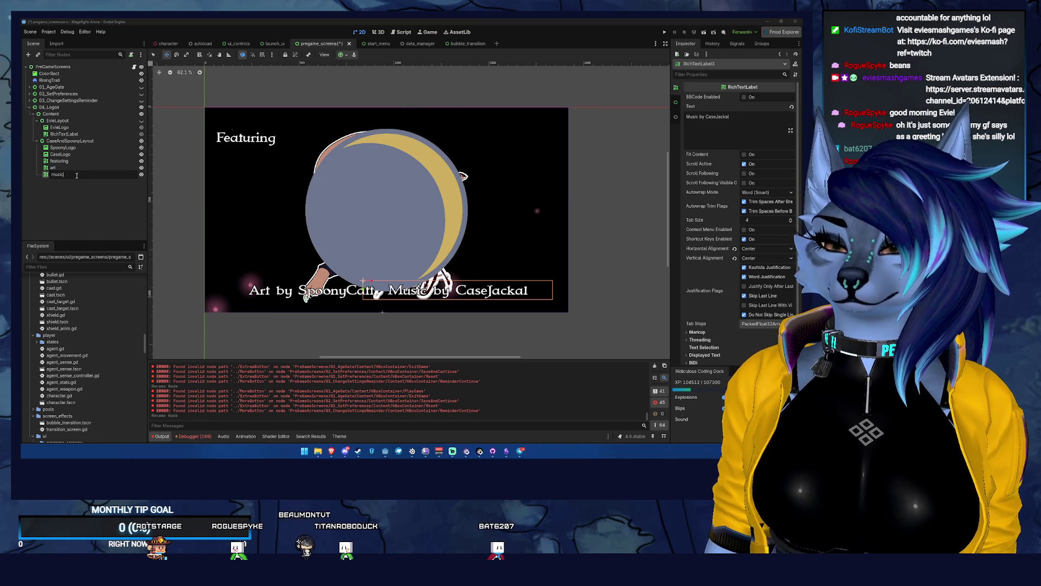
double_click(76, 175)
text(music)
click(70, 148)
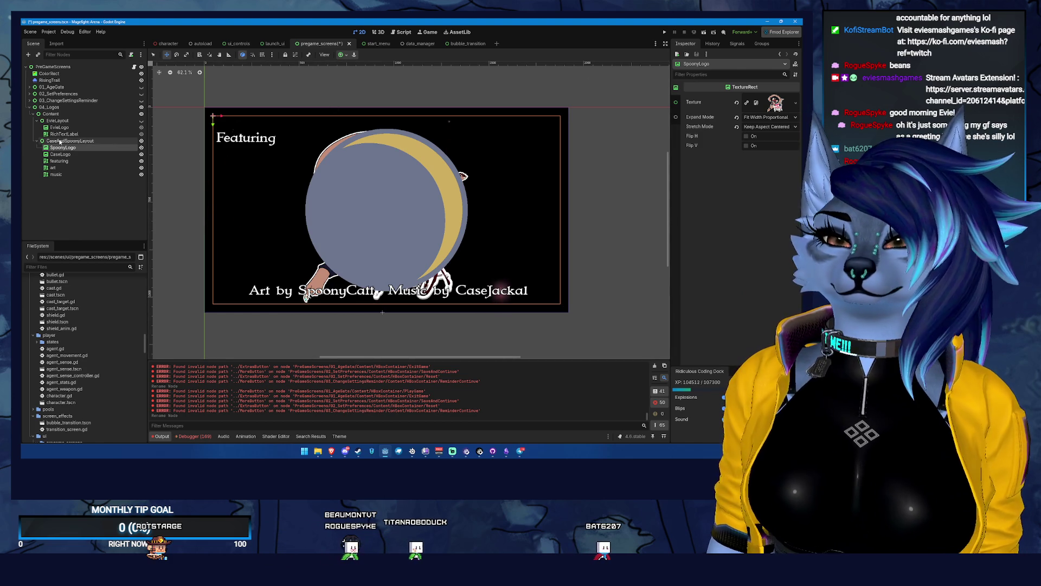
- Add an HBoxContainer child to CaseAndSpoonyLayout with the Full Rect anchors preset
click(59, 141)
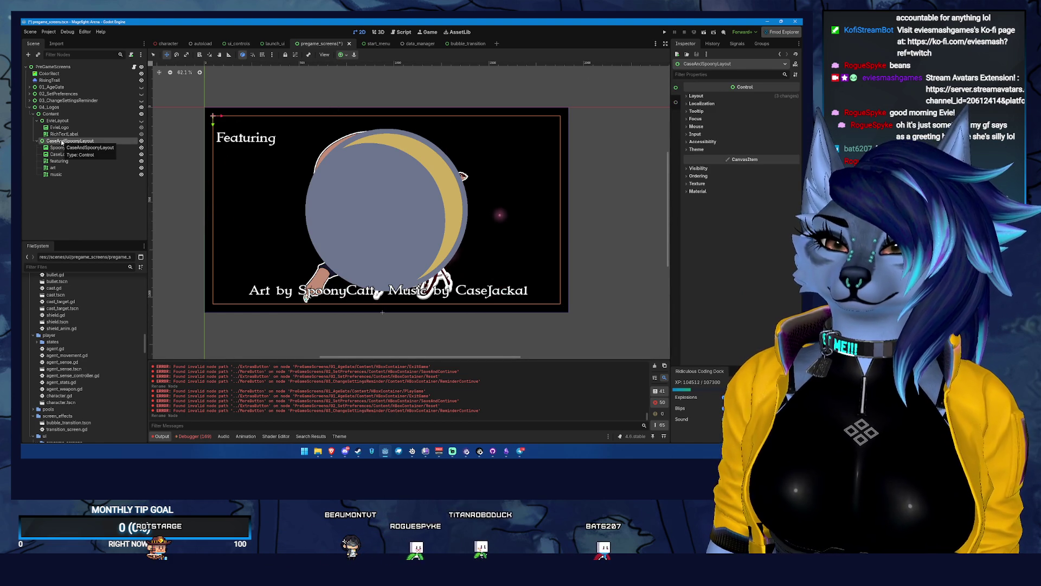
right_click(58, 142)
click(62, 147)
text(hori)
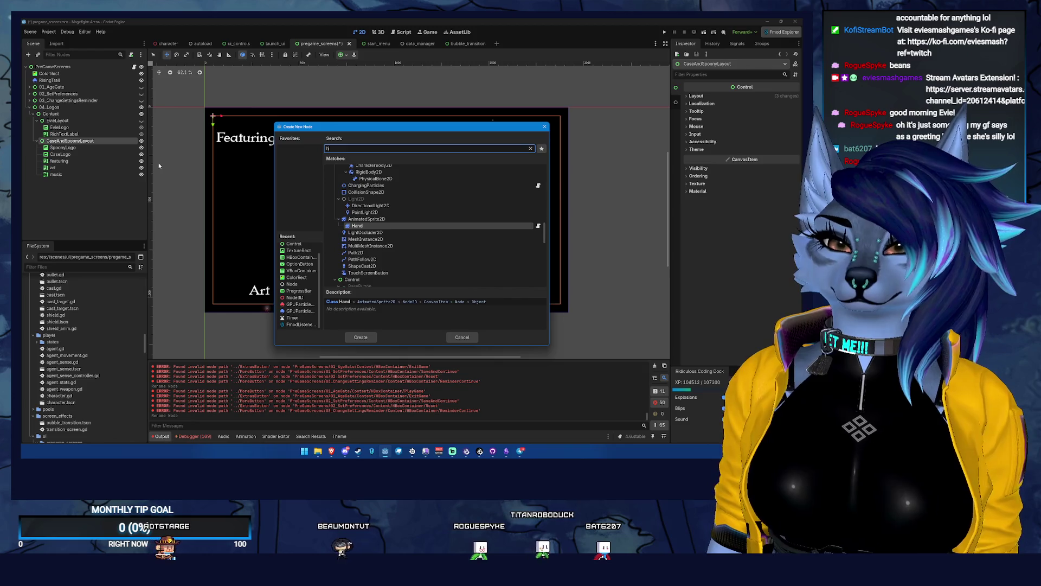
key(BackSpace)
key(BackSpace)
key(BackSpace)
text(b)
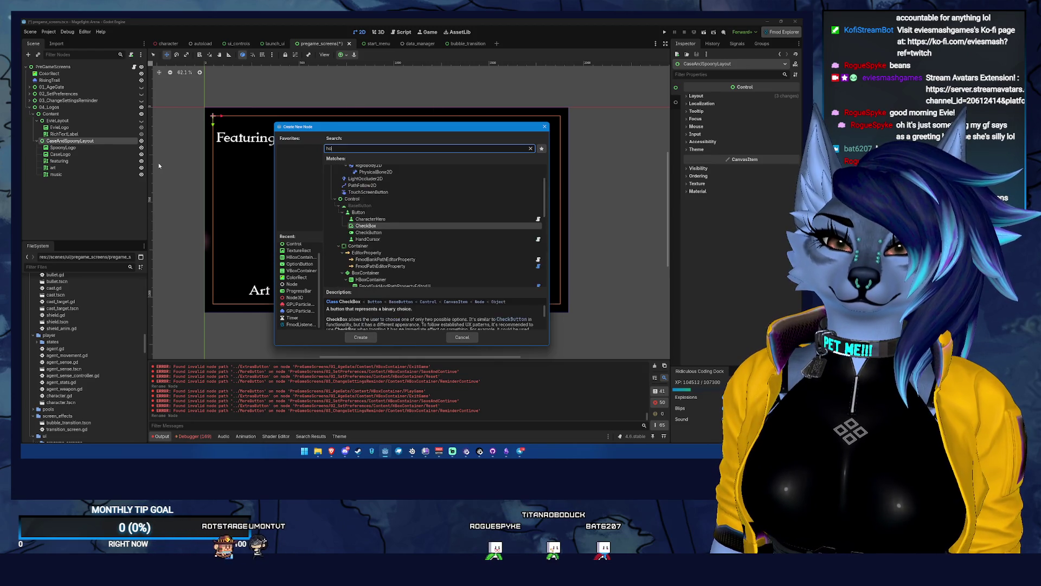
key(Return)
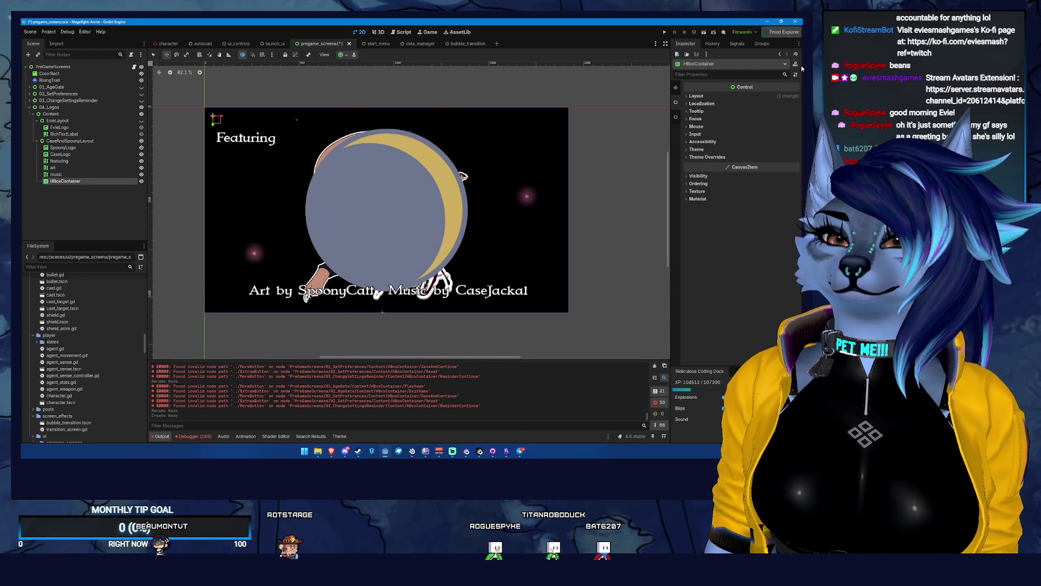
click(697, 95)
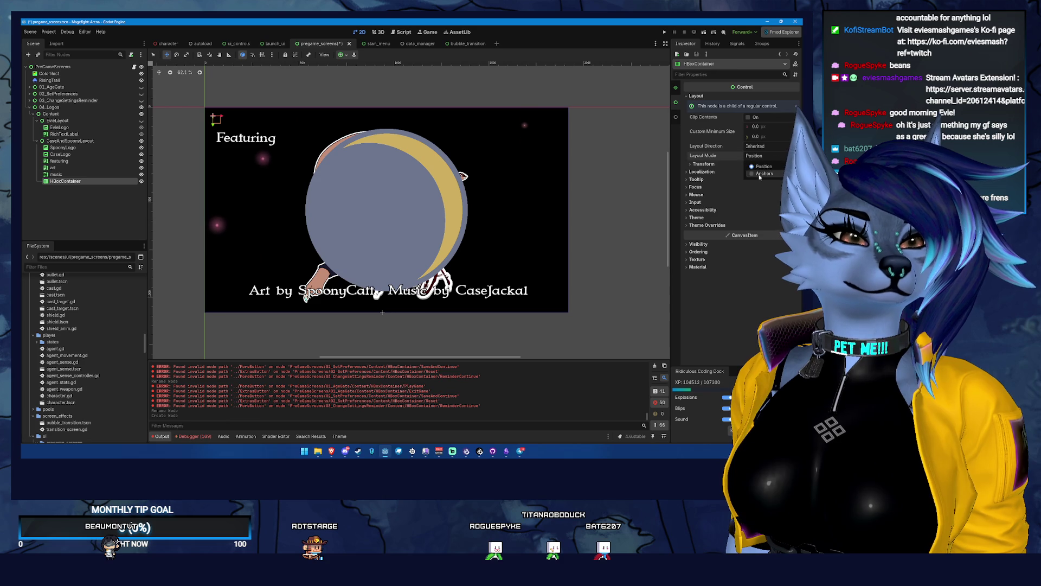
click(770, 164)
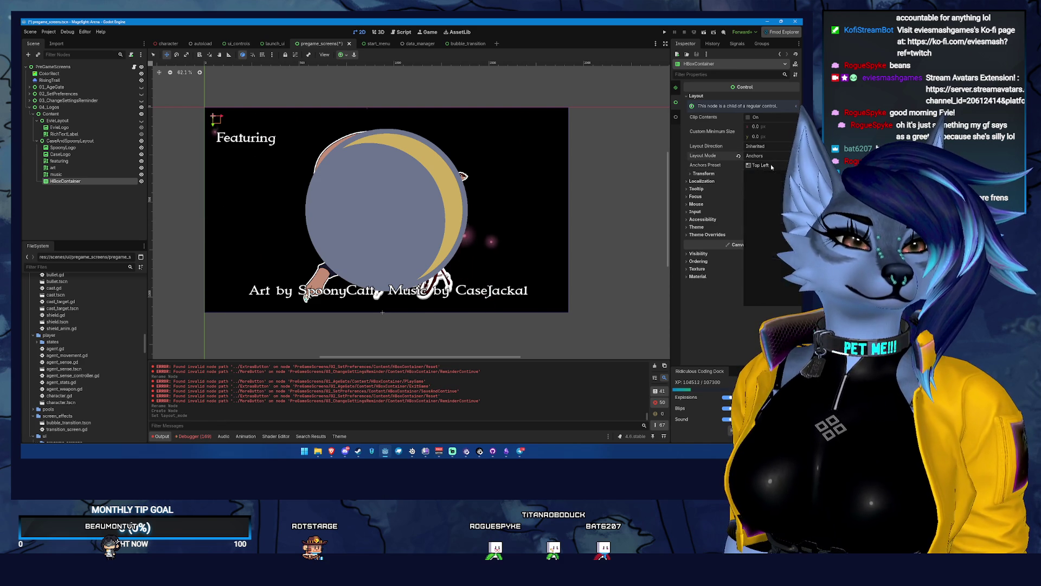
click(765, 190)
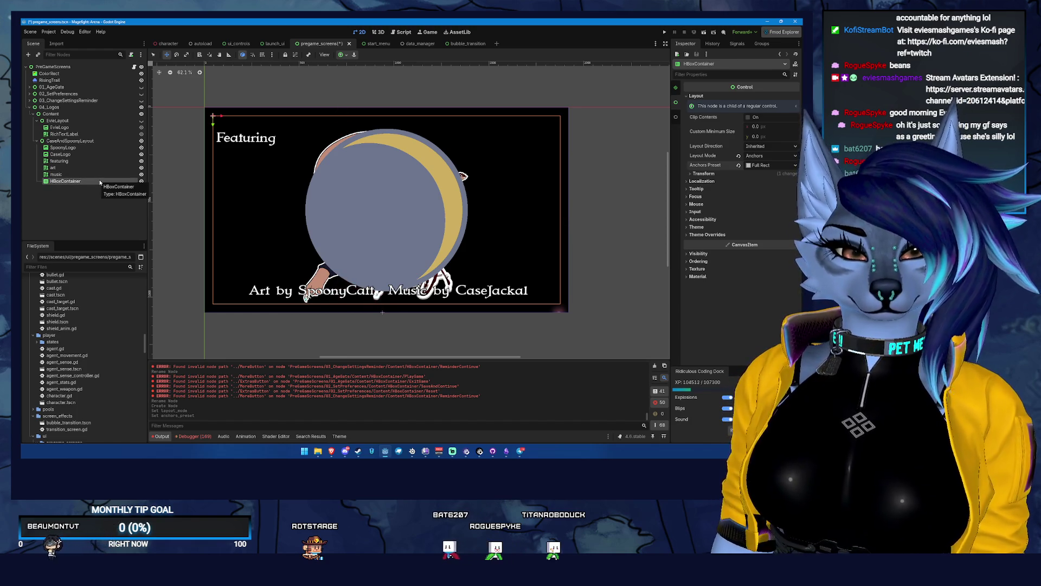
- Add a VBoxContainer inside it set to expand horizontally
right_click(99, 179)
click(124, 188)
text(vbox)
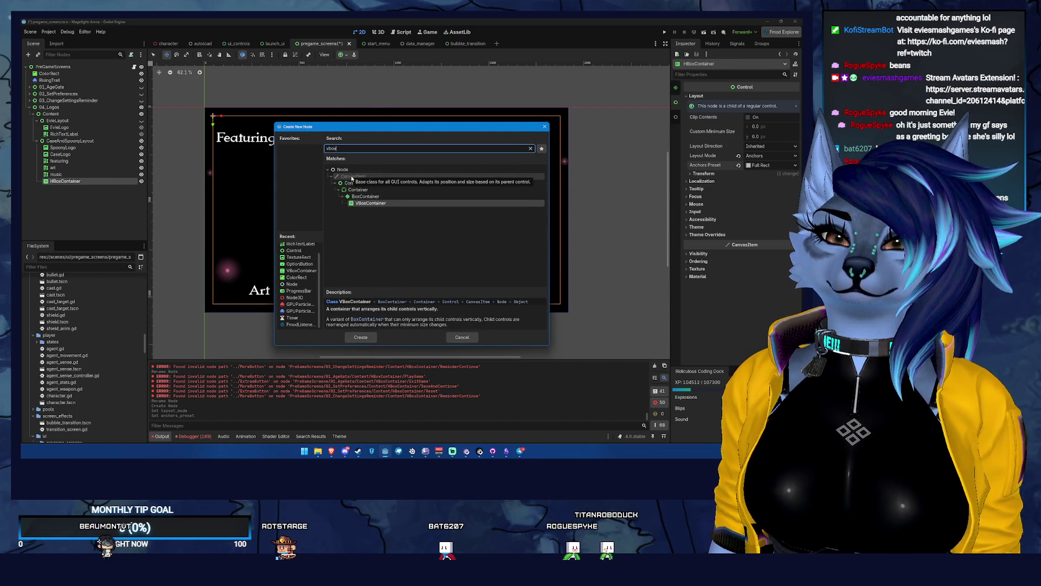
key(Return)
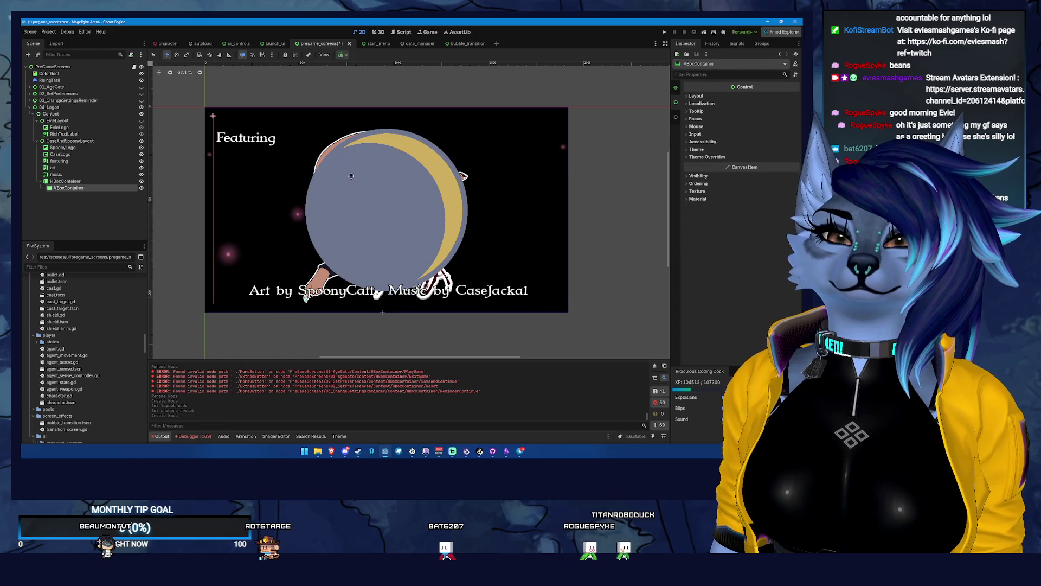
click(696, 95)
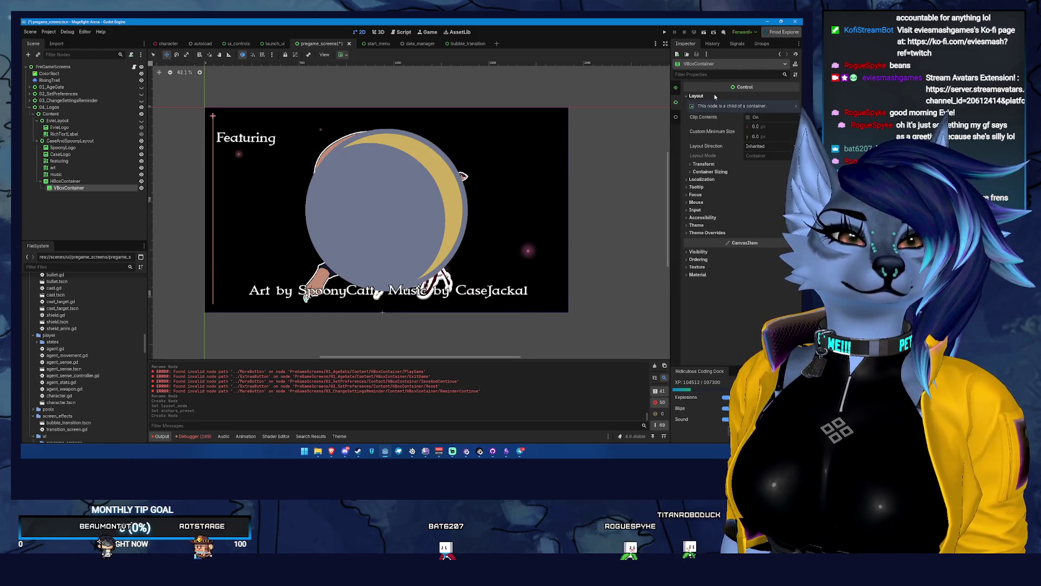
click(711, 172)
click(751, 189)
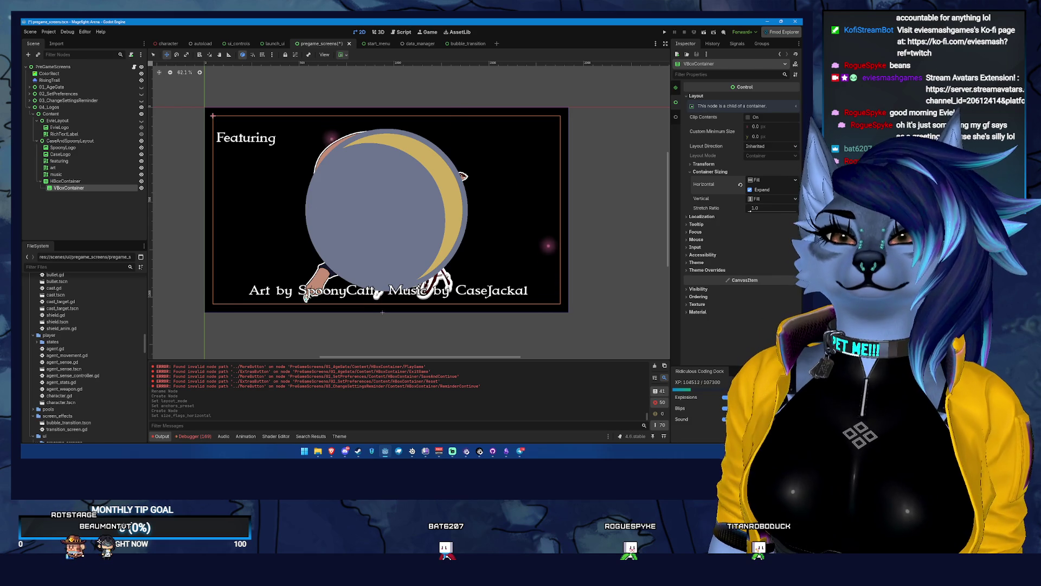
- Move SpoonyLogo into the VBoxContainer and set it to expand vertically
mouse_move(62, 147)
mouse_down()
mouse_move(85, 180)
mouse_move(71, 189)
mouse_move(74, 160)
mouse_move(82, 183)
mouse_up()
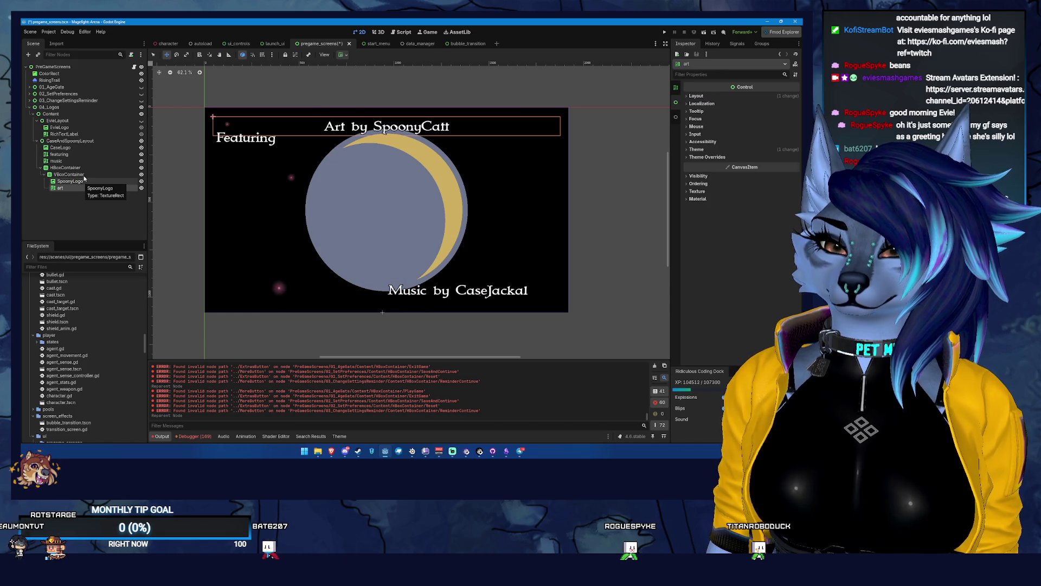
click(70, 181)
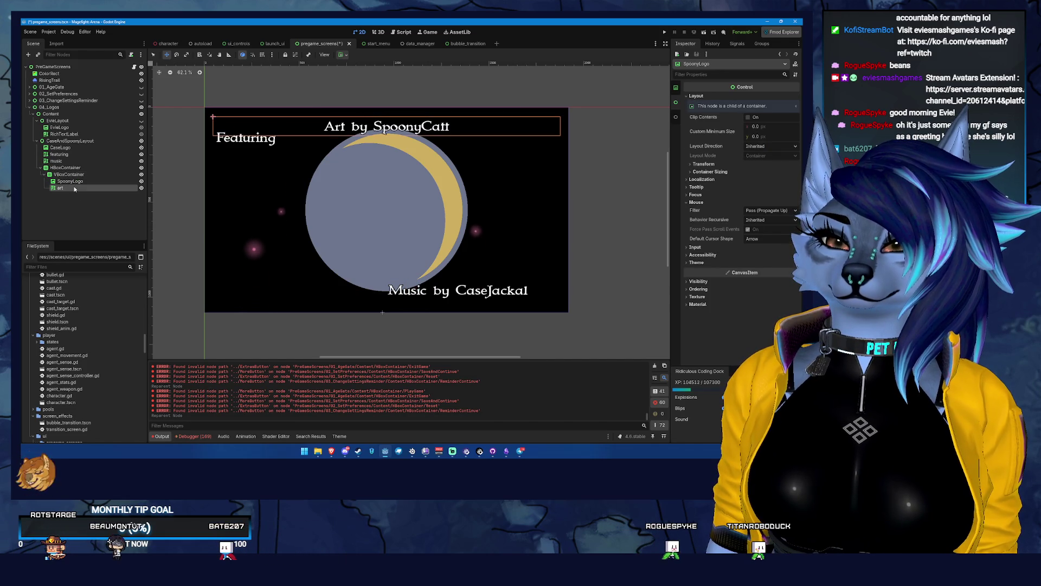
click(69, 175)
click(710, 172)
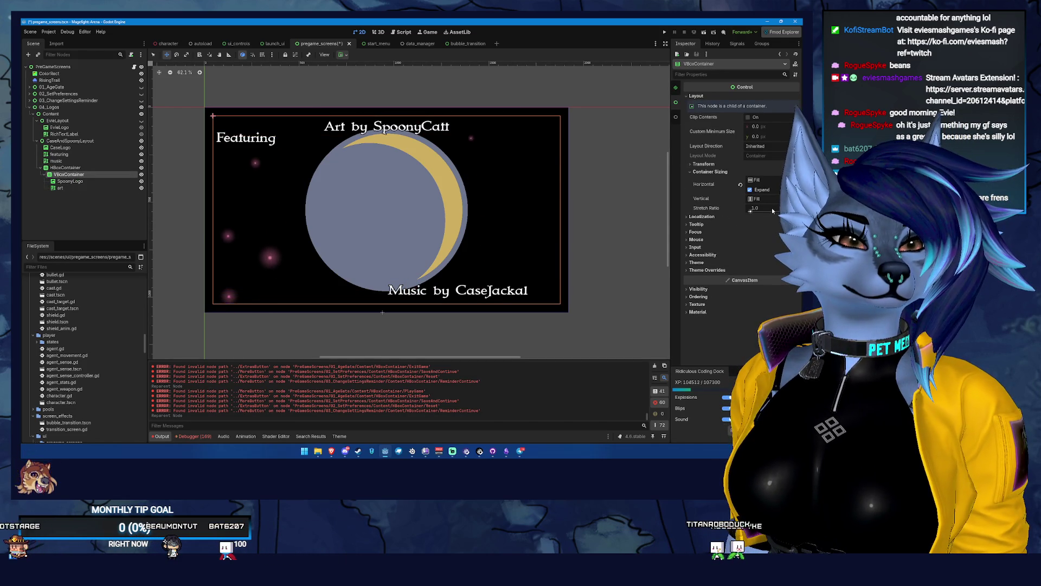
click(90, 181)
click(710, 171)
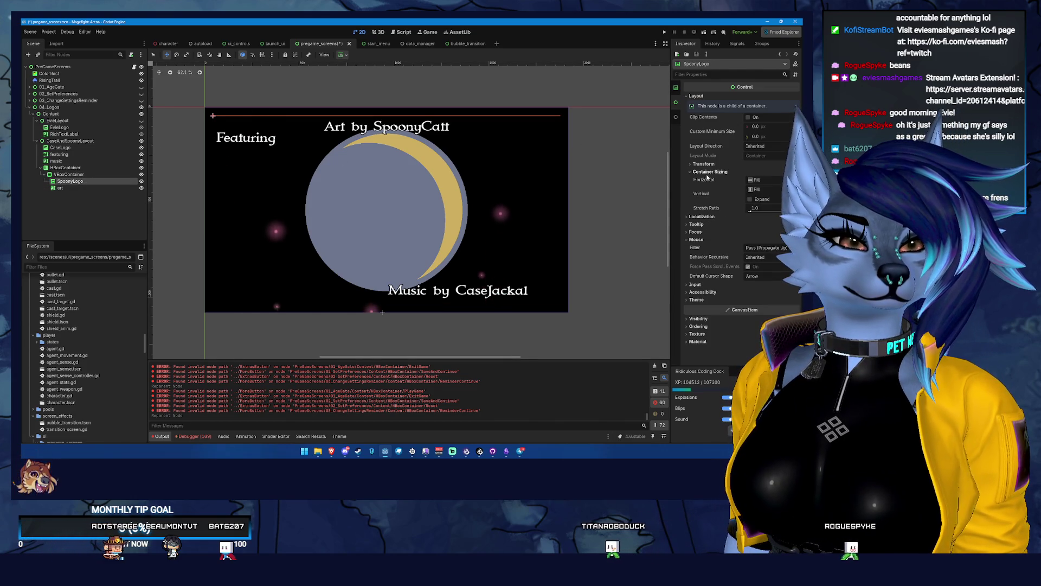
click(751, 199)
- Duplicate the VBoxContainer with its logo and credit as VBoxContainer2
click(69, 187)
click(79, 175)
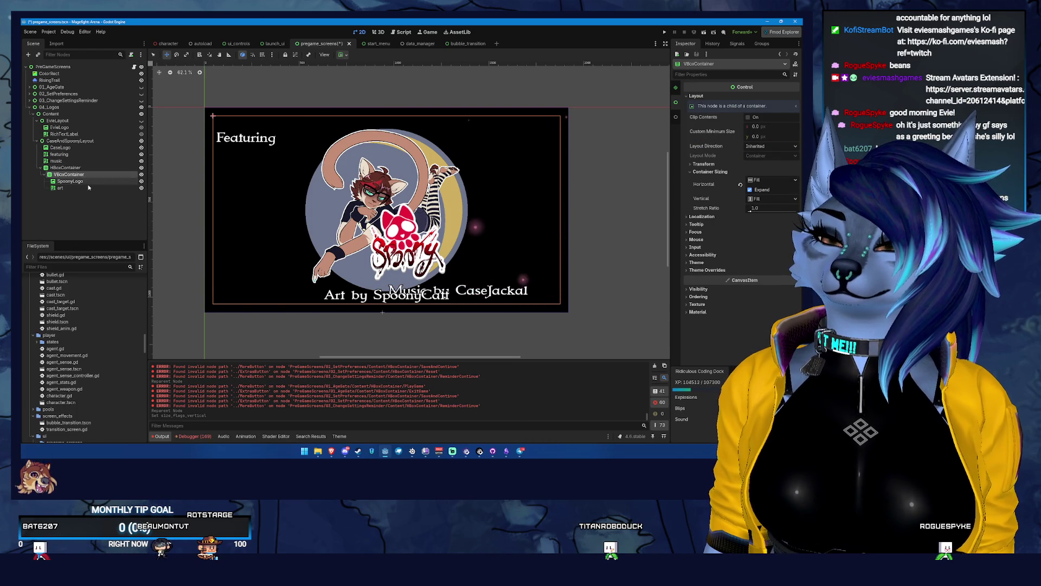
key(ctrl+d)
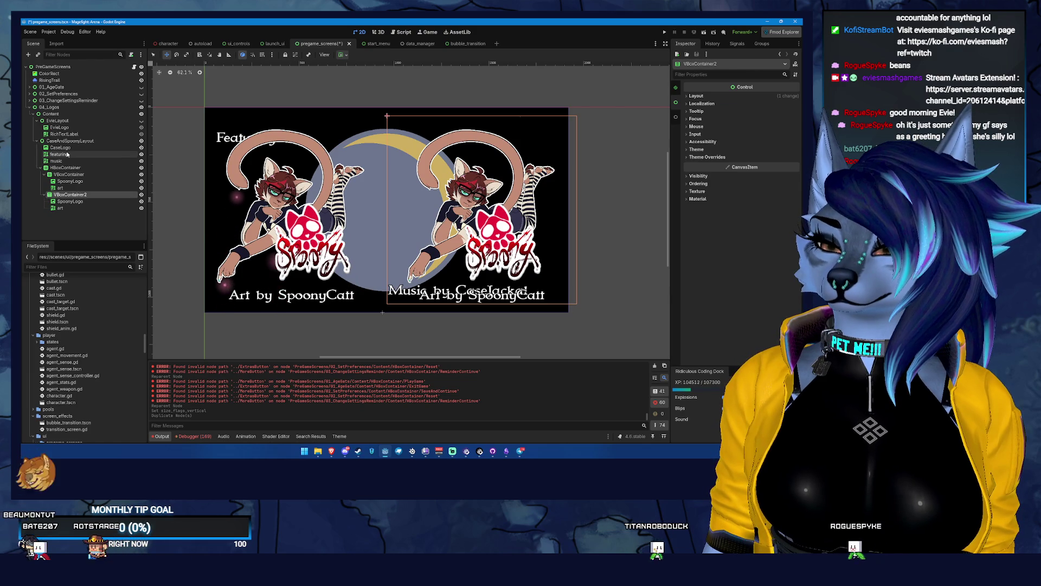
- Delete the old CaseLogo and music nodes
click(73, 155)
click(73, 148)
ctrl+click(77, 161)
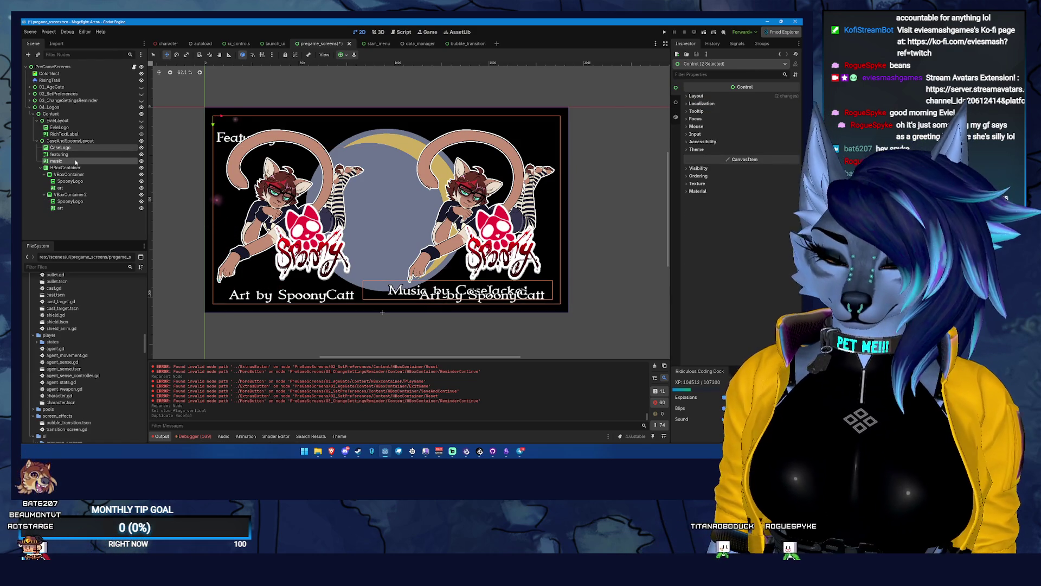
key(Delete)
key(Return)
- Rename the second SpoonyLogo node to CaseLogo
click(80, 168)
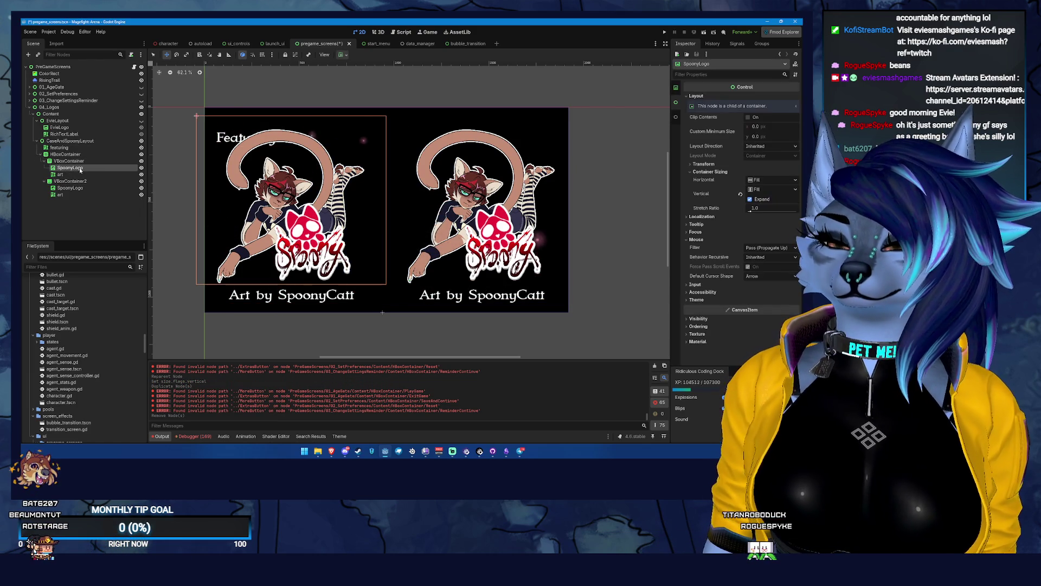
double_click(96, 187)
text(CaseLogo)
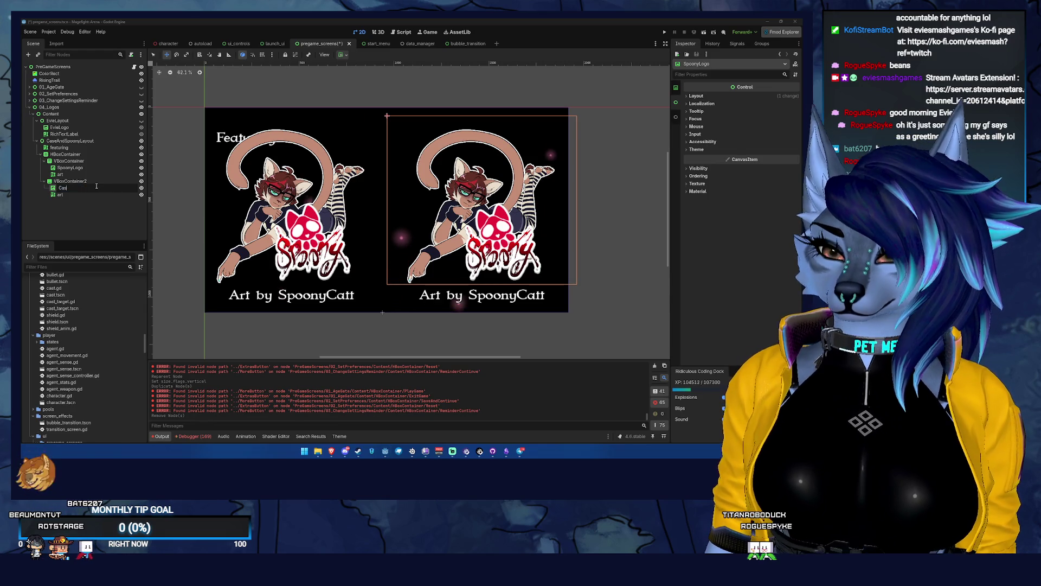
key(Return)
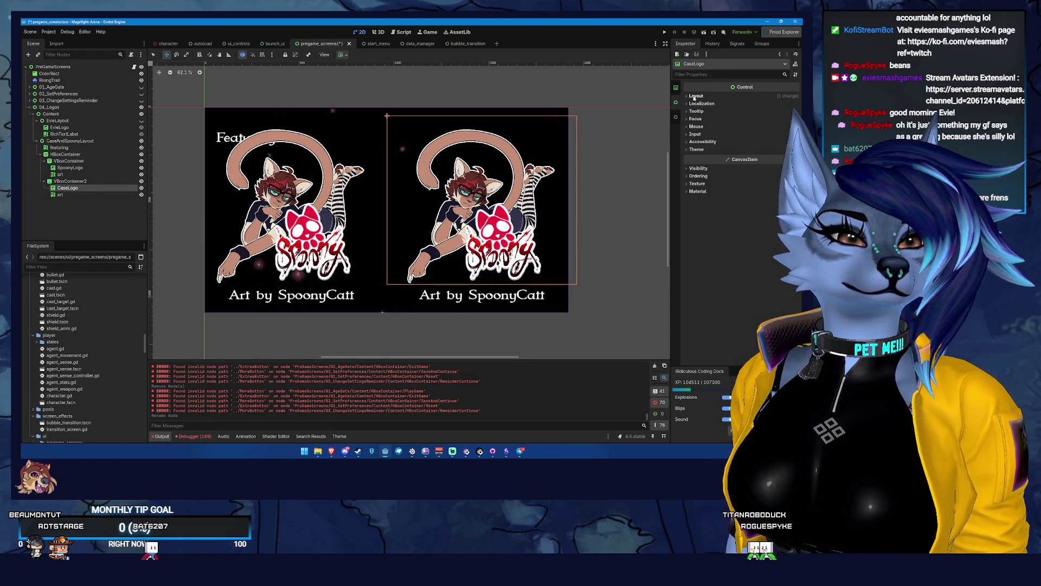
- Quick Load the moon image into CaseLogo's Texture property
click(748, 96)
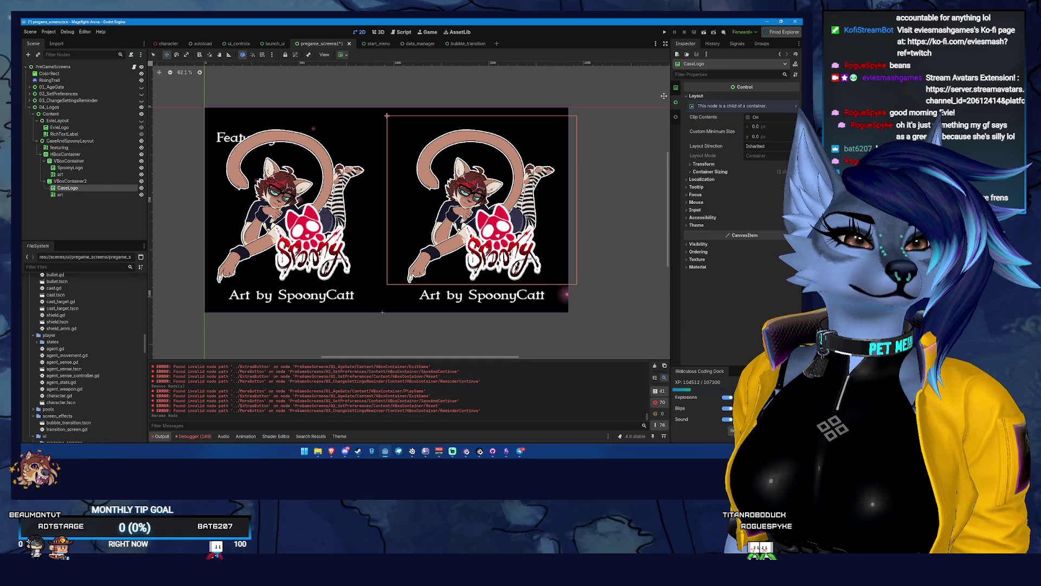
scroll(738, 136, up, 3)
click(796, 103)
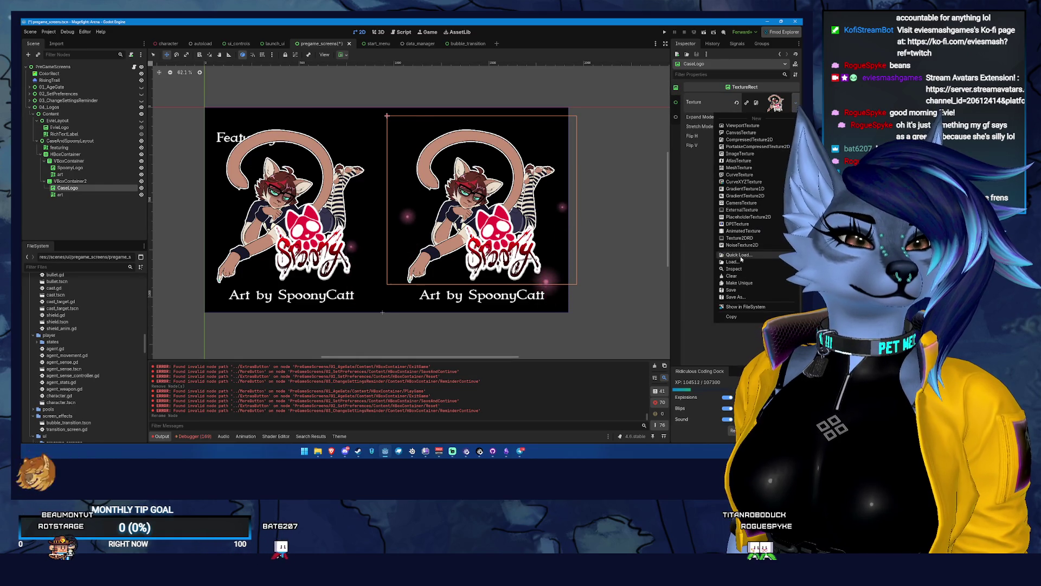
click(740, 256)
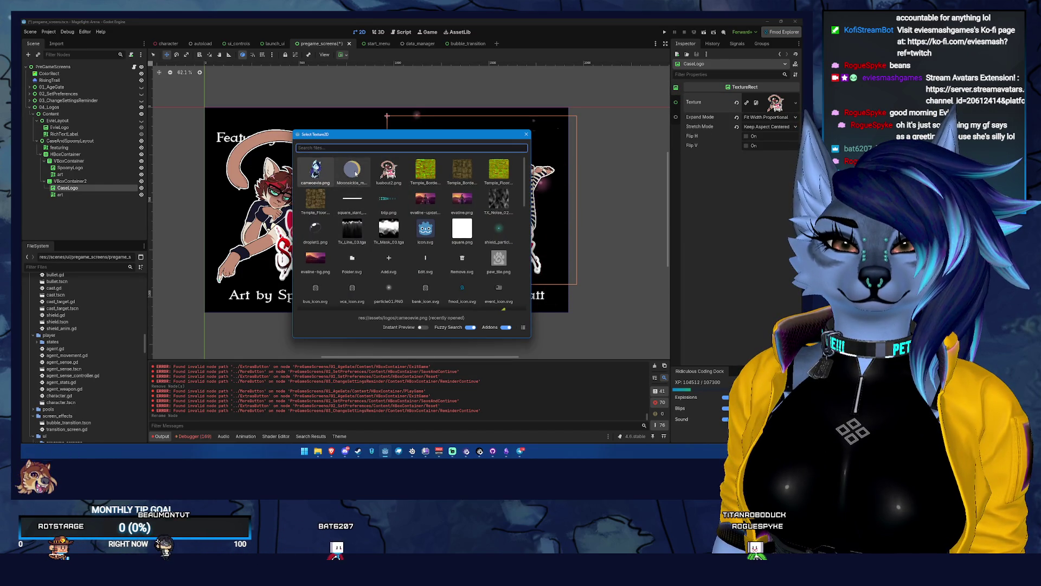
click(356, 173)
double_click(96, 195)
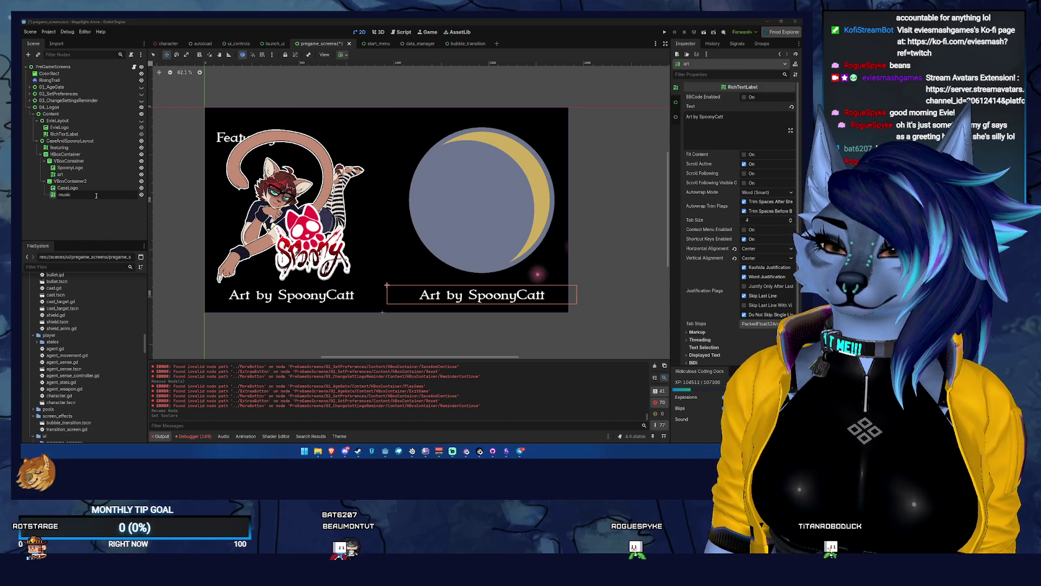
- Rename the VBoxContainer2 caption to music and set its text to 'Music by CaseJackal'
click(96, 196)
text(music)
key(Return)
triple_click(723, 134)
text(Music by C)
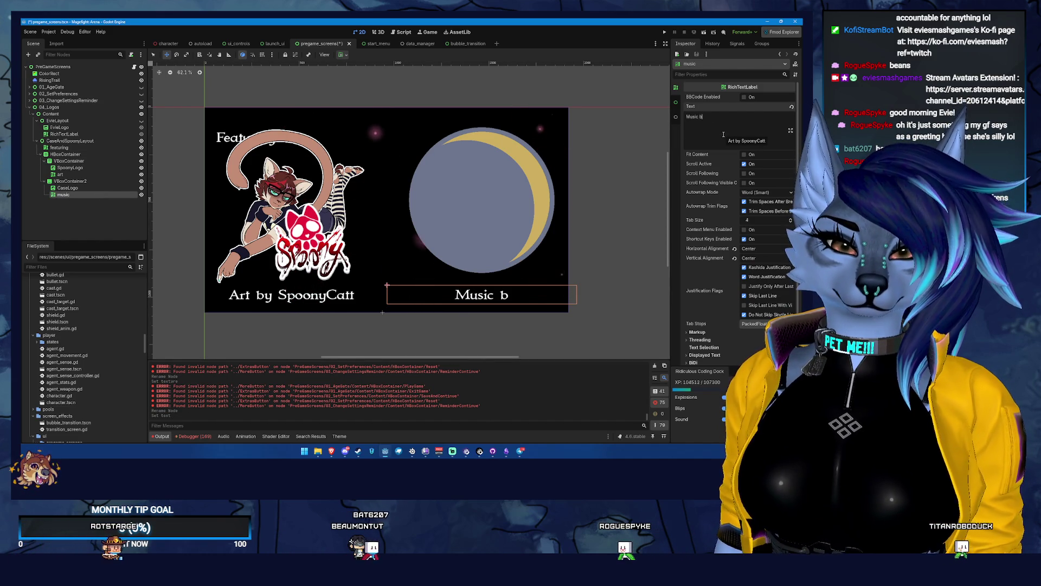
text(aseJackal)
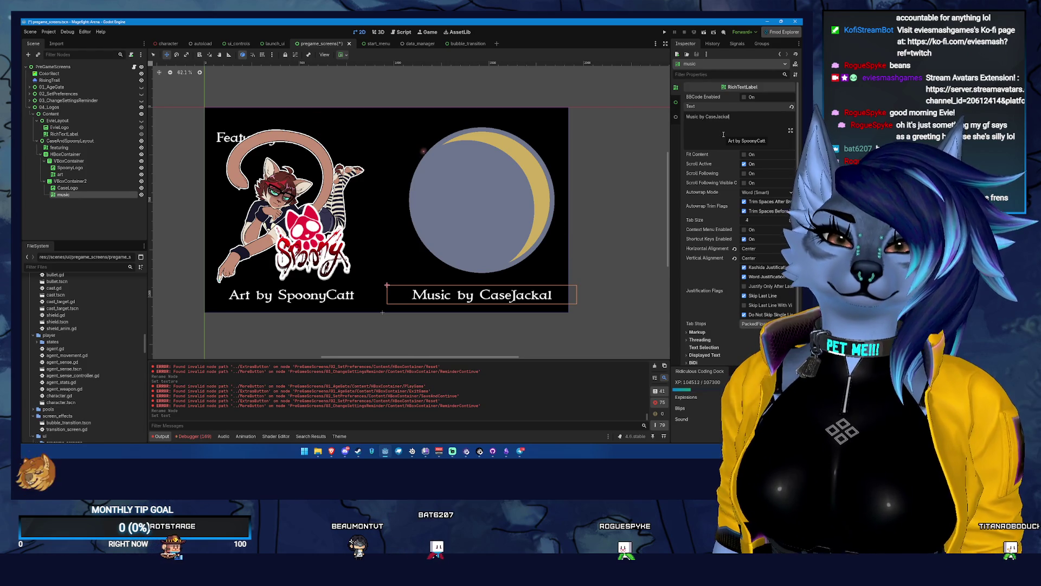
click(68, 181)
click(60, 161)
click(65, 154)
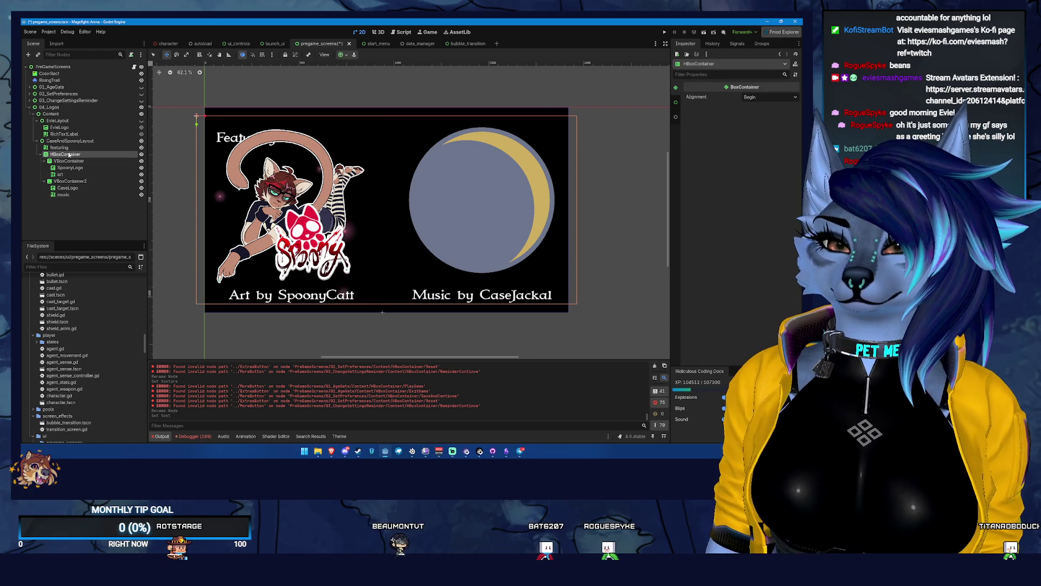
- Set the HBoxContainer alignment to Center and its anchors preset to Full Rect
click(757, 97)
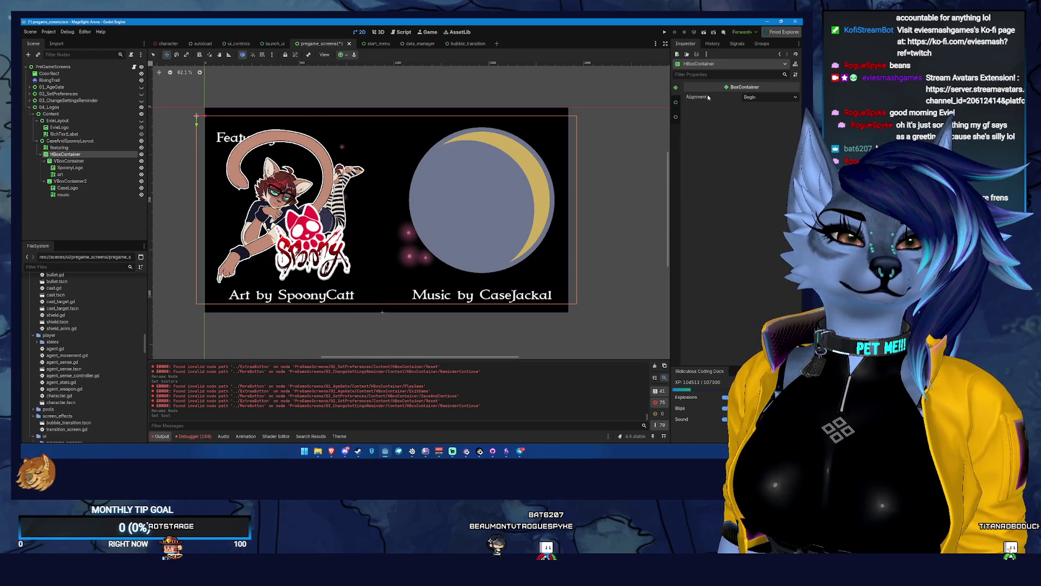
click(754, 108)
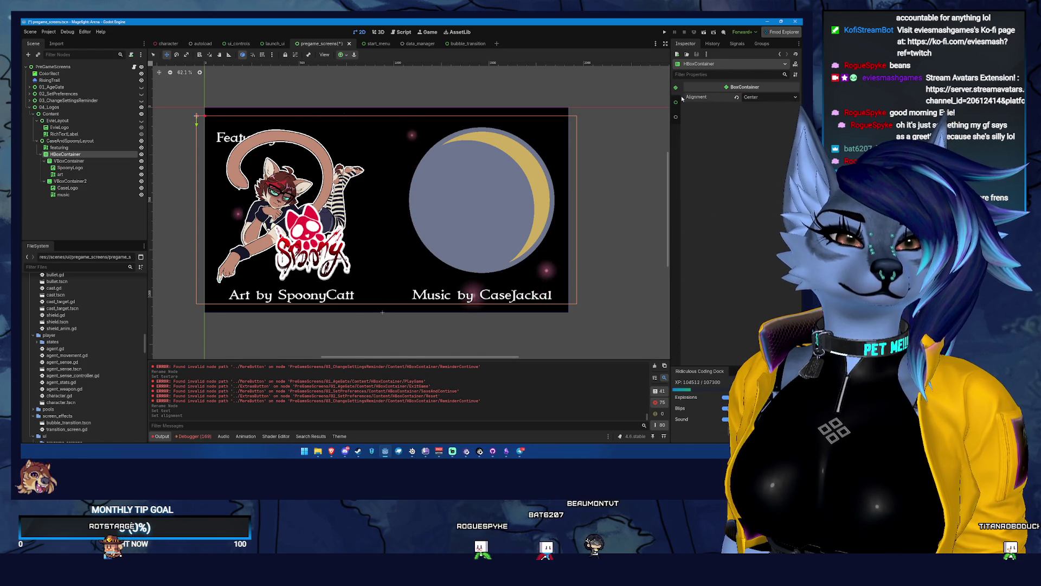
scroll(771, 157, down, 2)
click(738, 165)
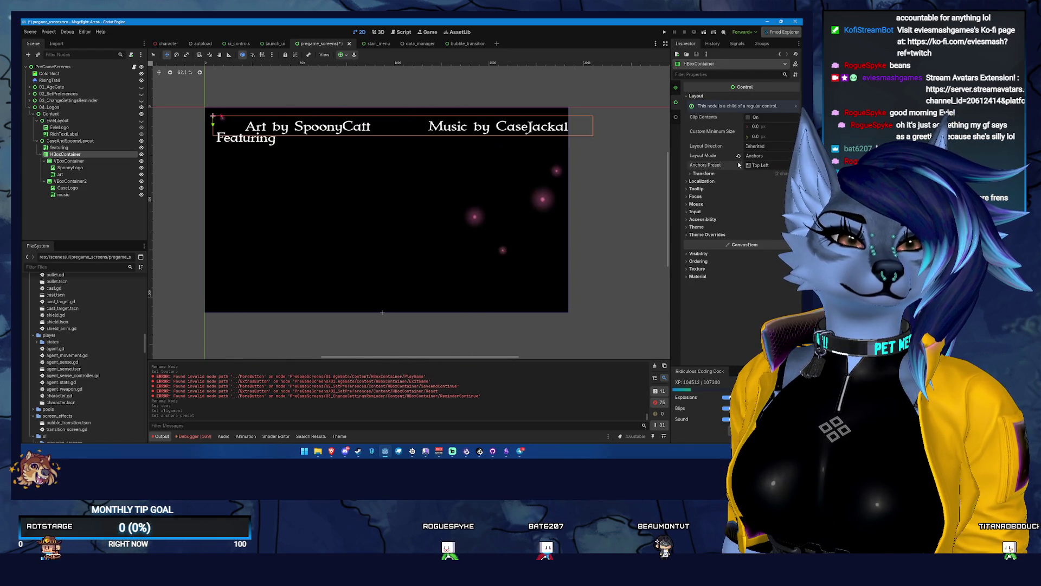
click(759, 166)
click(772, 186)
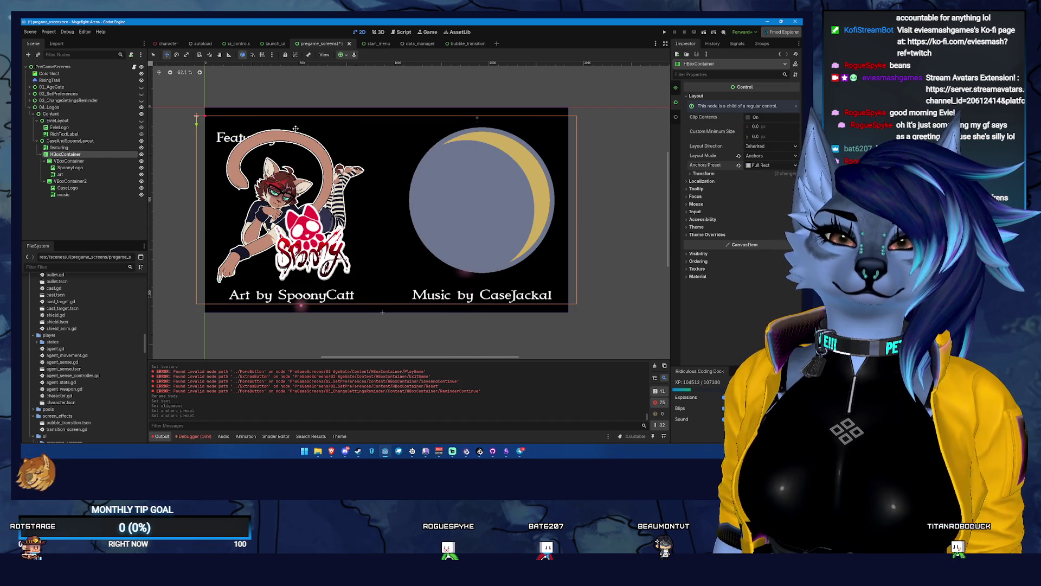
- Check the layout nodes and undo an accidental reparent of CaseAndSpoonyLayout
click(60, 143)
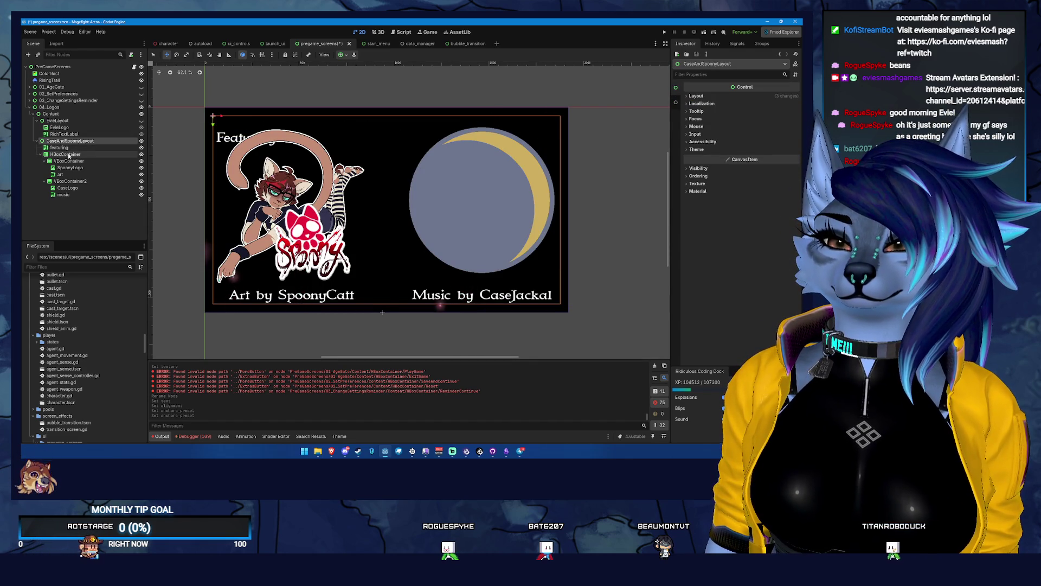
click(66, 154)
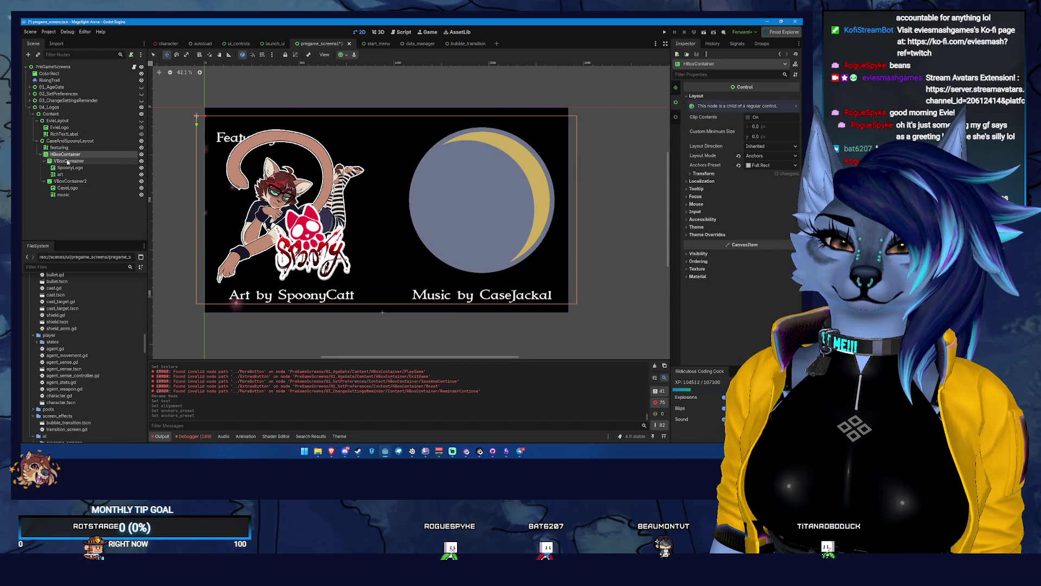
click(69, 161)
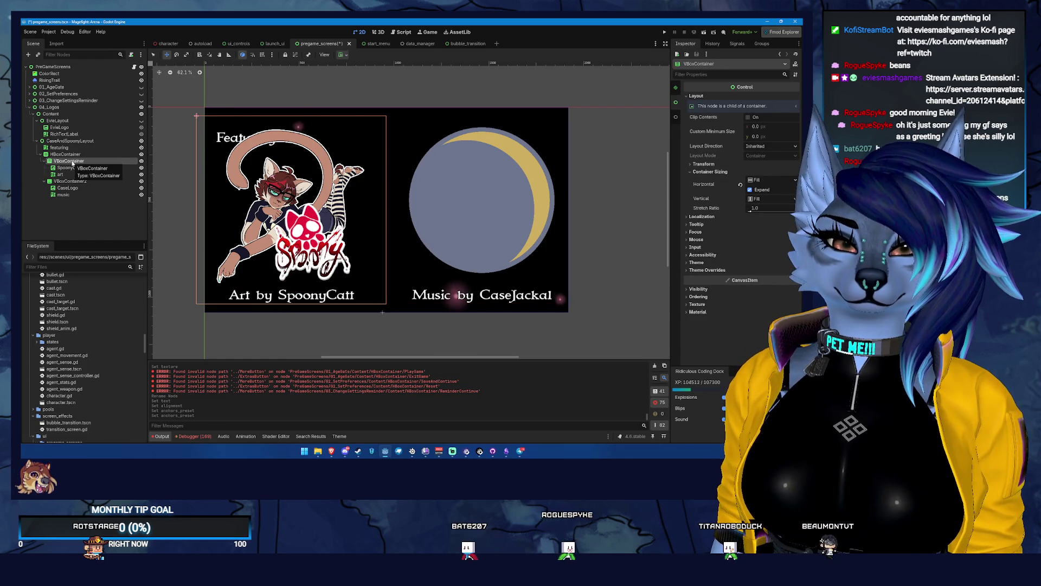
click(70, 181)
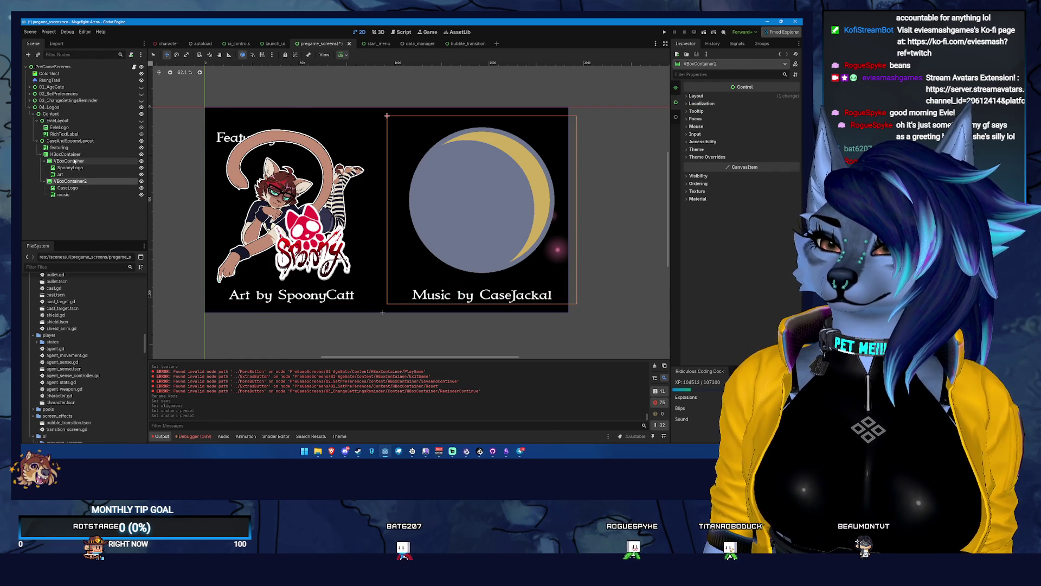
click(73, 147)
drag(71, 141, 65, 146)
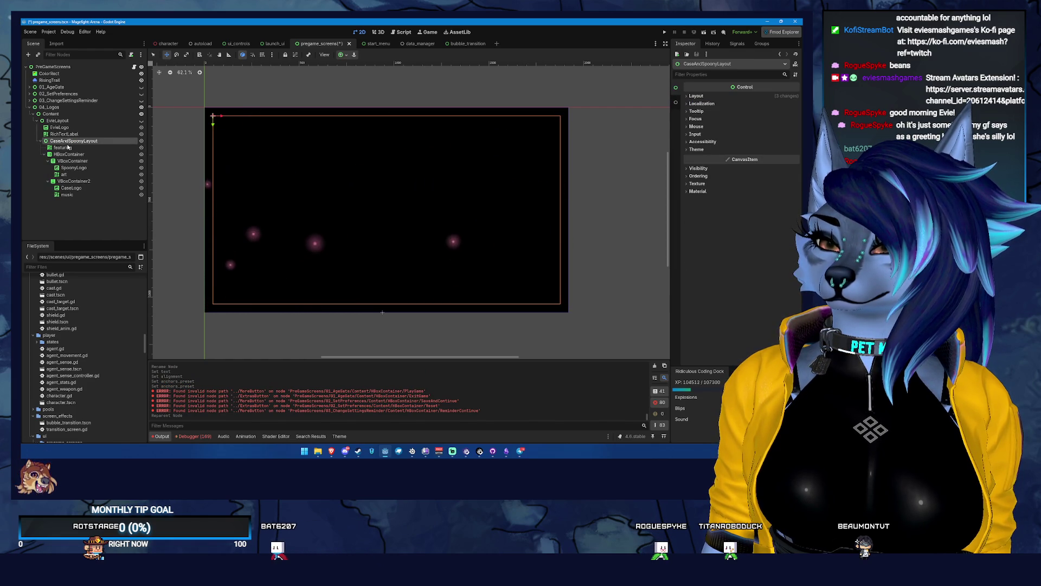
key(ctrl+z)
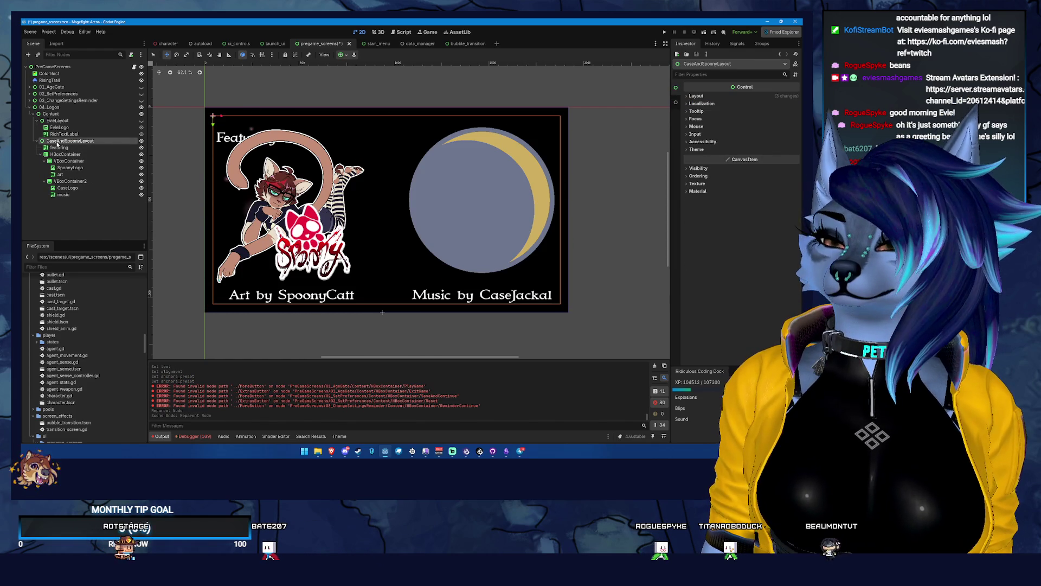
- Make the Featuring label the last child of CaseAndSpoonyLayout, move it to the frame's top, and save
click(78, 148)
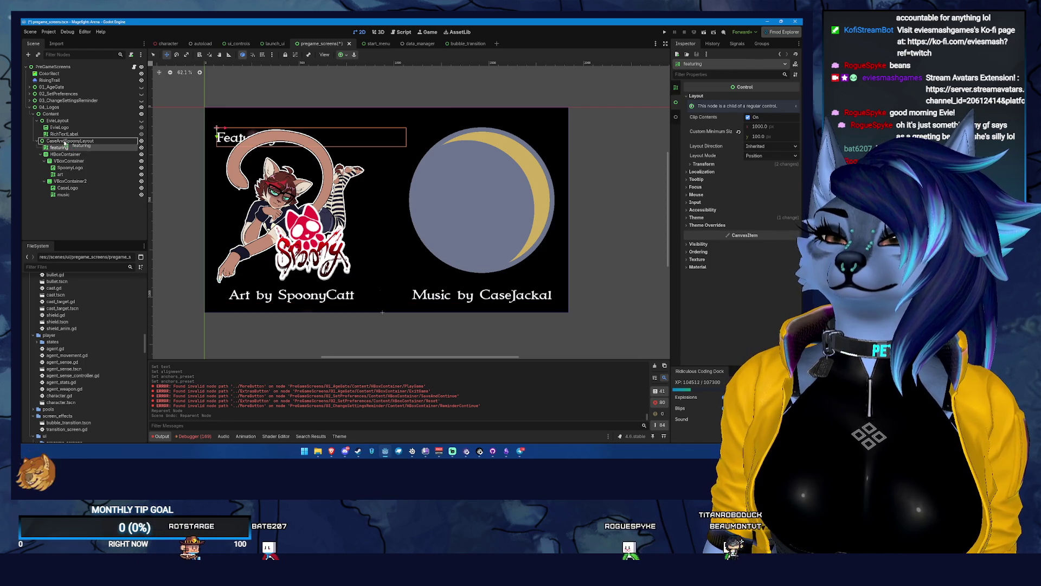
drag(64, 144, 65, 142)
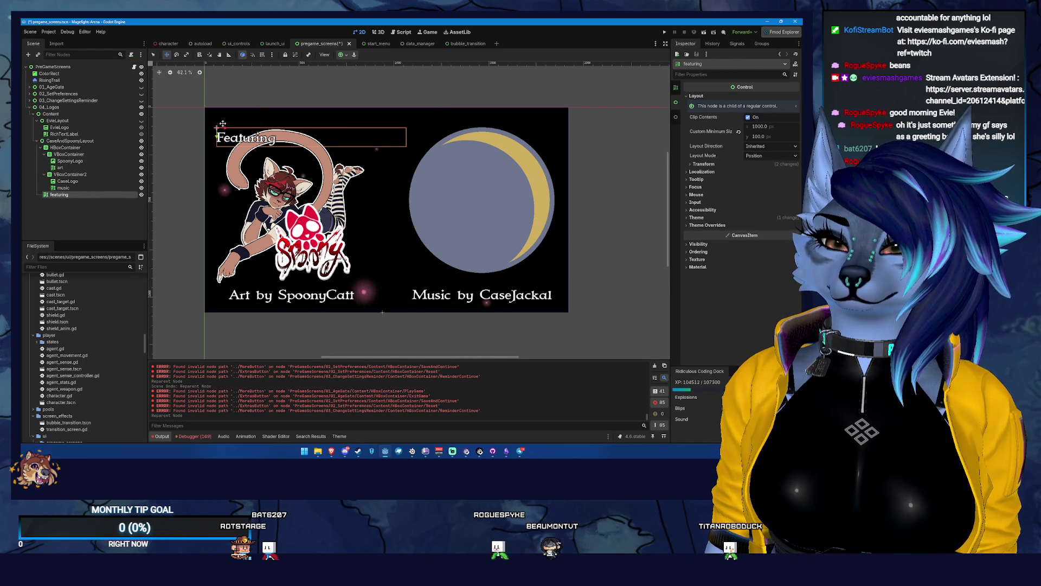
drag(216, 132, 223, 116)
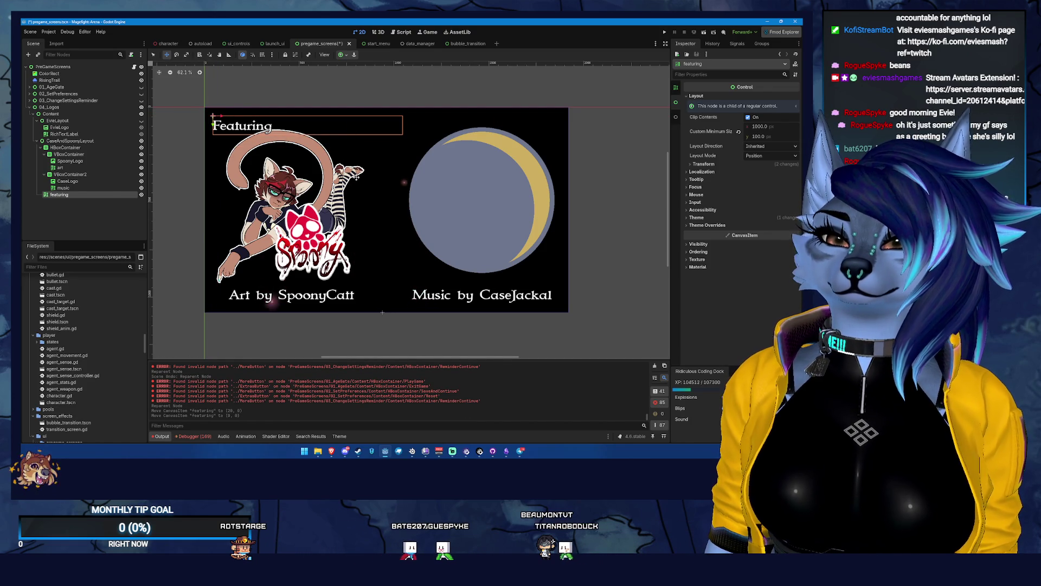
key(ctrl+s)
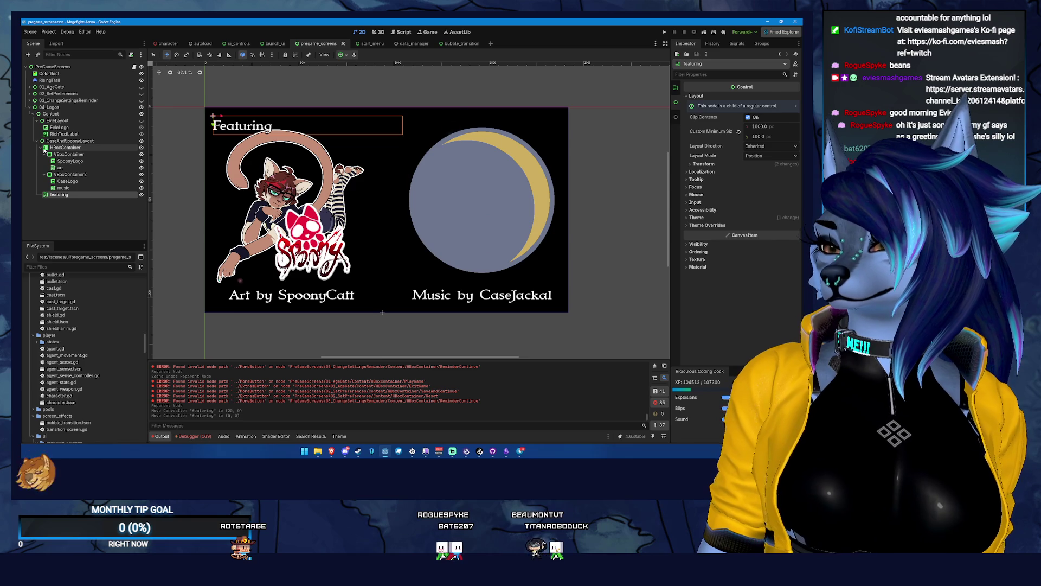
- Show the Evie layout, toggle CaseAndSpoonyLayout's visibility, expand its children, and select 04_Logos
click(141, 120)
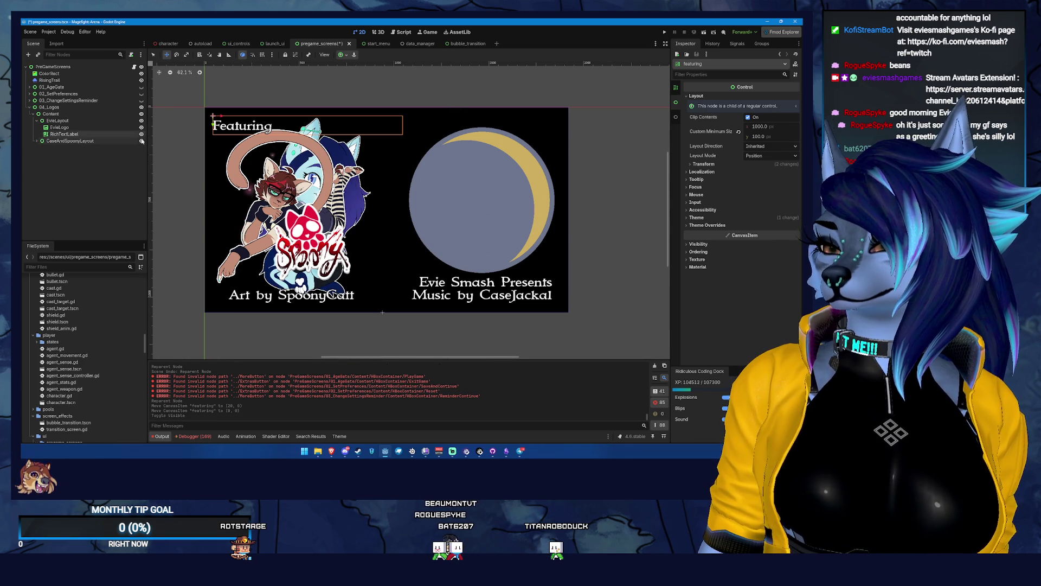
click(142, 141)
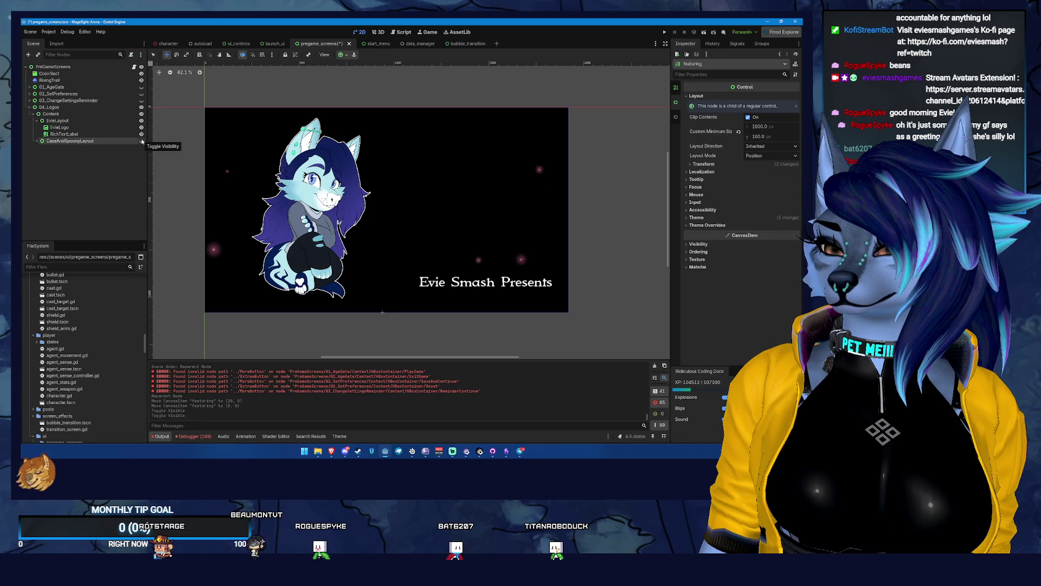
click(141, 141)
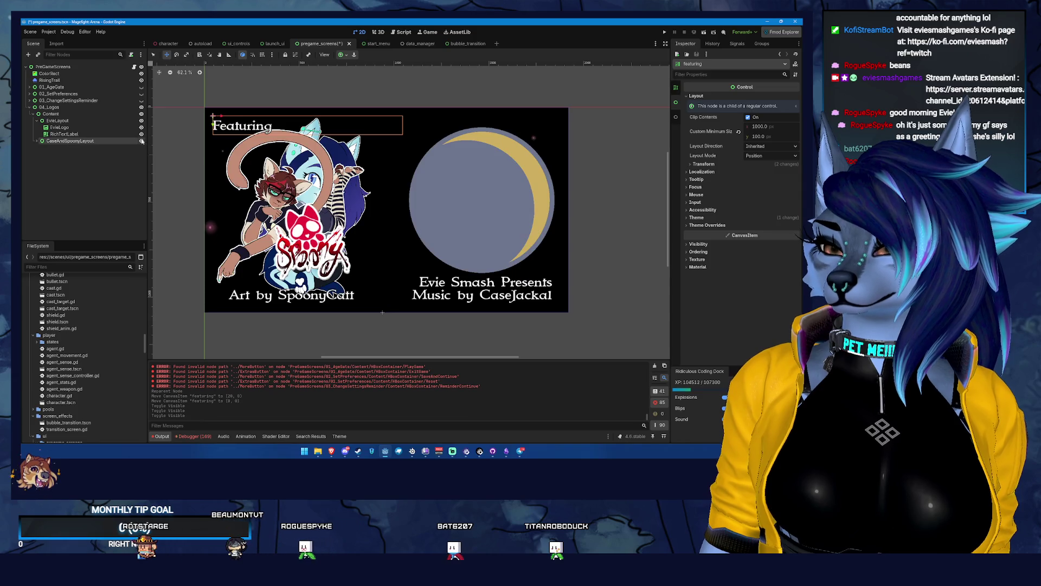
click(99, 116)
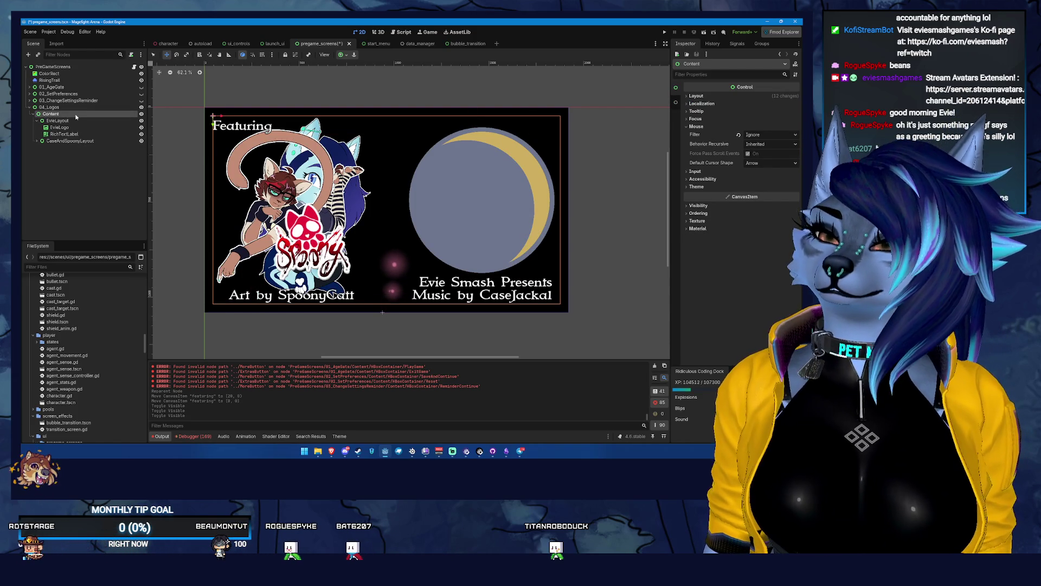
double_click(80, 141)
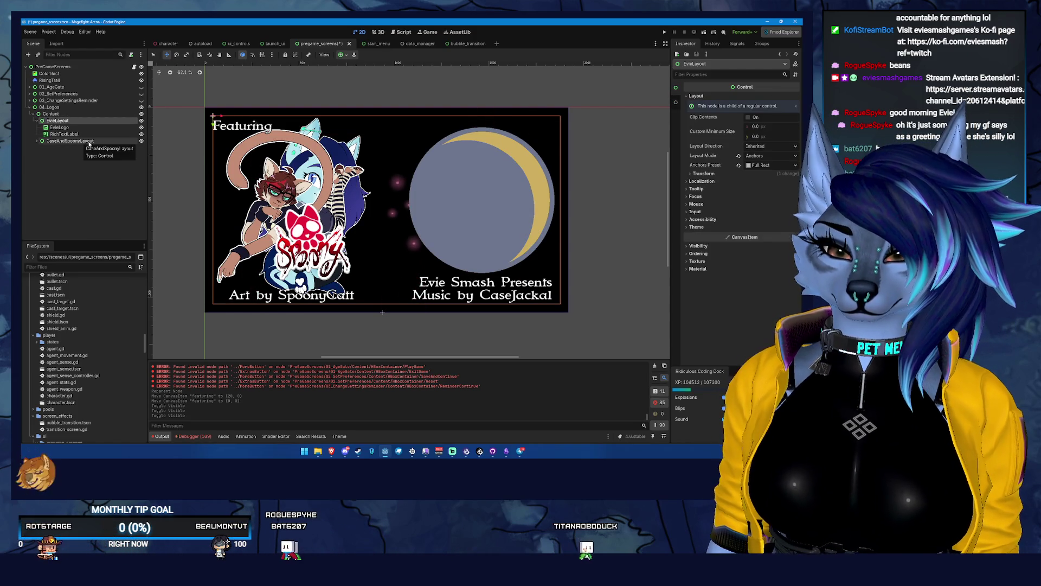
click(93, 108)
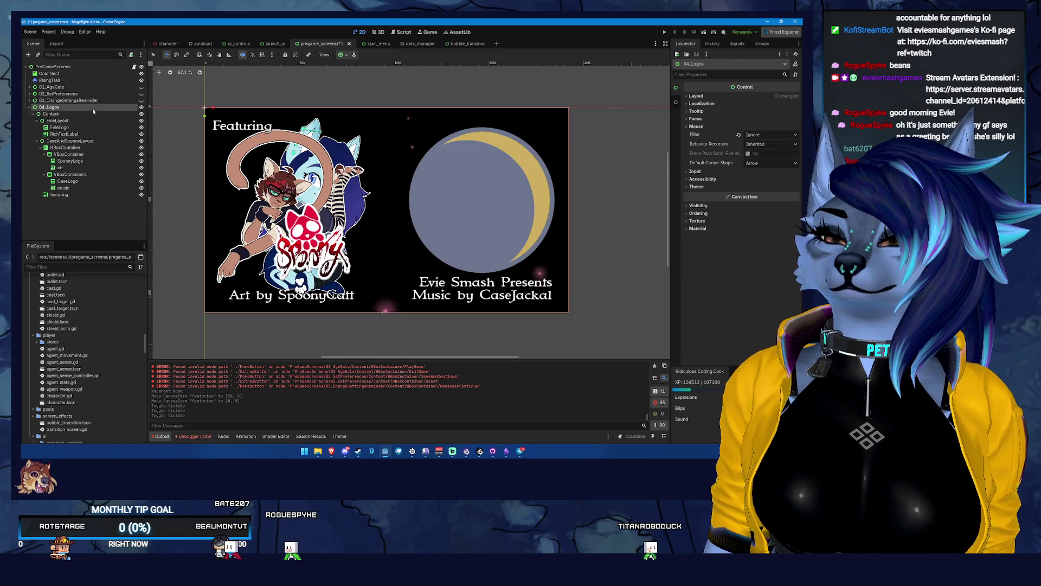
- In pregame_screens.gd, add a logo_animation_tween() -> void function below _ready
click(134, 66)
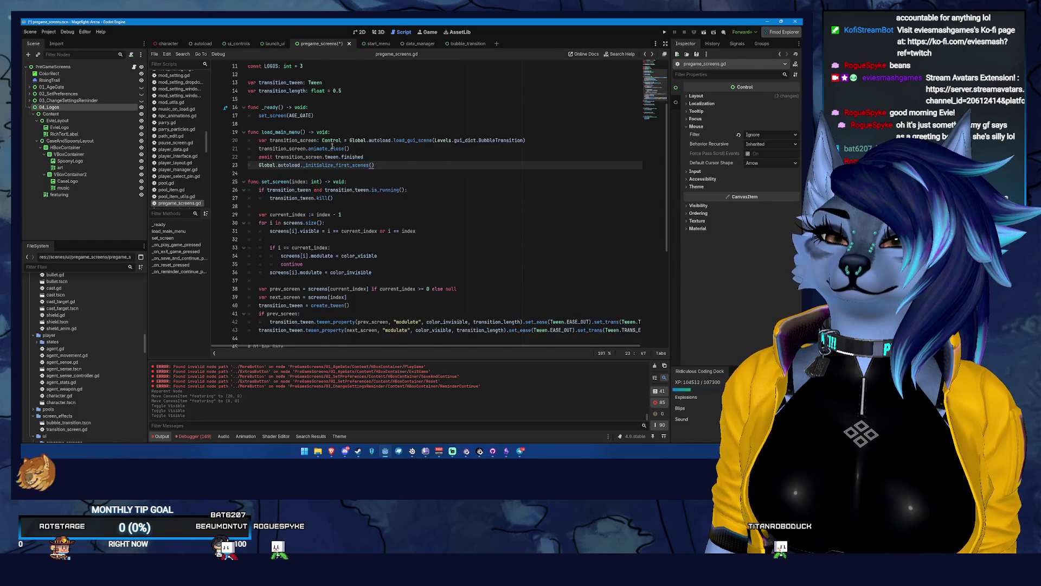
scroll(326, 170, up, 1)
click(314, 150)
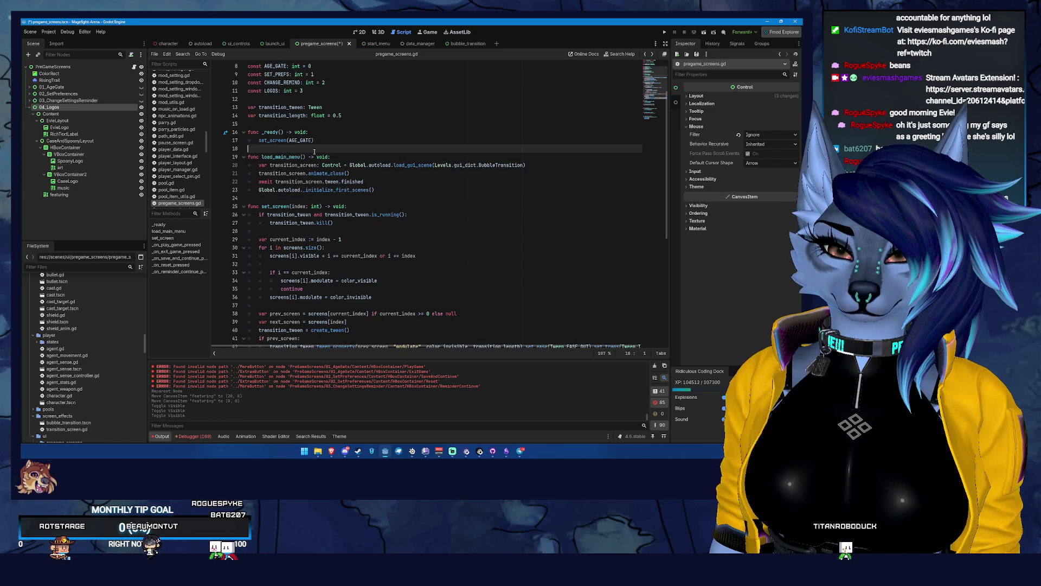
key(Return)
key(Return)
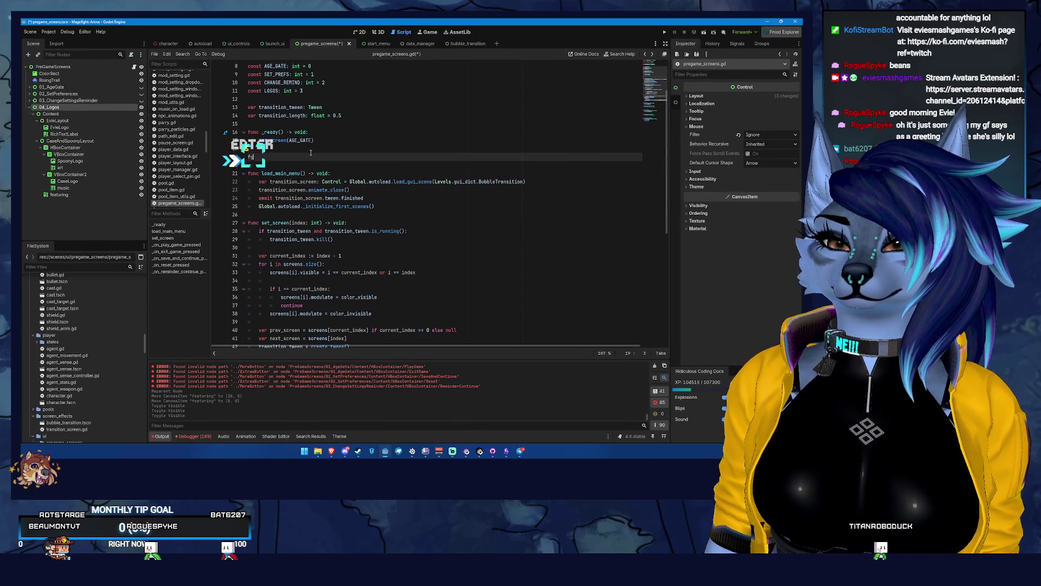
key(BackSpace)
text(unc logo)
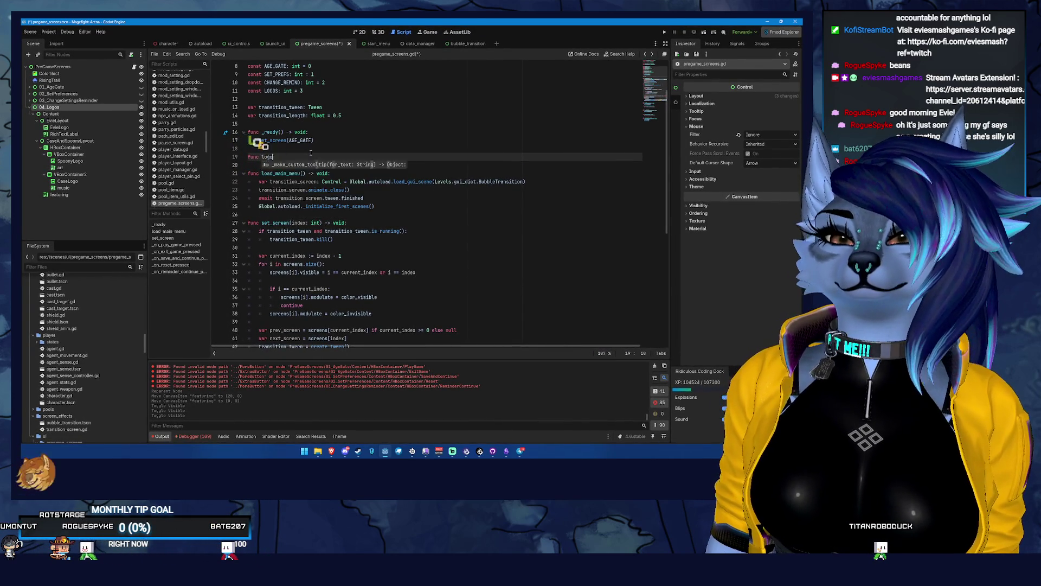
text(mation_)
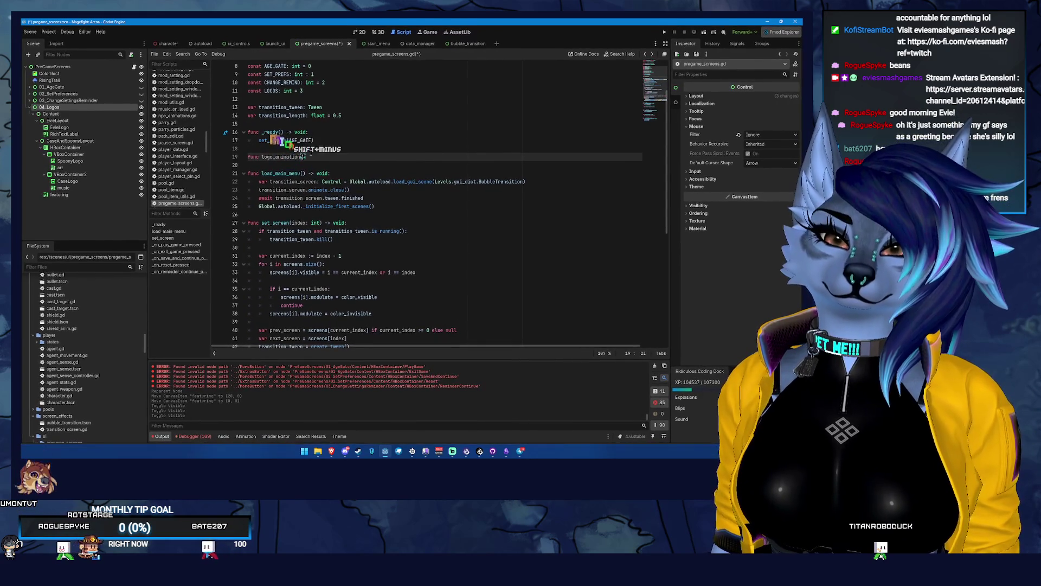
text(() ->)
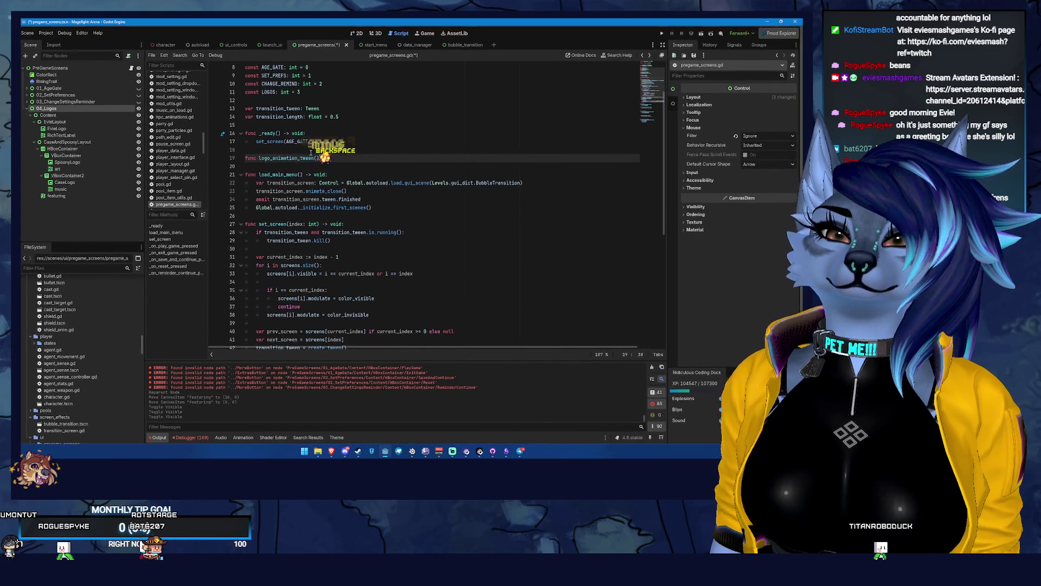
key(Return)
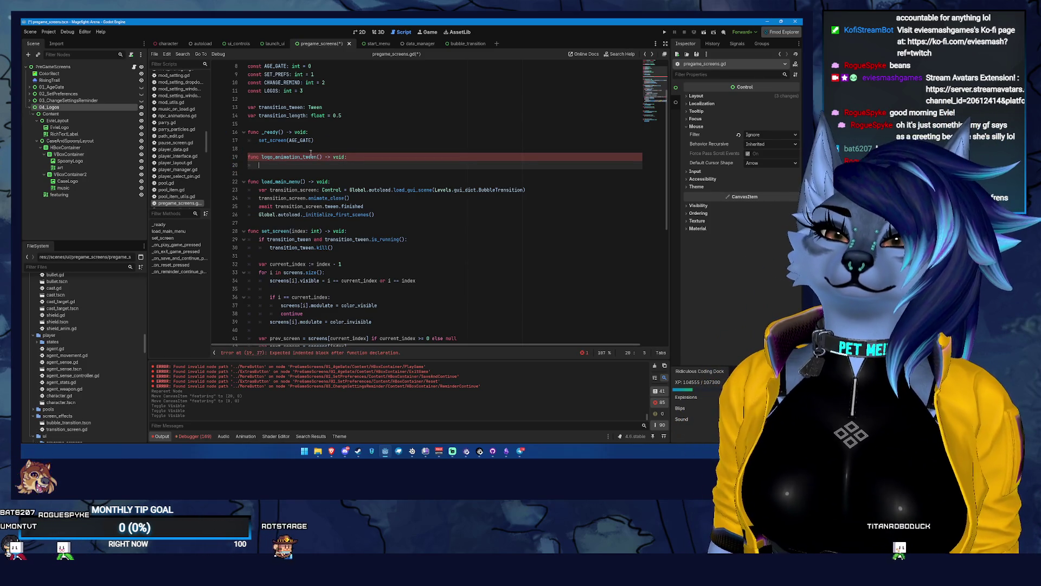
- Give logo_animation_tween the body 'var tween = create_tween()' with a blank line above it
scroll(519, 156, down, 7)
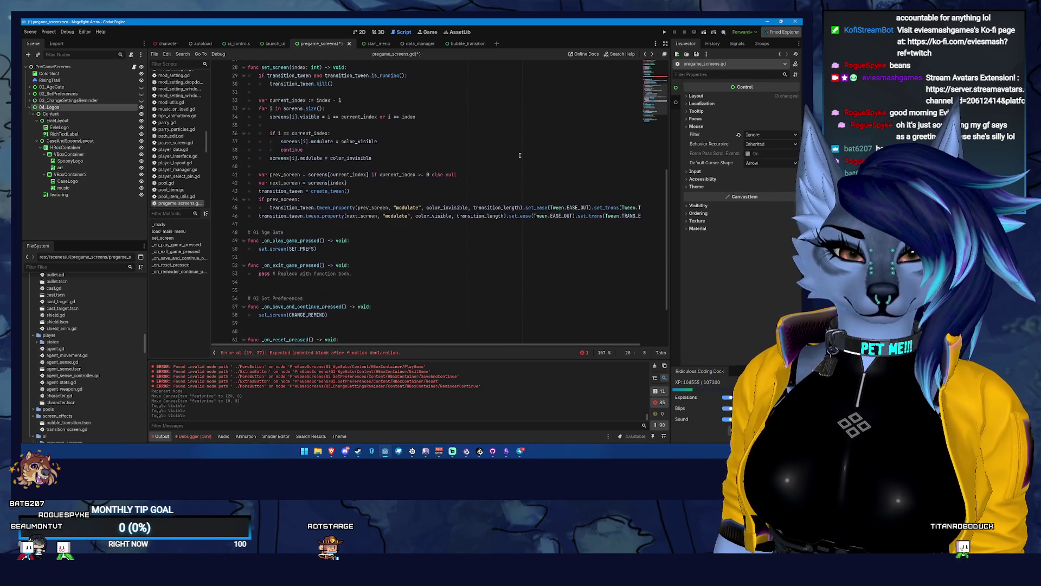
scroll(520, 156, down, 3)
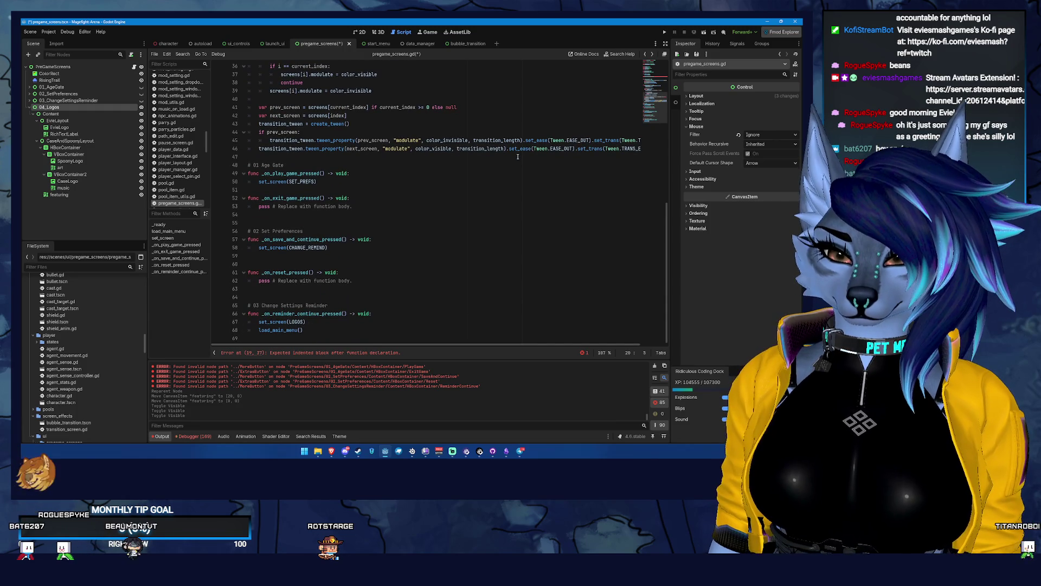
scroll(473, 198, up, 9)
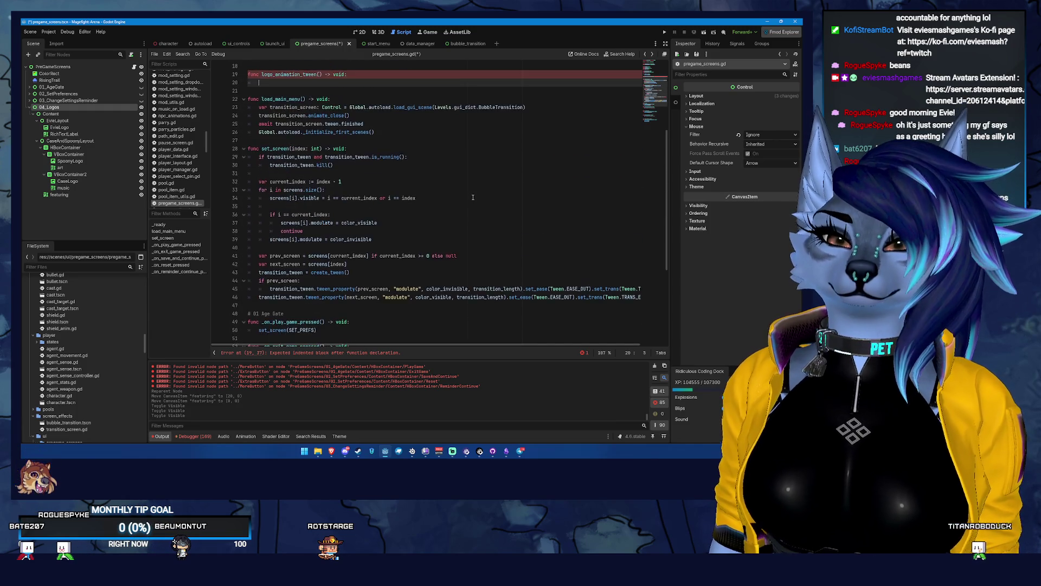
scroll(285, 194, up, 2)
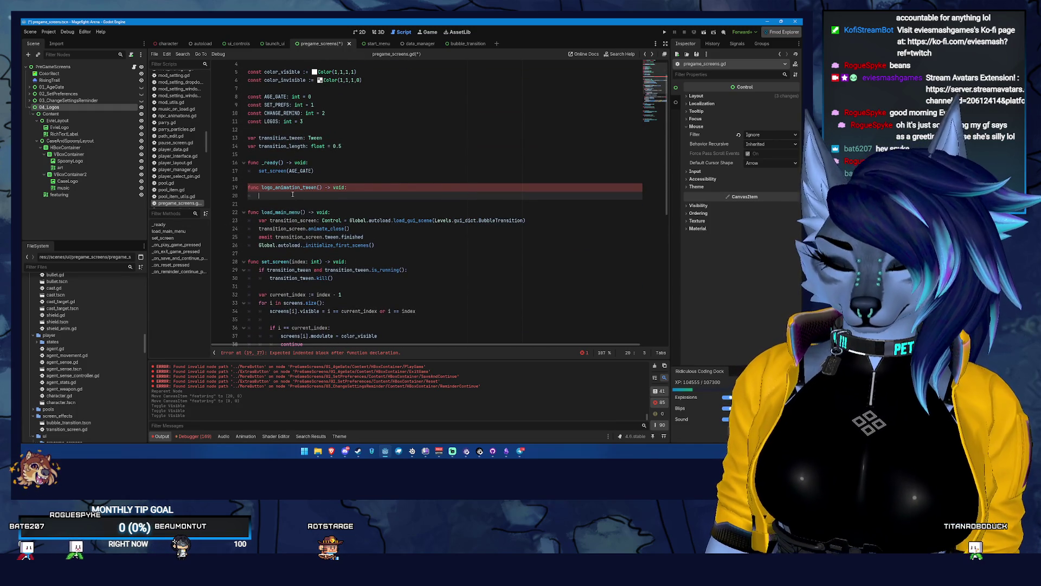
text(var tween = )
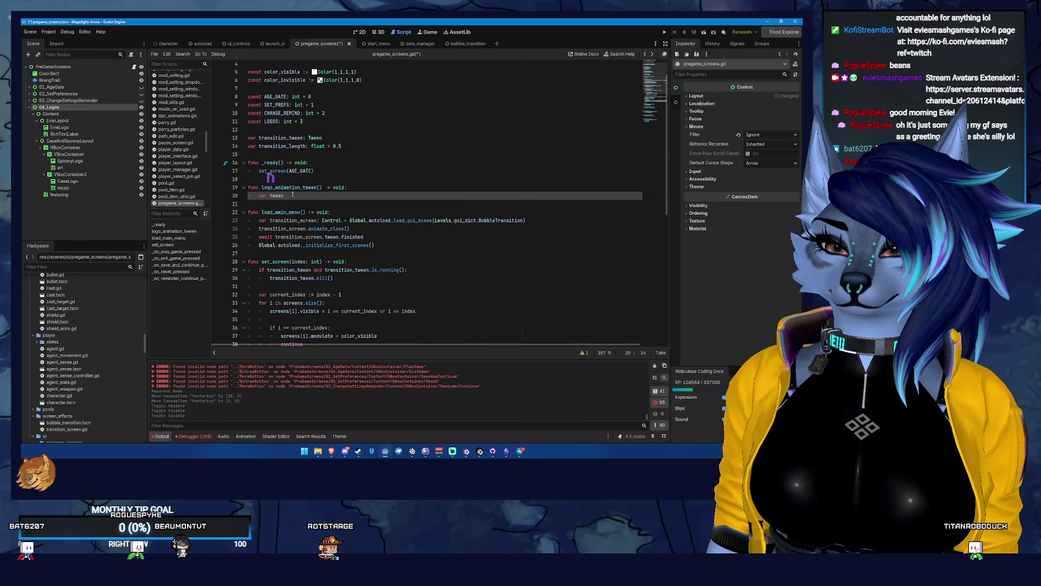
text(cre)
key(Return)
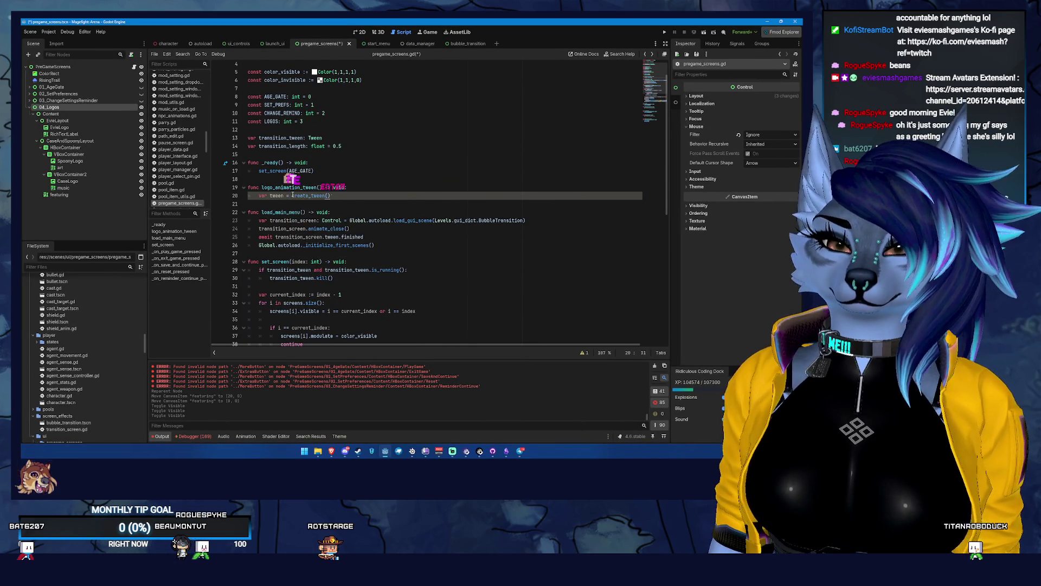
key(Return)
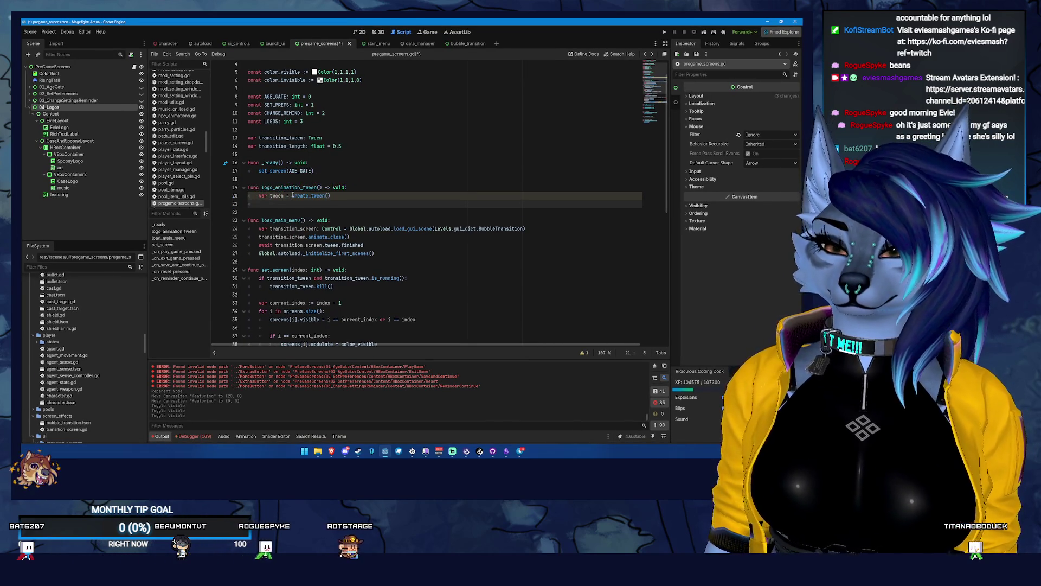
key(Up)
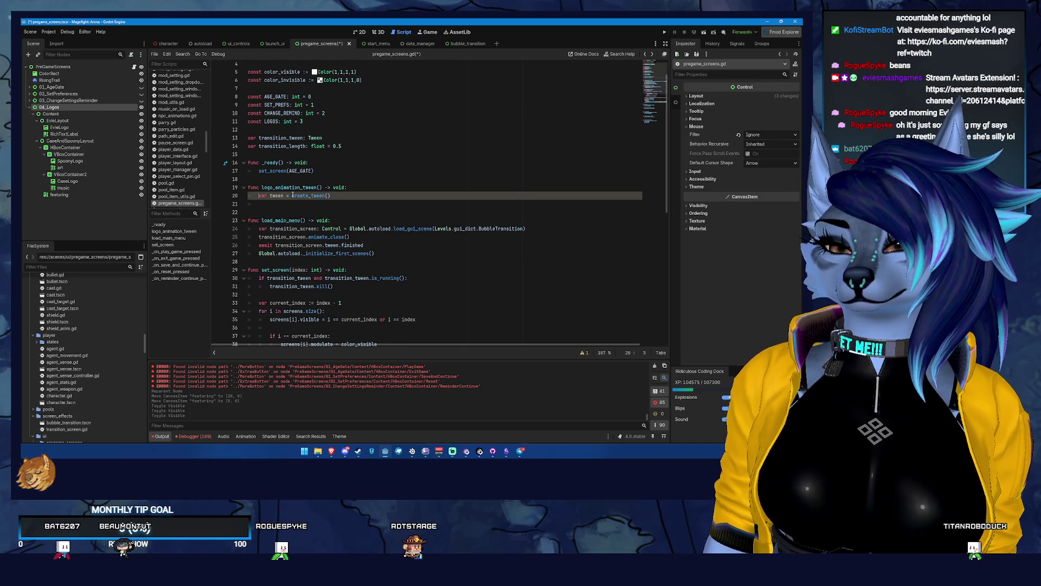
key(Return)
scroll(325, 181, up, 1)
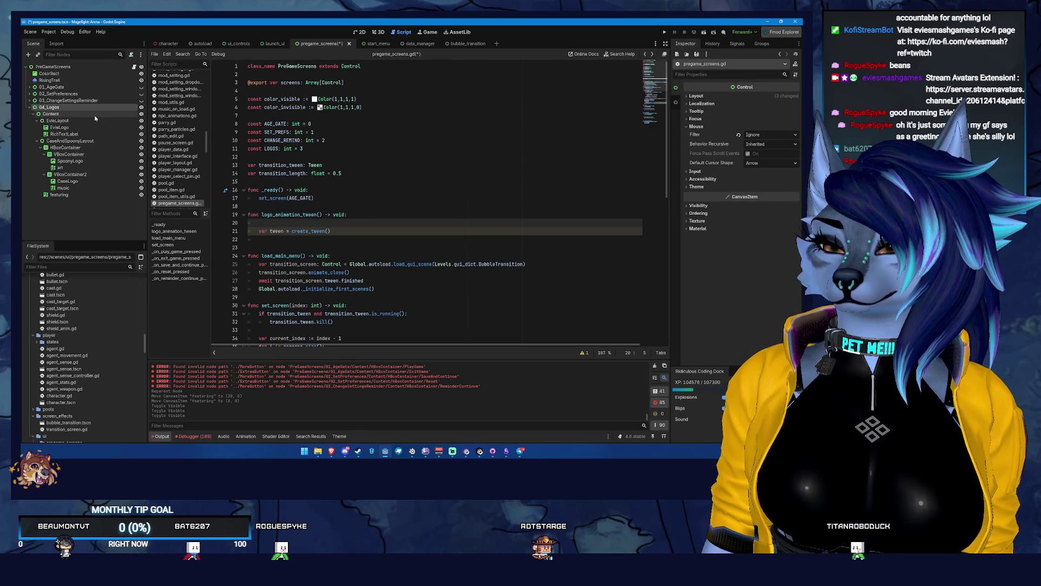
click(366, 83)
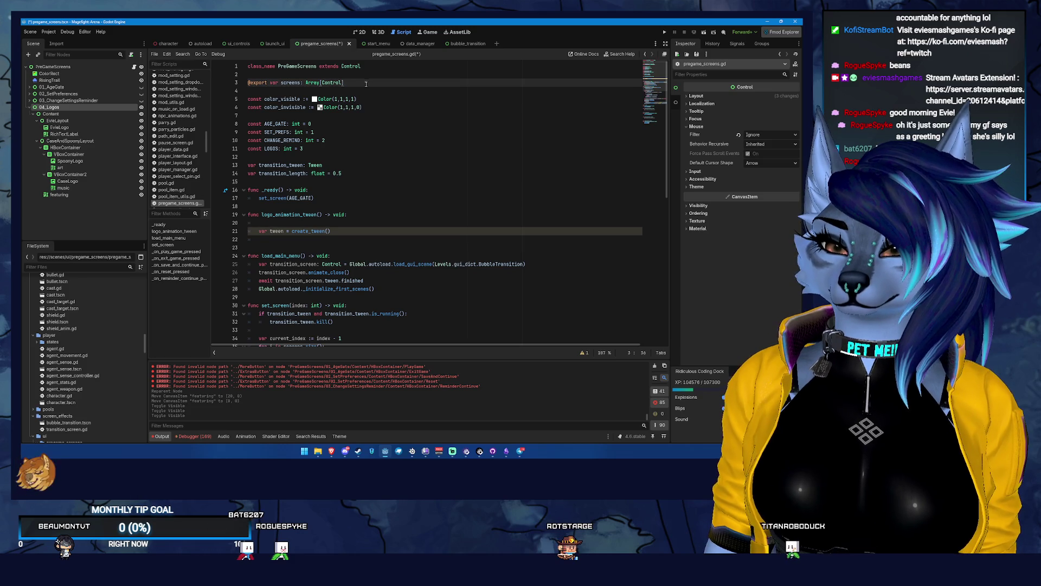
key(Return)
key(BackSpace)
text(#)
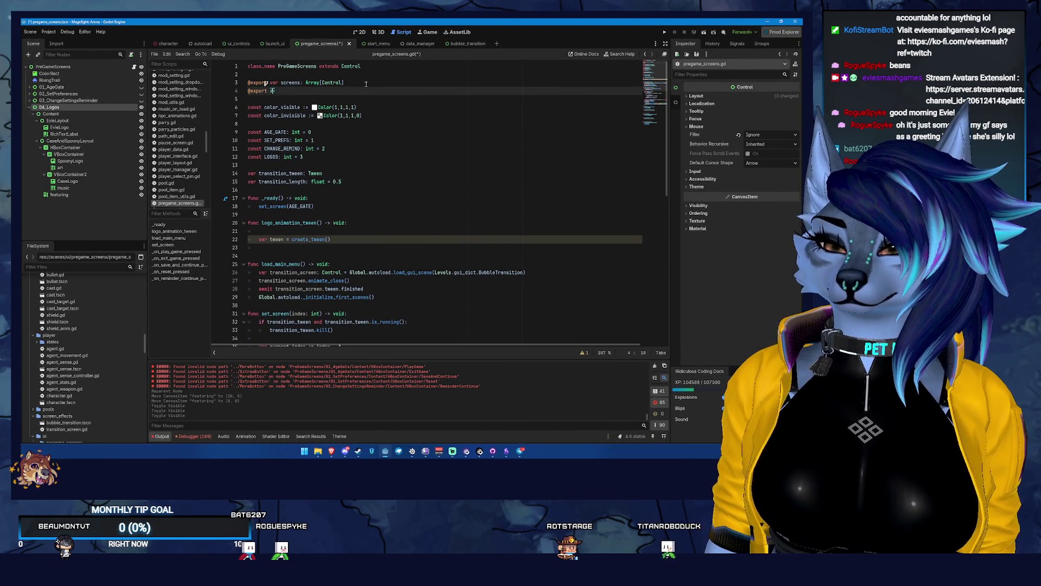
text(ar )
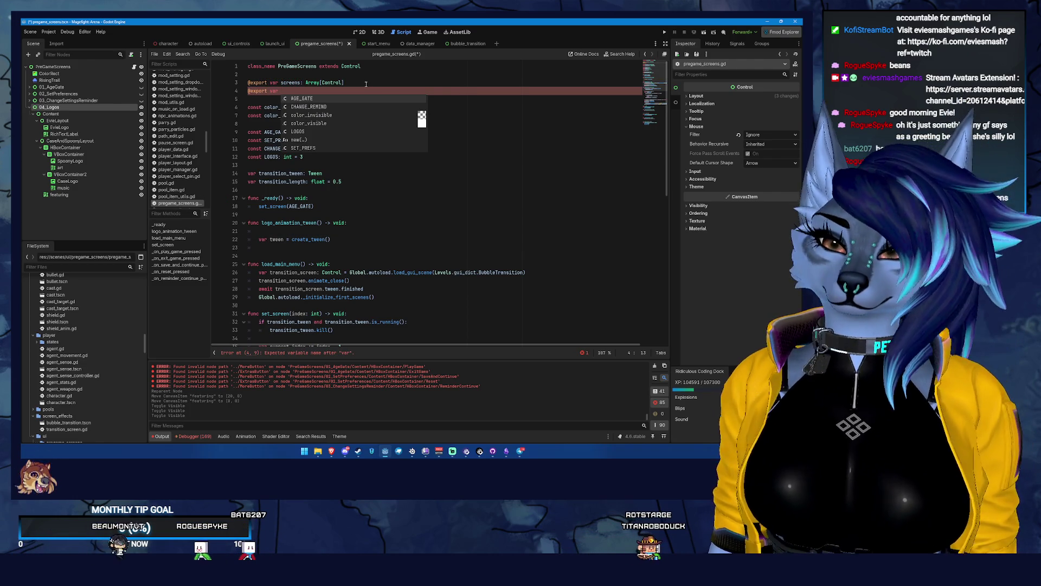
text(evie)
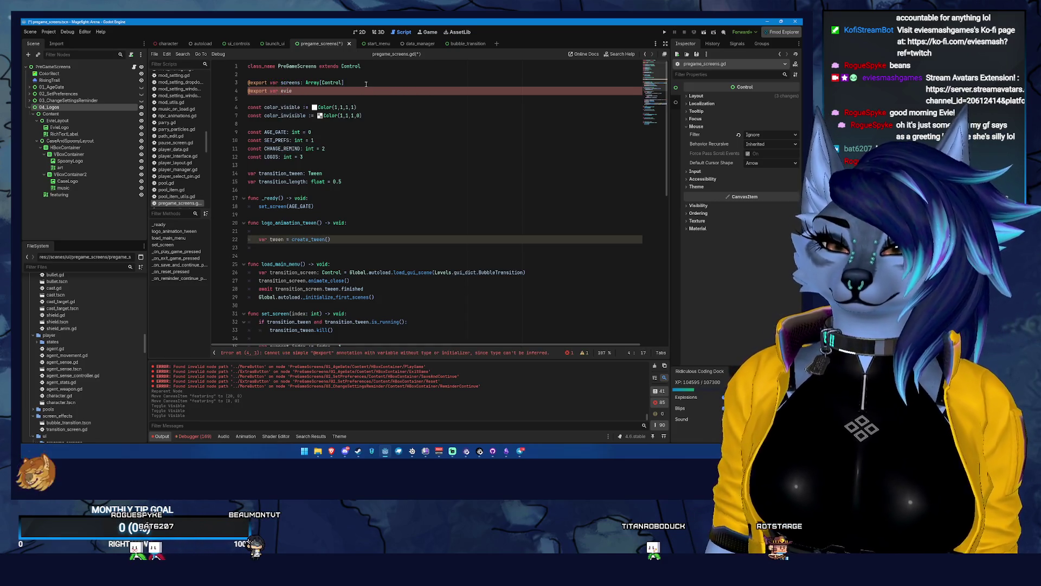
key(BackSpace)
key(BackSpace)
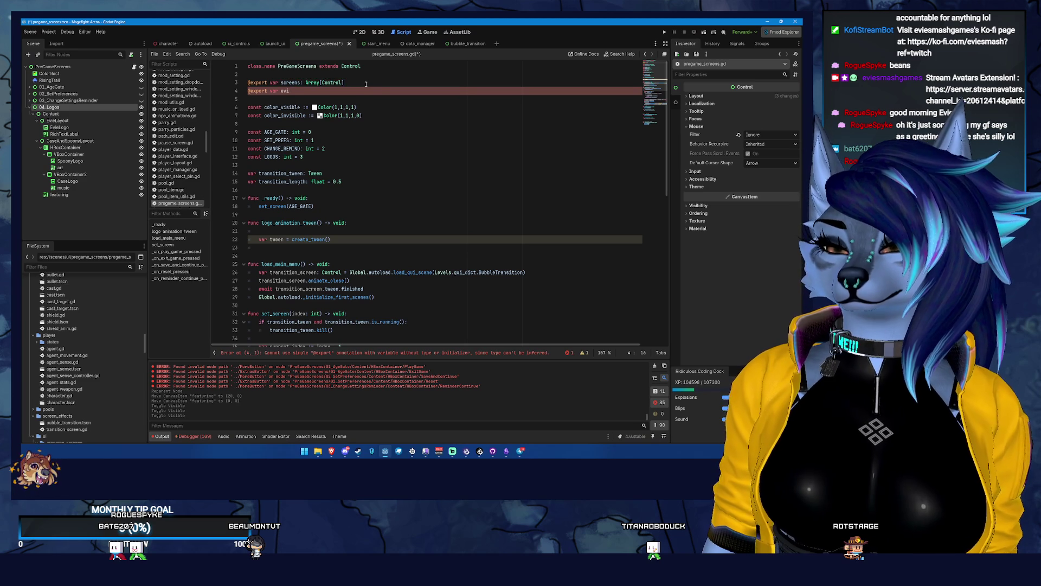
key(BackSpace)
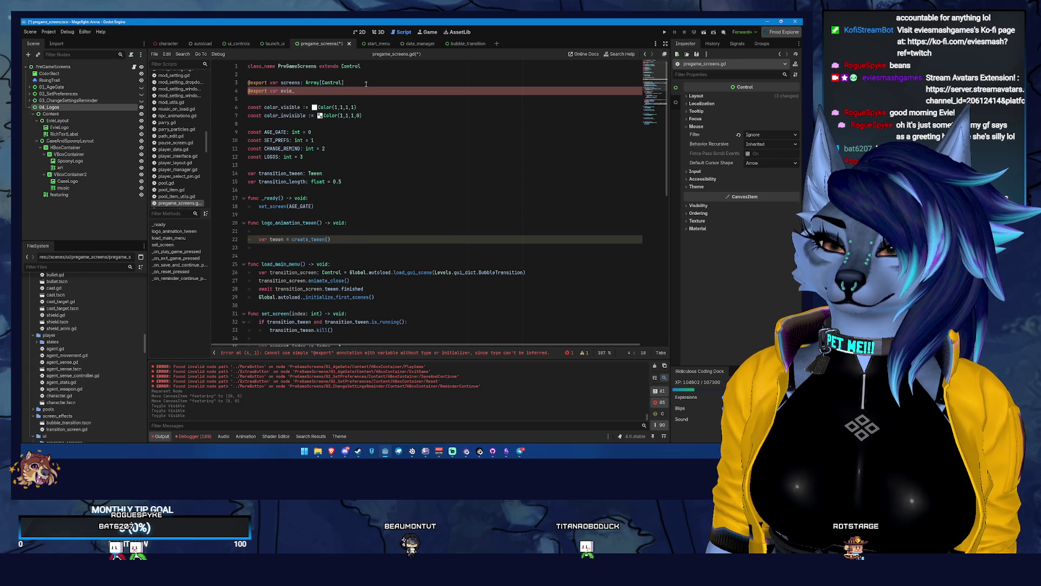
key(BackSpace)
key(BackSpace)
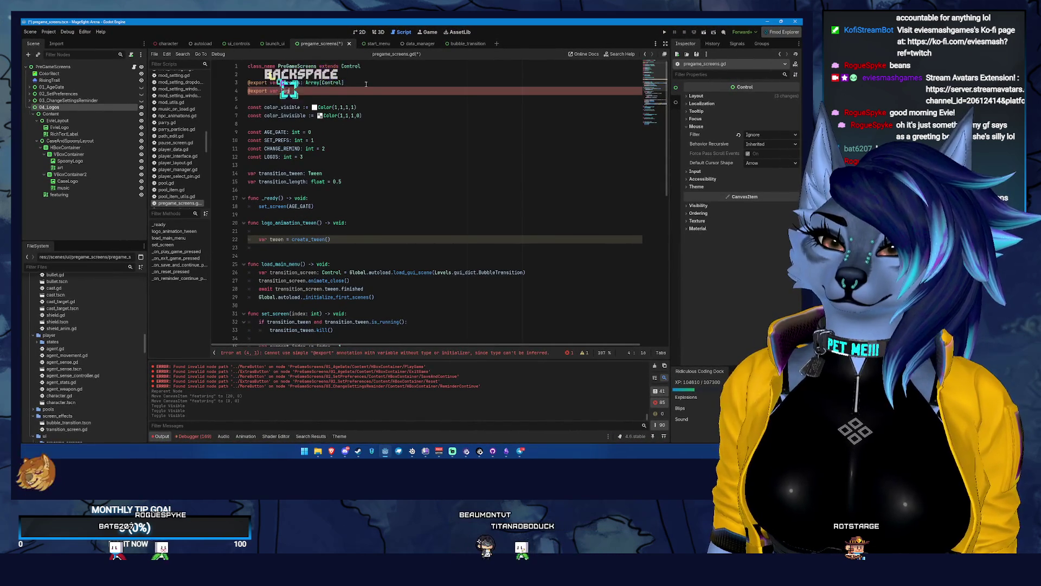
text(ie_layout)
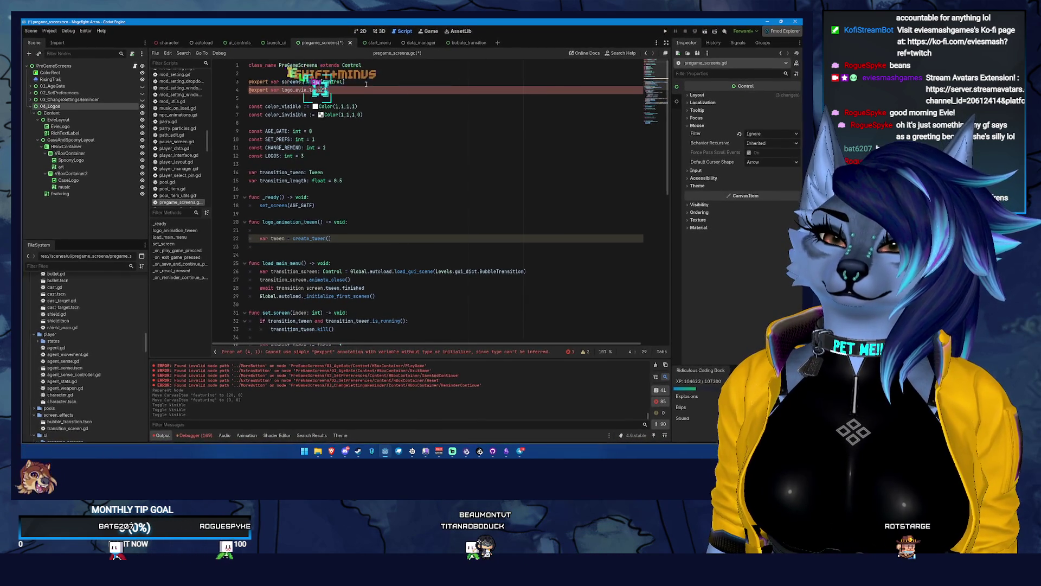
key(Return)
key(BackSpace)
text(@export var l)
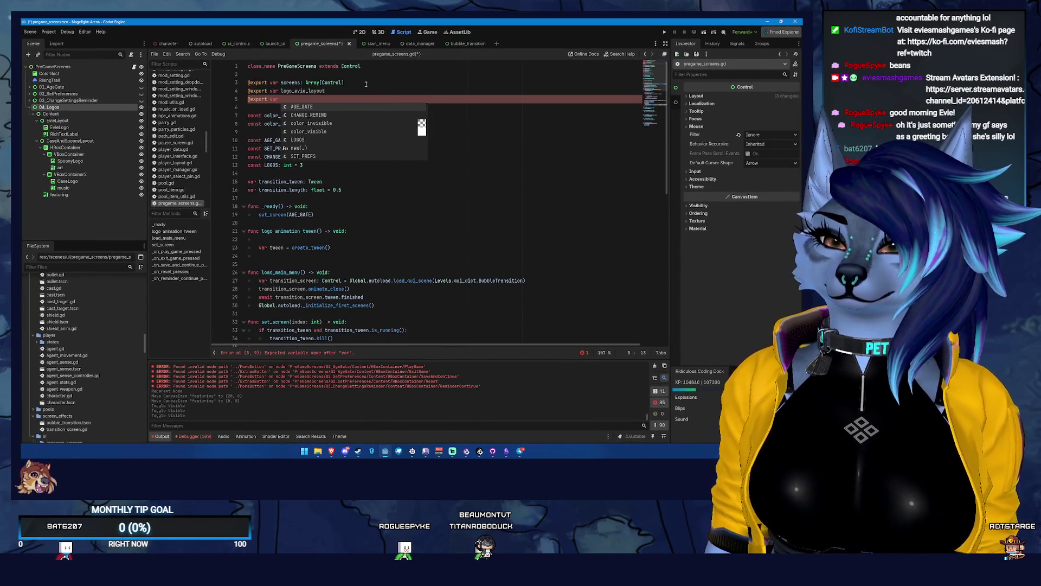
text(ogo_cas)
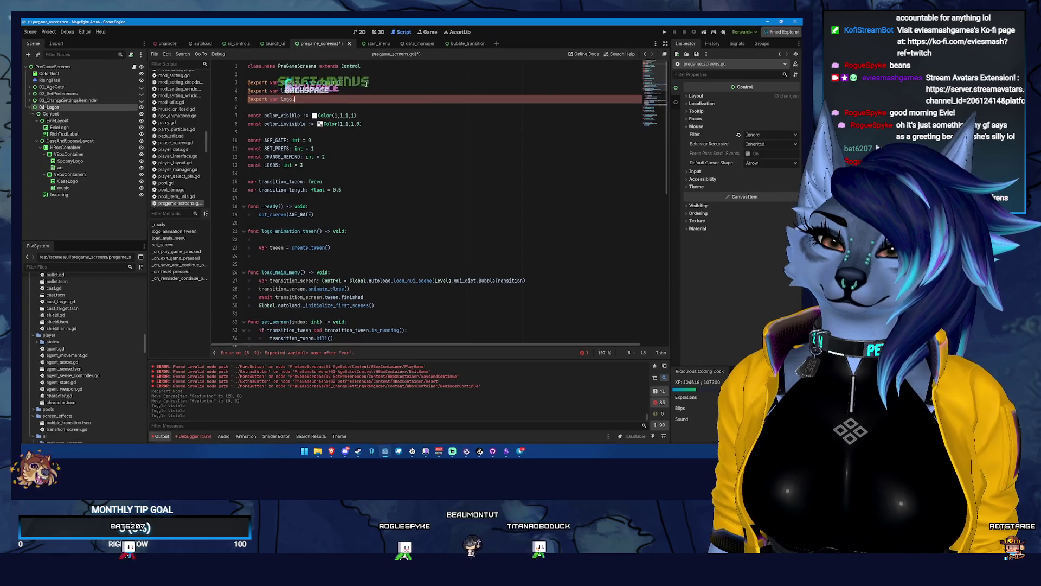
text(e_spoony_layoujt)
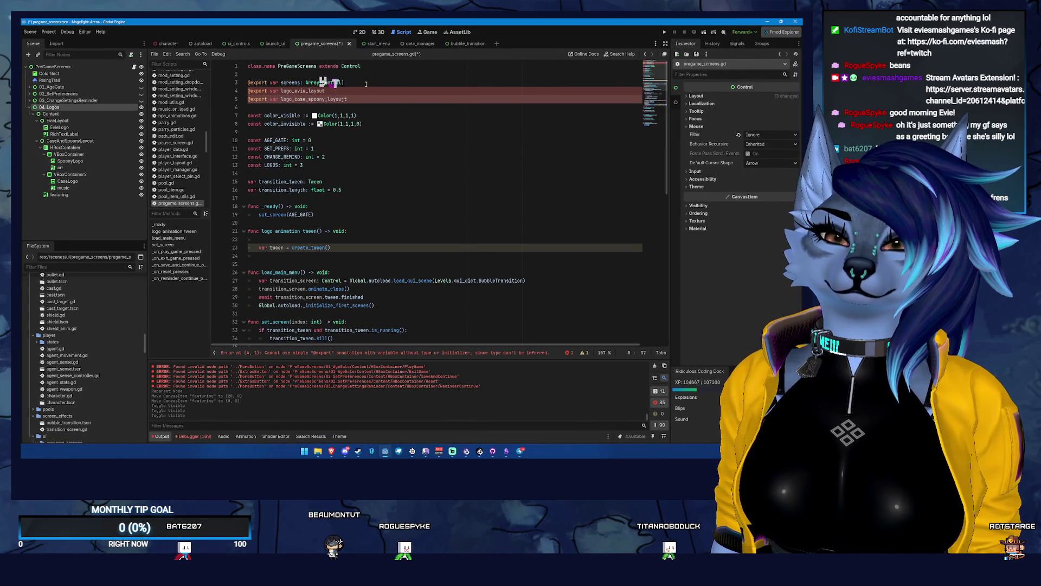
key(BackSpace)
key(BackSpace)
- Type both logo_evie_layout and logo_case_spoony_layout as Control
key(Up)
key(space)
key(shift+space)
key(BackSpace)
key(BackSpace)
key(BackSpace)
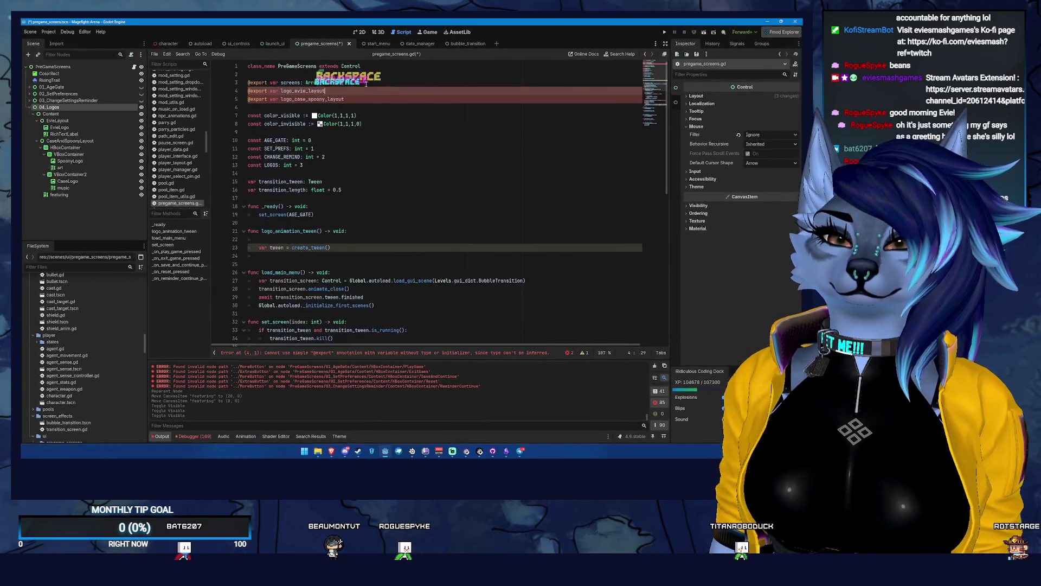
text(: Control)
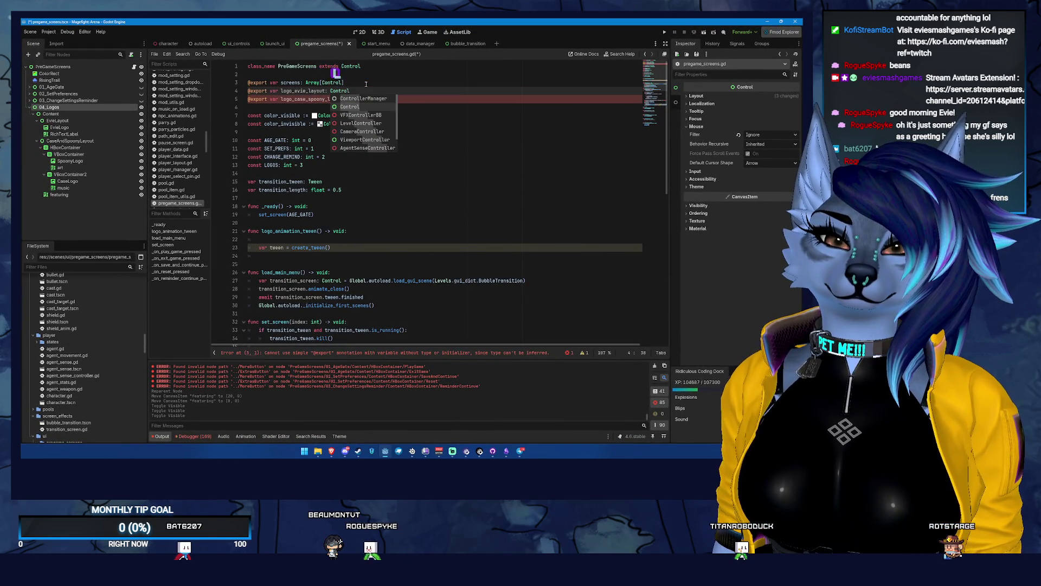
key(Escape)
key(Down)
text(Control)
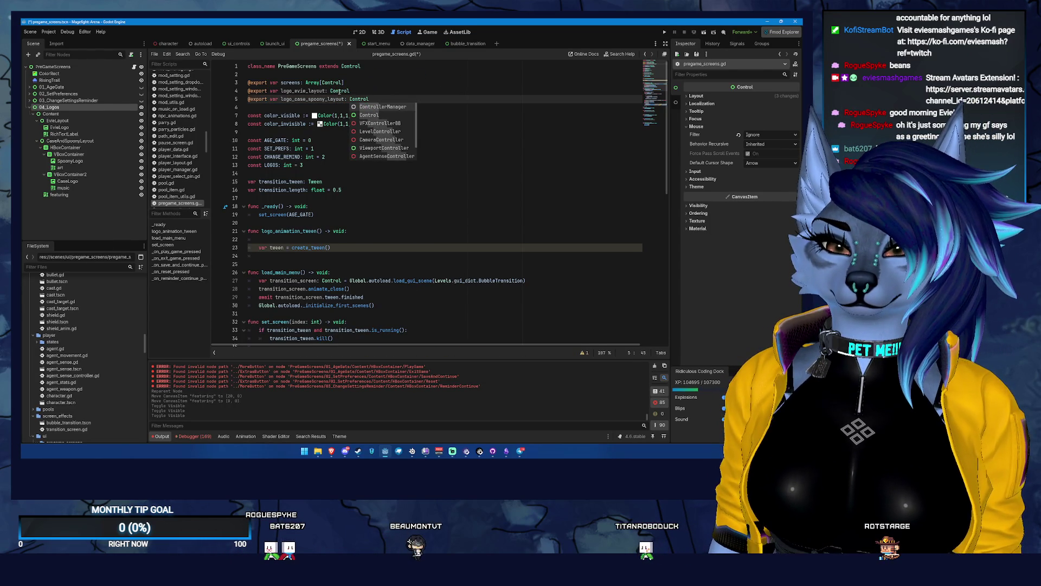
click(333, 91)
scroll(317, 168, down, 3)
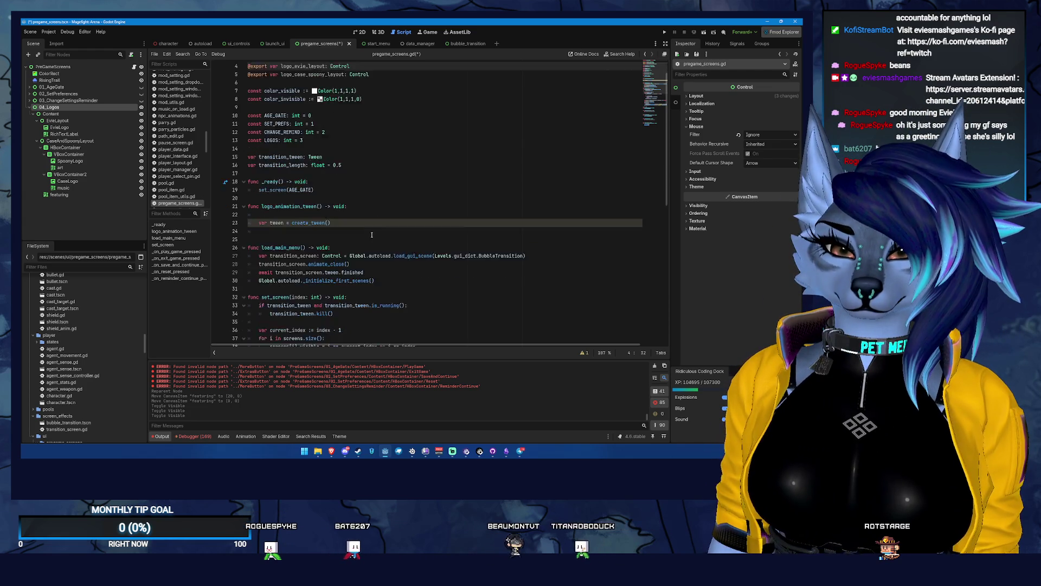
- Add 'logo_evie_layout.modulate = color_invisible' after the tween line in logo_animation_tween
click(317, 170)
scroll(326, 171, down, 1)
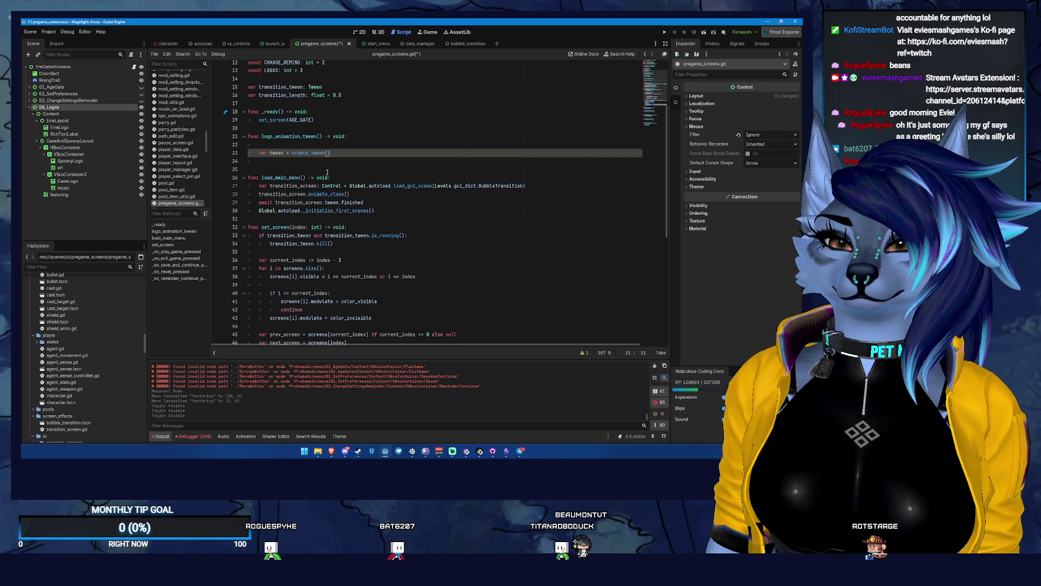
key(Home)
key(BackSpace)
key(BackSpace)
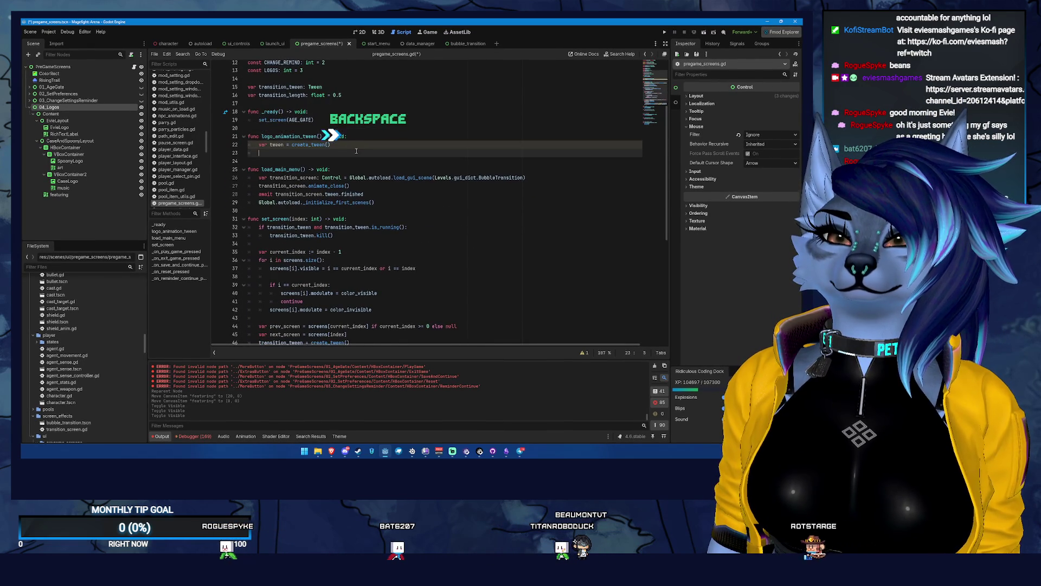
key(Down)
scroll(369, 148, up, 2)
scroll(370, 145, up, 1)
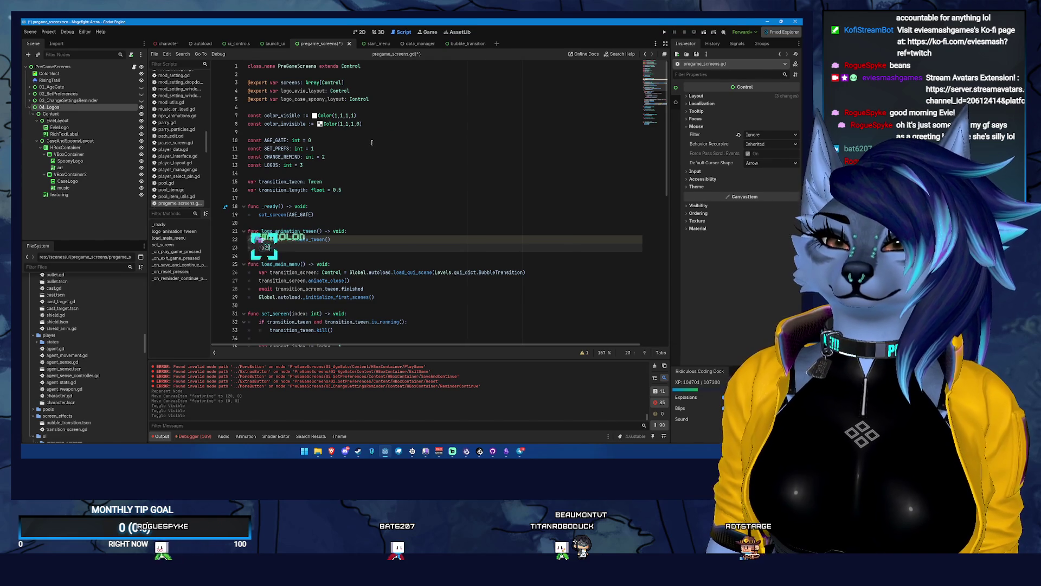
key(BackSpace)
key(BackSpace)
key(BackSpace)
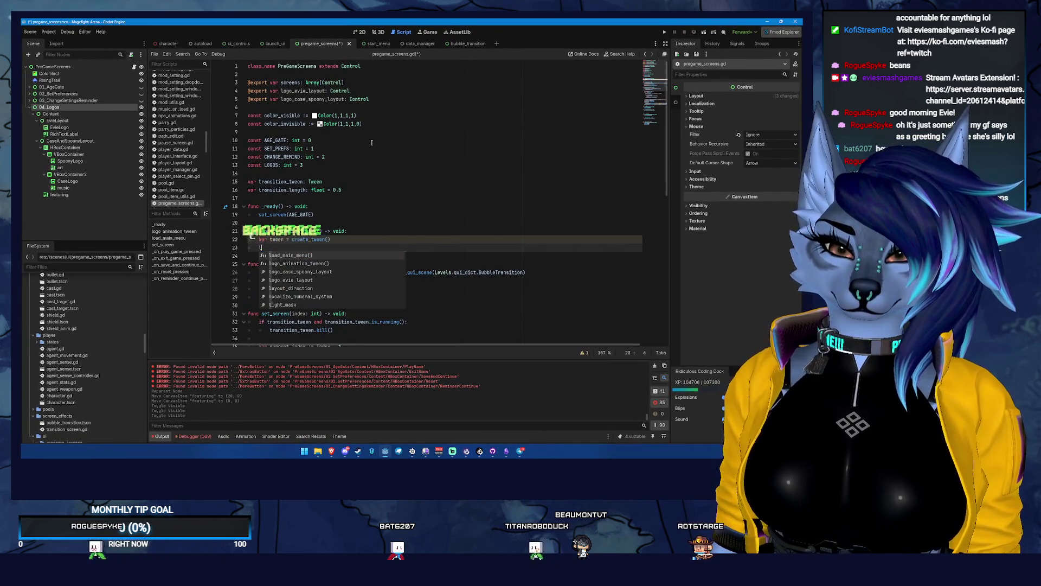
text(ogo_evie_layout)
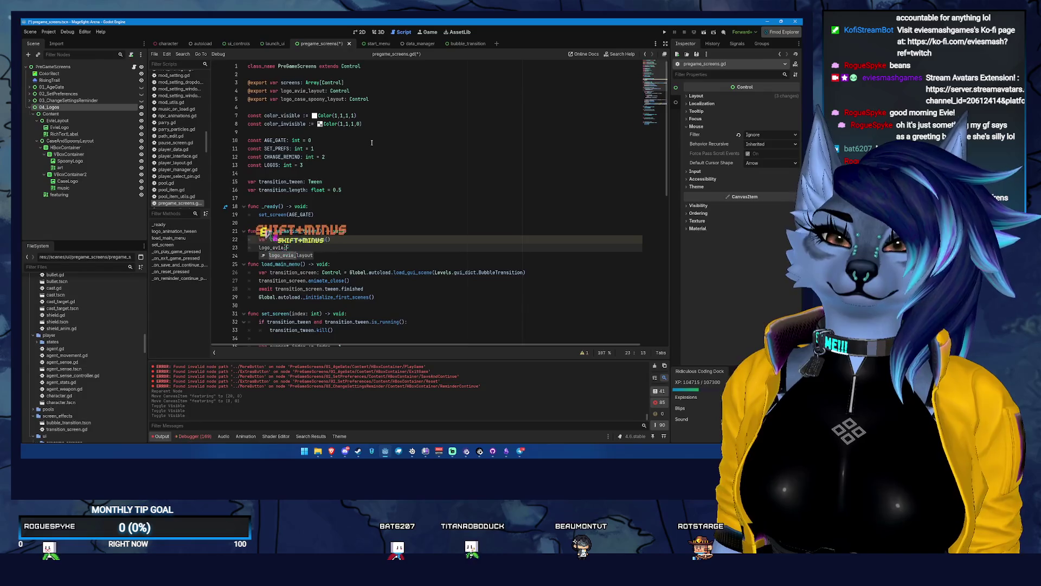
text(.mod)
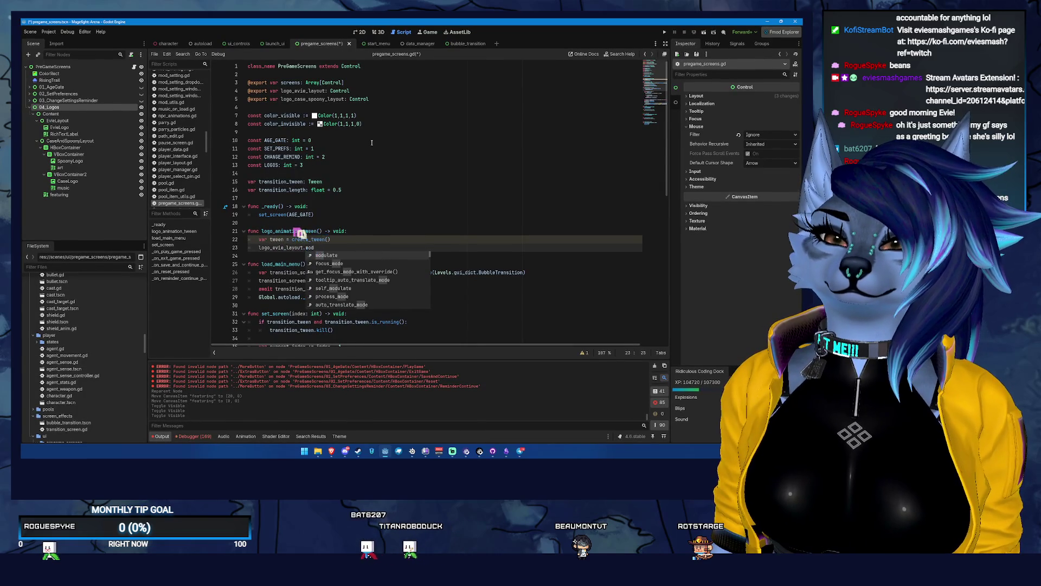
key(Return)
text(= color_invisible)
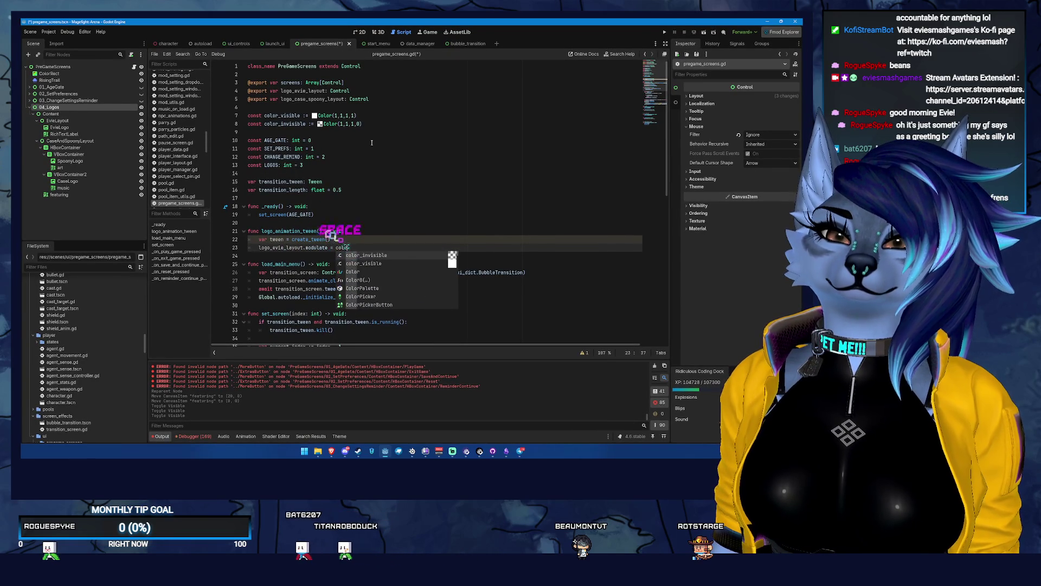
key(Return)
- Add 'logo_case_spoony_layout.modulate = color_invisible', save, and select both modulate lines
text(logo)
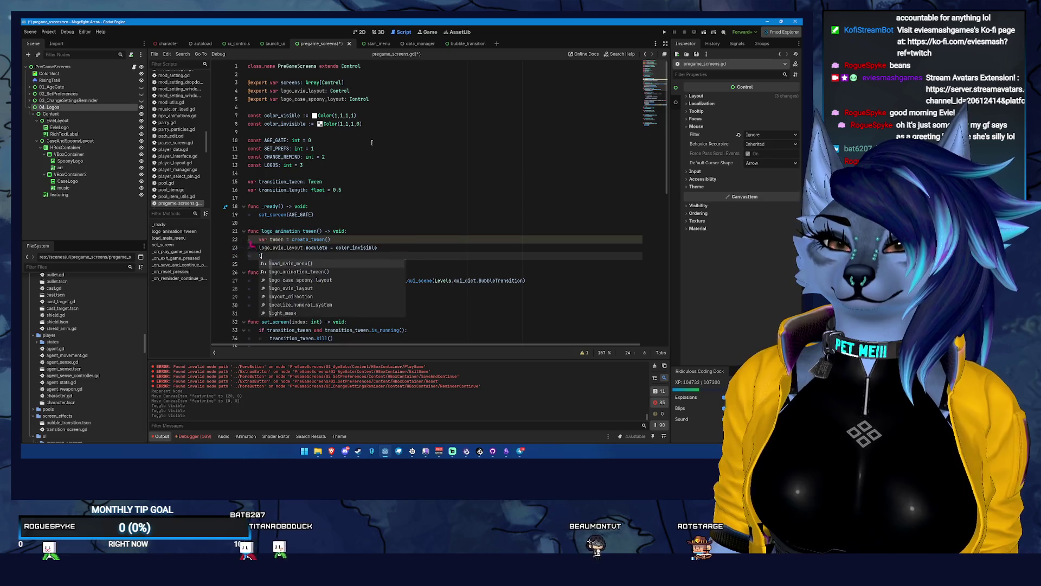
text(_case_spoony_layout = col)
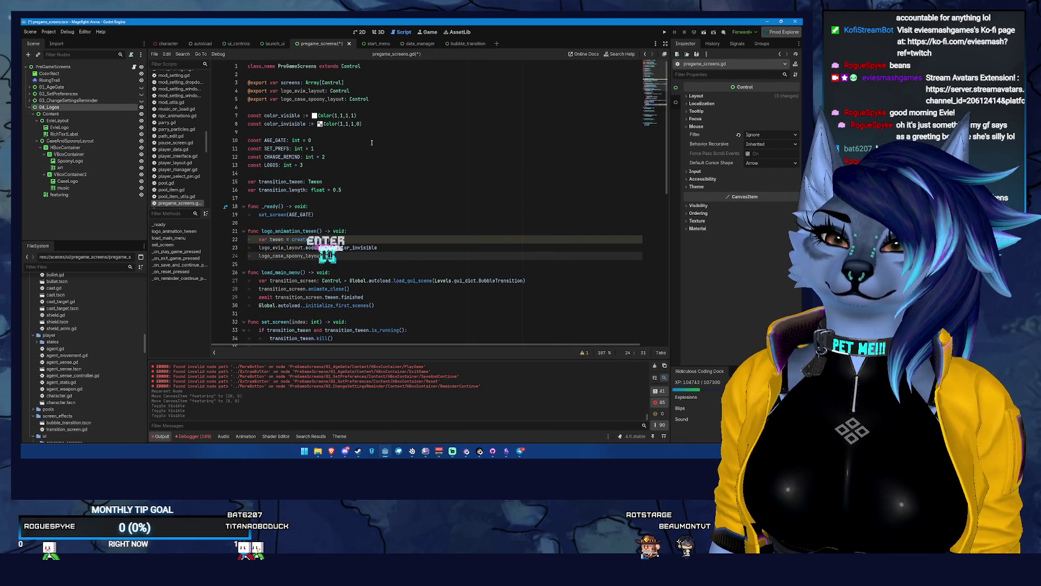
text(or_invisible)
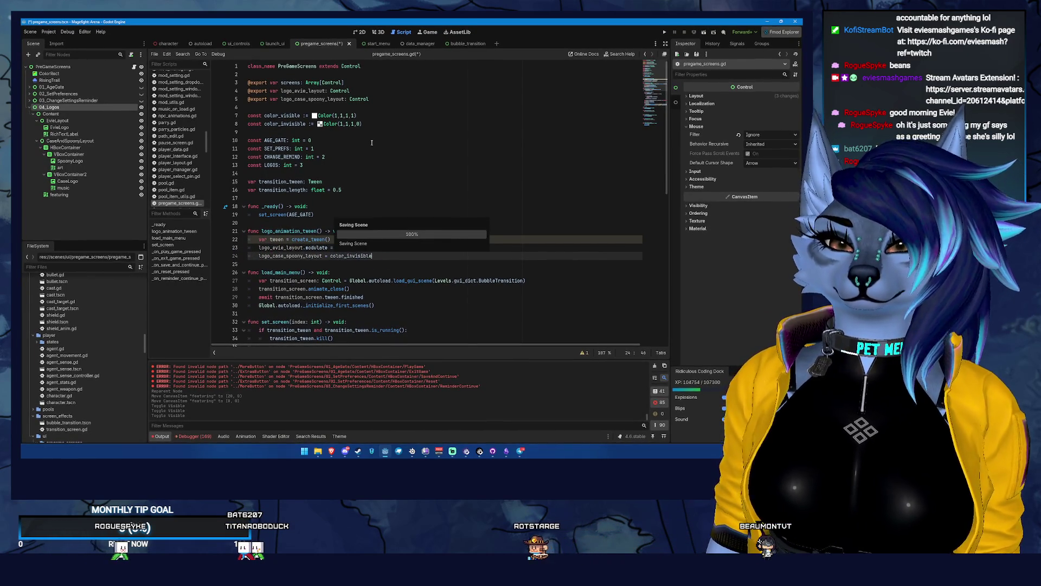
key(ctrl+s)
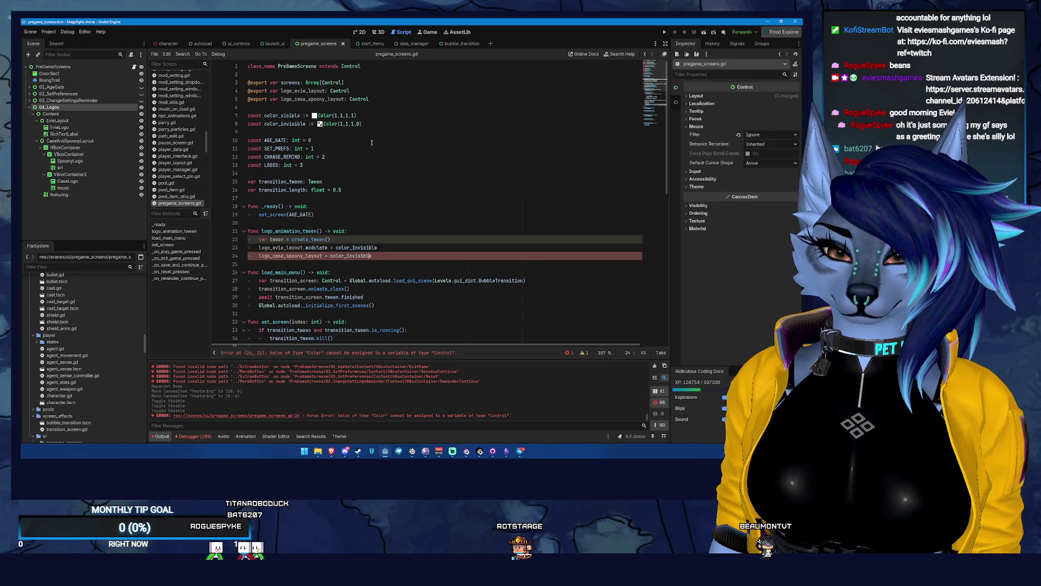
key(Right)
text(.modulate)
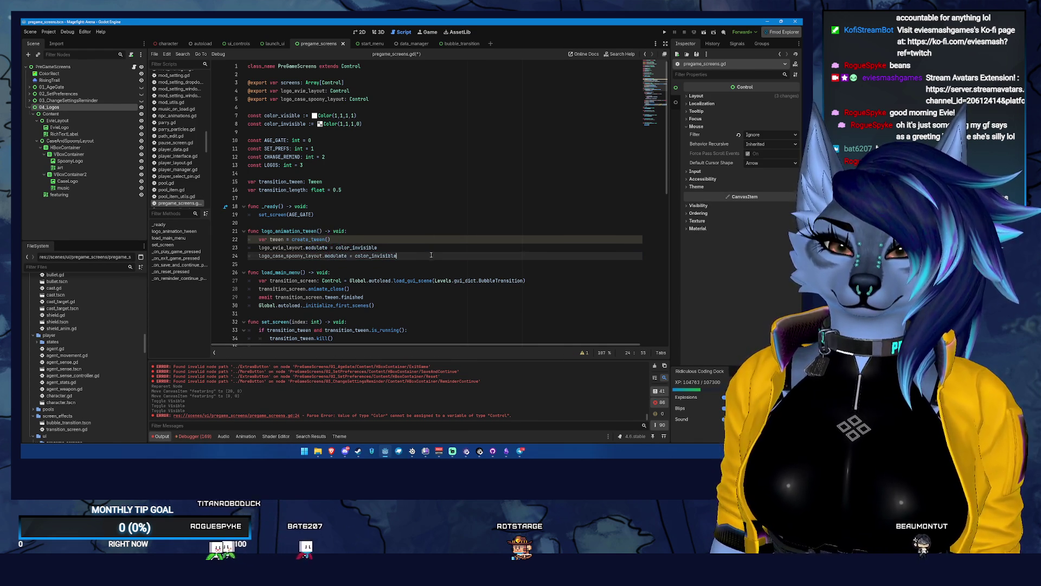
key(shift+Home)
key(shift+Up)
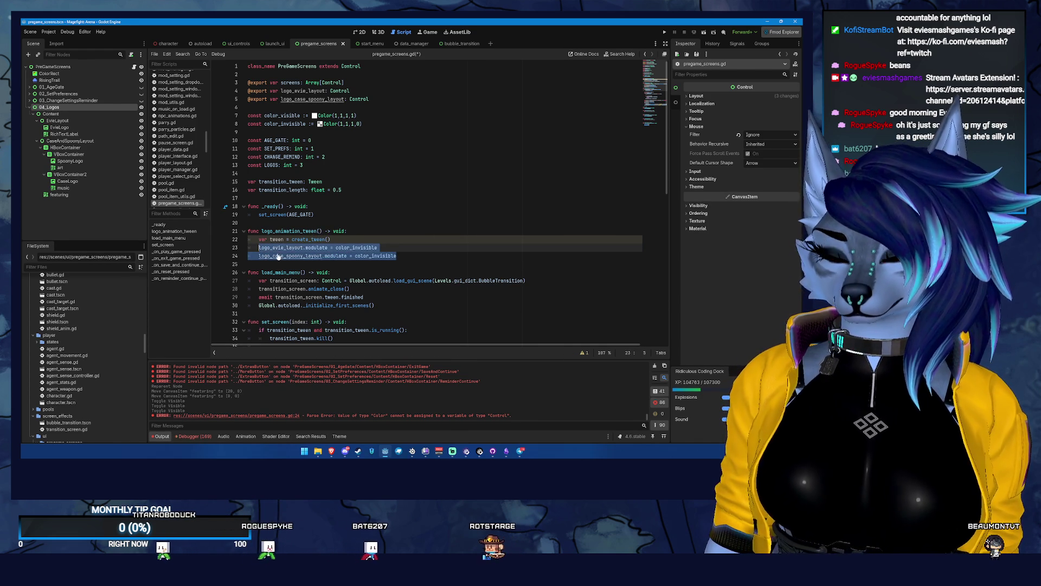
- Move the two modulate lines above 'var tween = create_tween()' and save the script
key(ctrl+x)
key(Up)
key(Return)
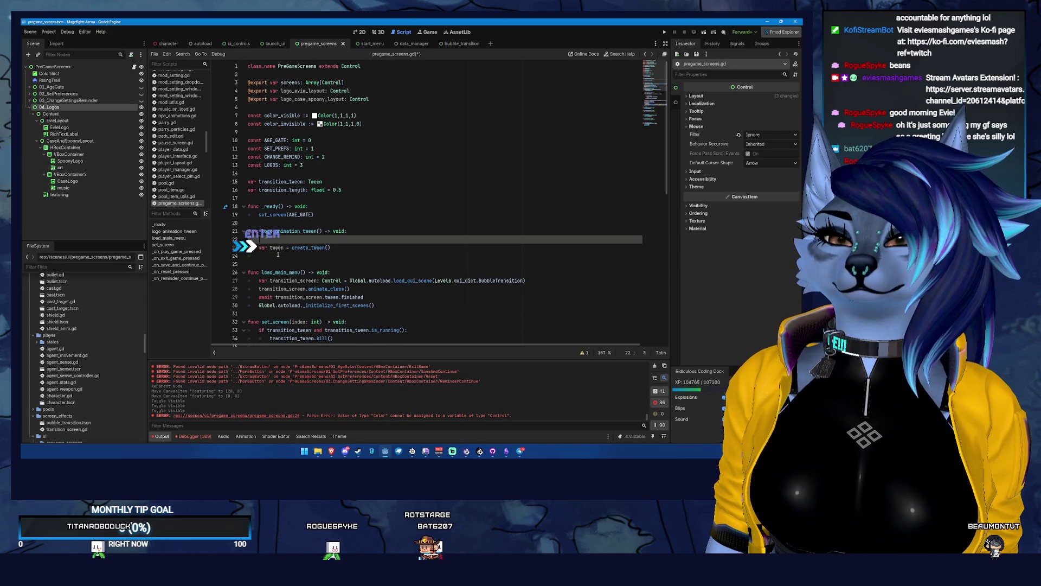
key(ctrl+v)
click(332, 264)
key(ctrl+s)
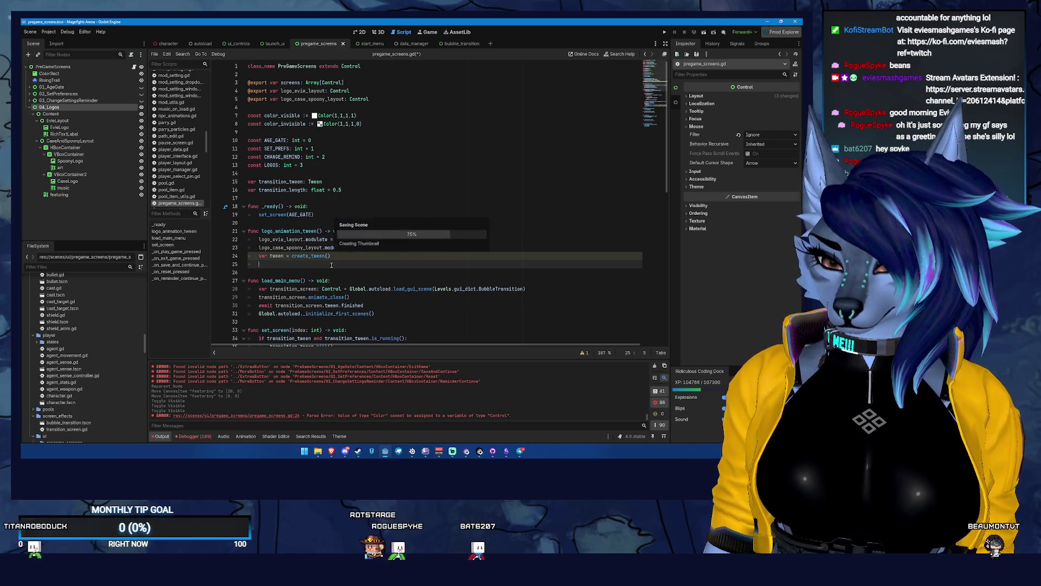
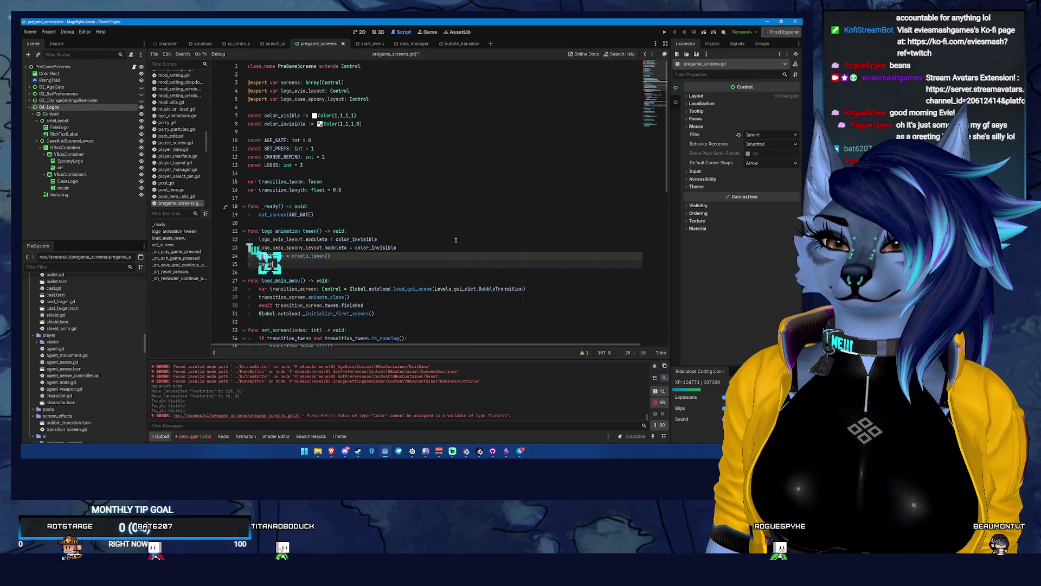
- Begin a tween.tween_property call on the logo in logo_animation_tween
text(.prop)
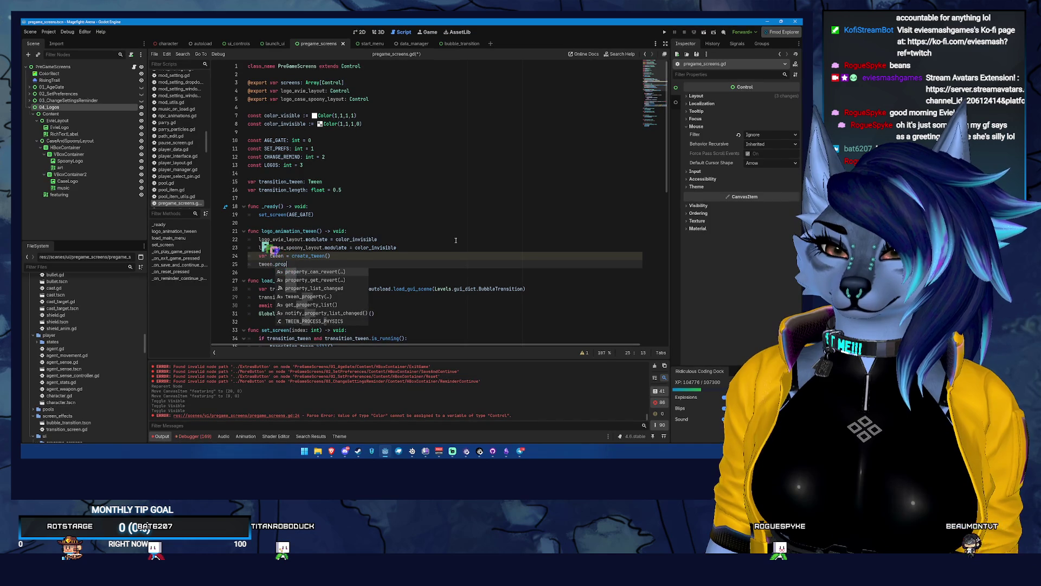
key(Return)
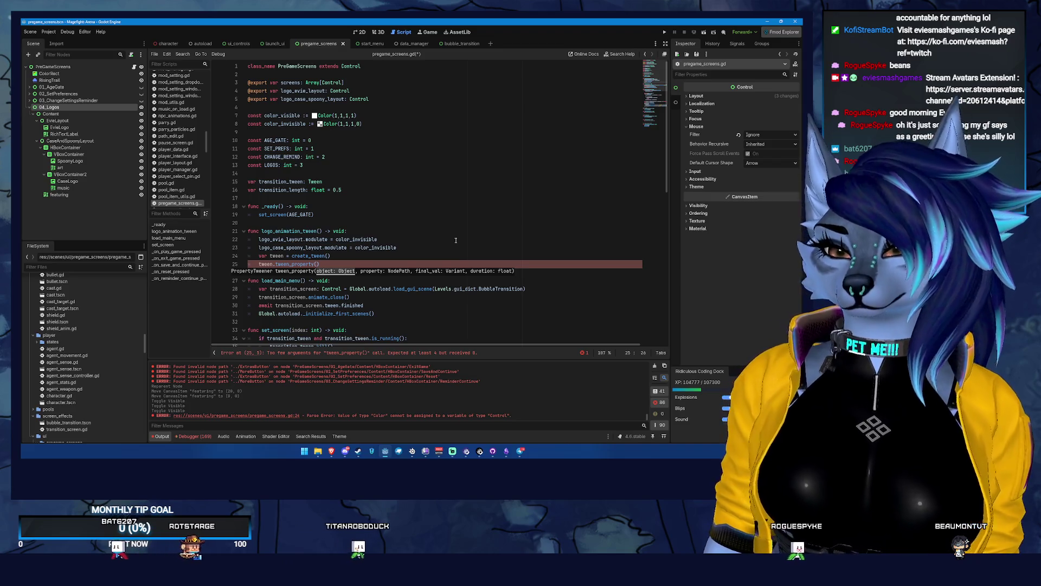
text(logo)
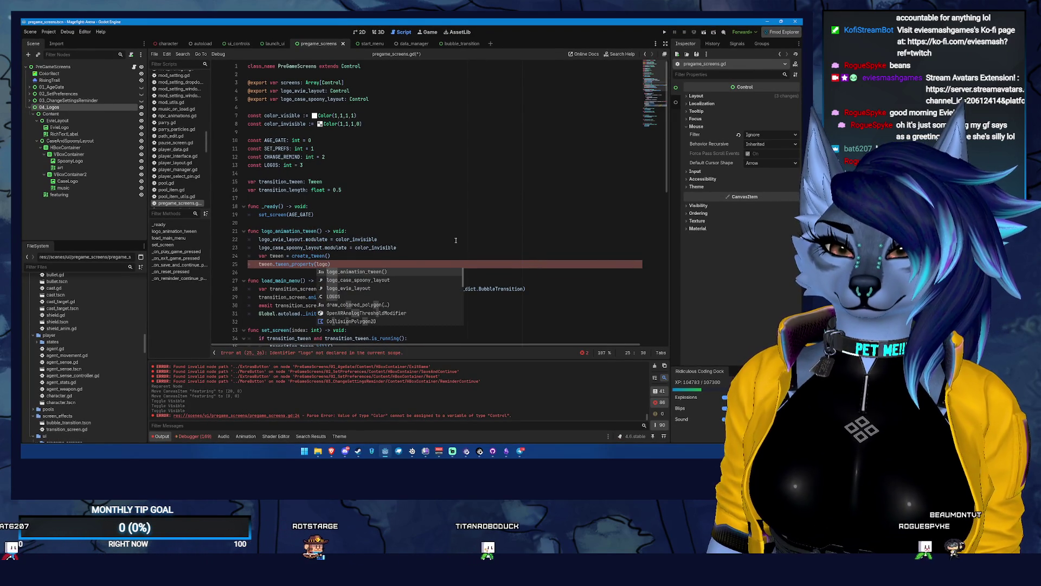
text())
key(Up)
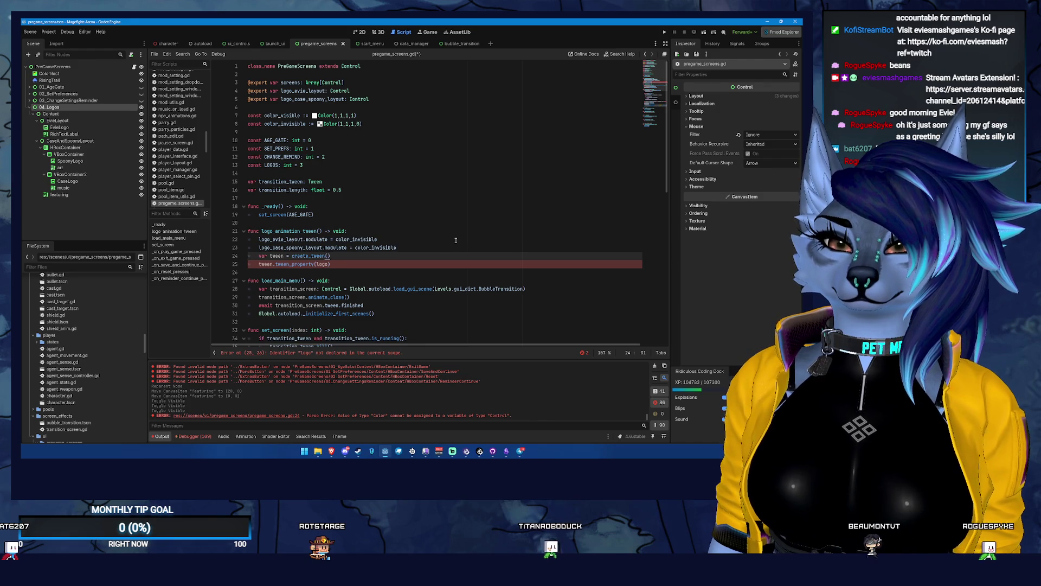
- Add trans_length: float = 0.2 and screen_length: float = 0.5, then fill in logo_evie_layout, modulate, color_visible
key(Return)
text(var f)
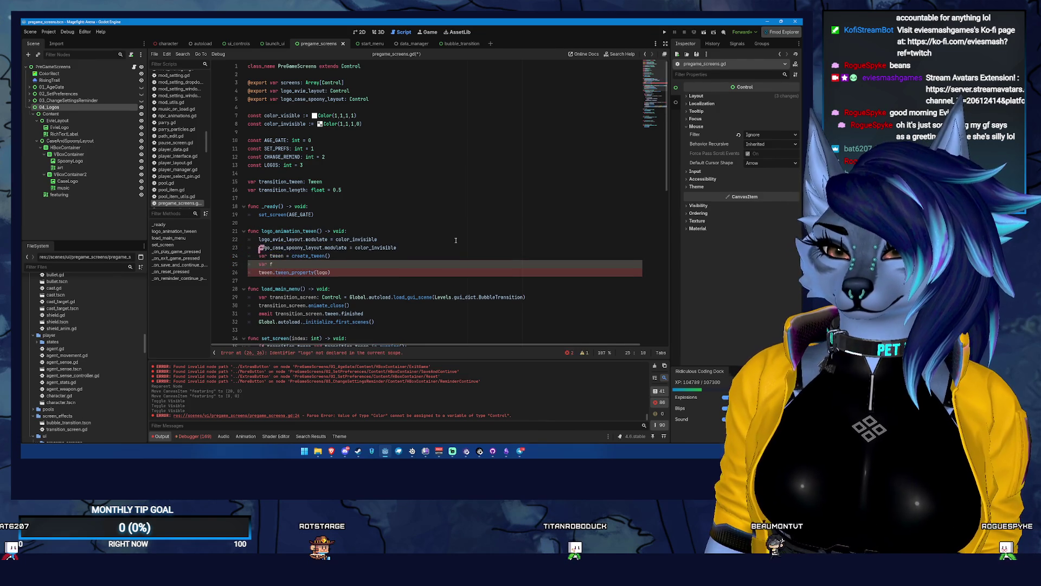
text(transiti)
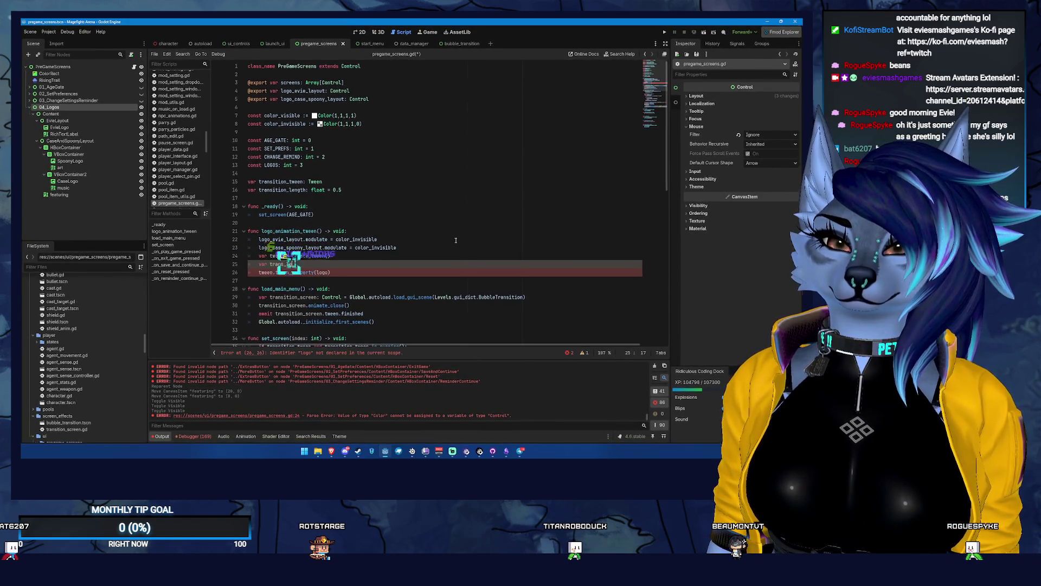
text(: fl)
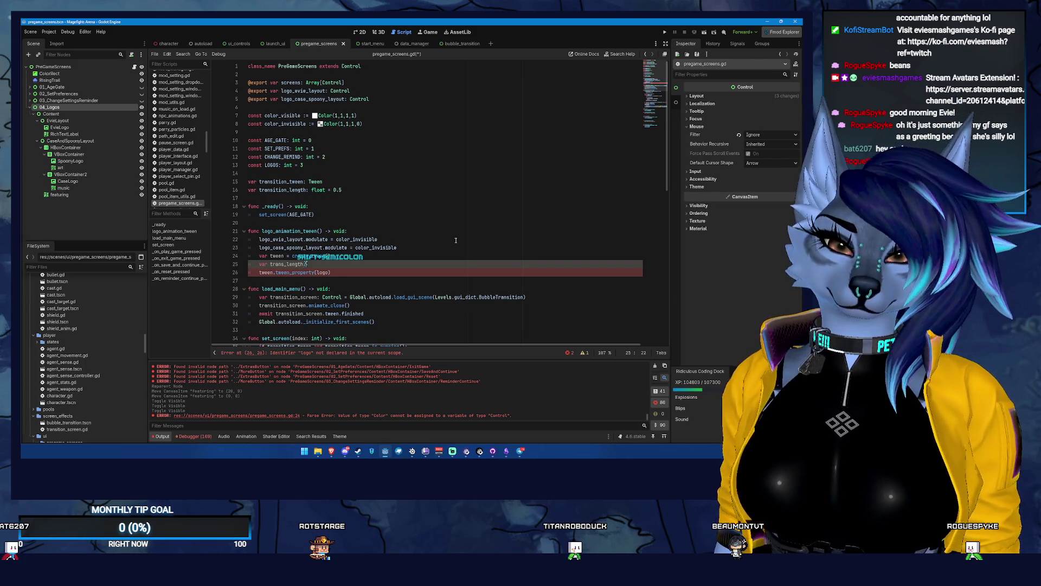
text(= 0.2)
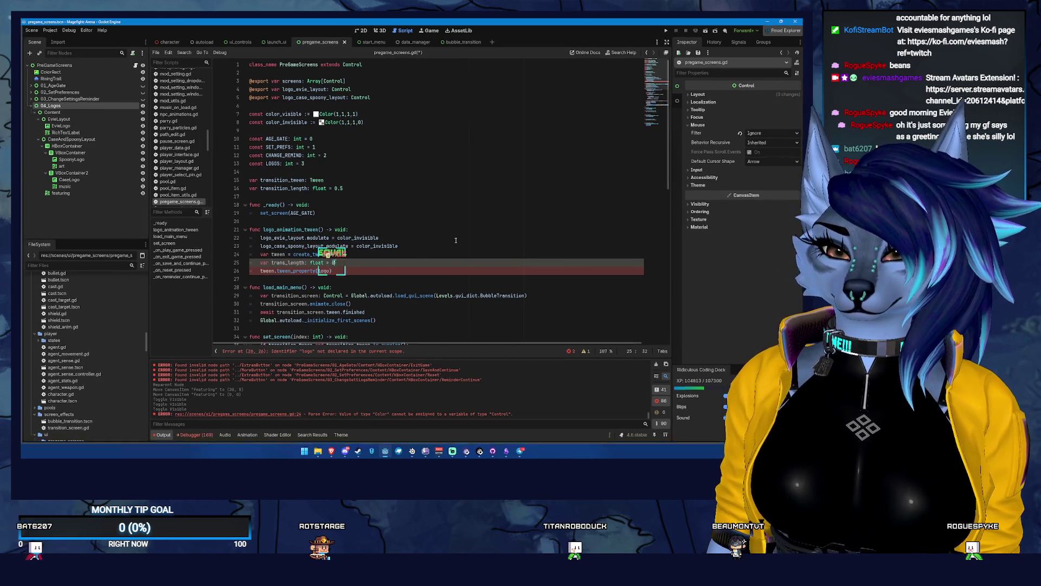
key(Return)
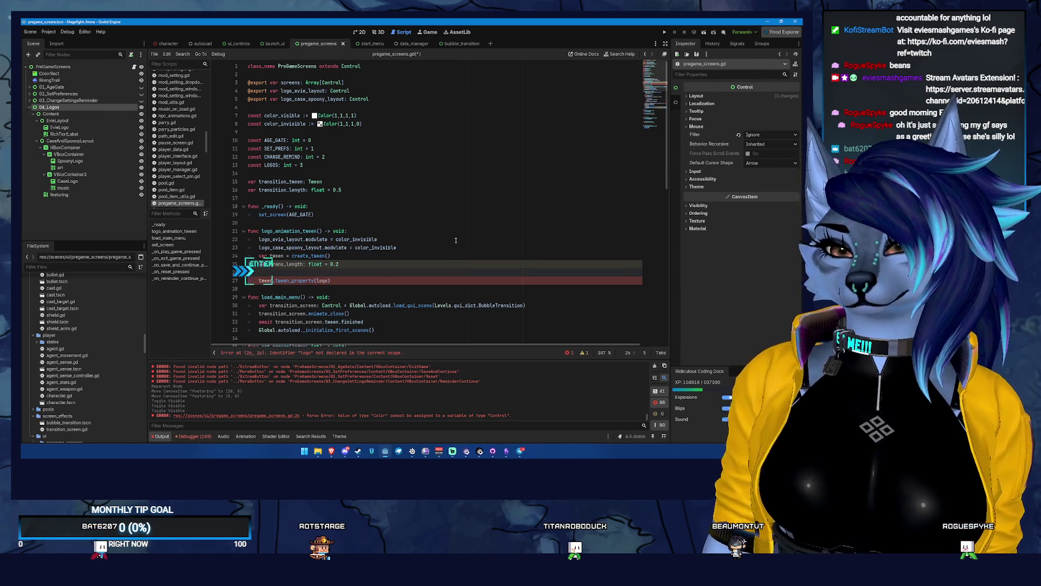
text(scr)
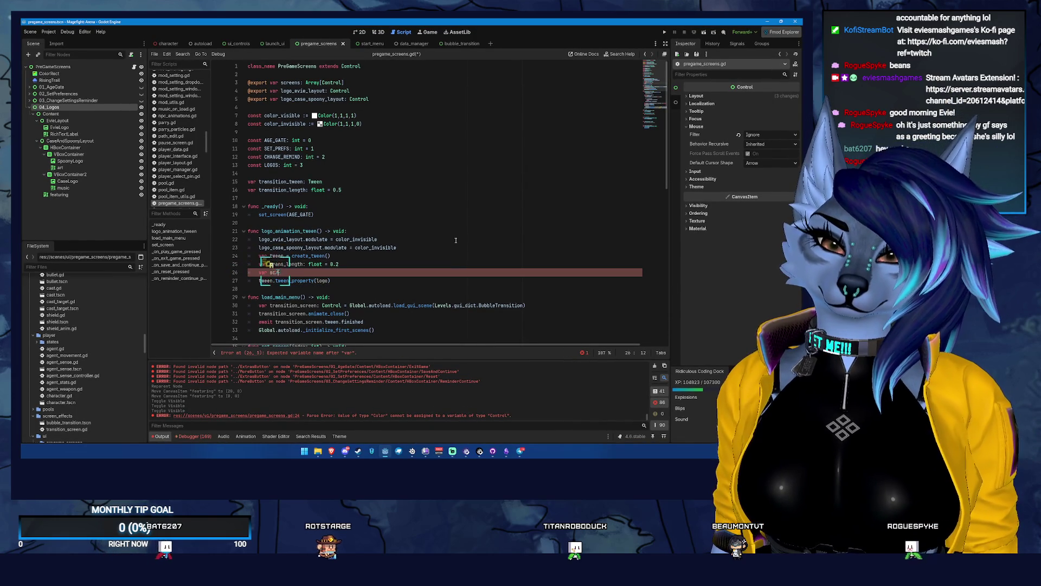
key(BackSpace)
key(BackSpace)
key(BackSpace)
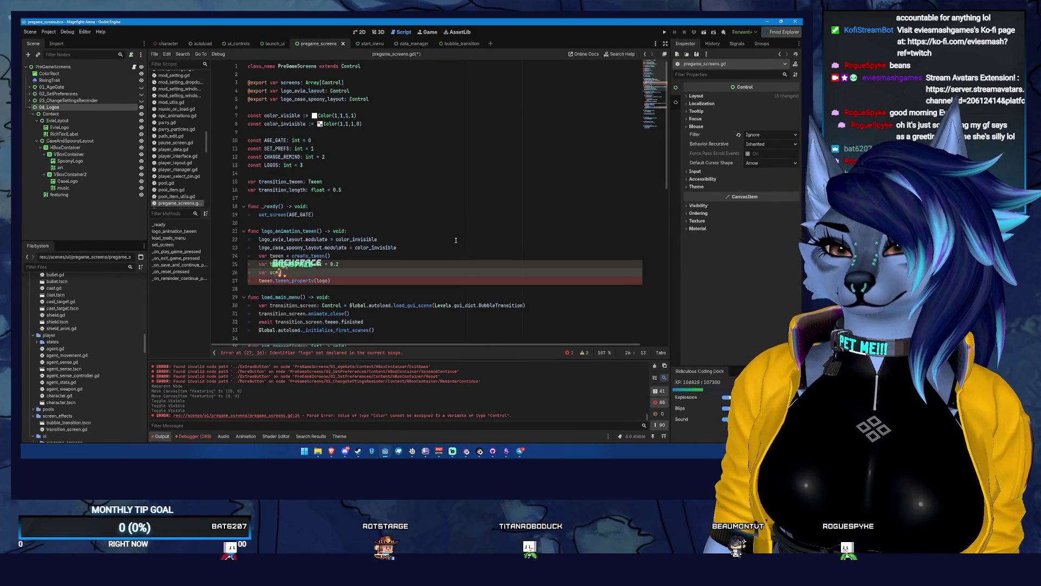
text(een_length)
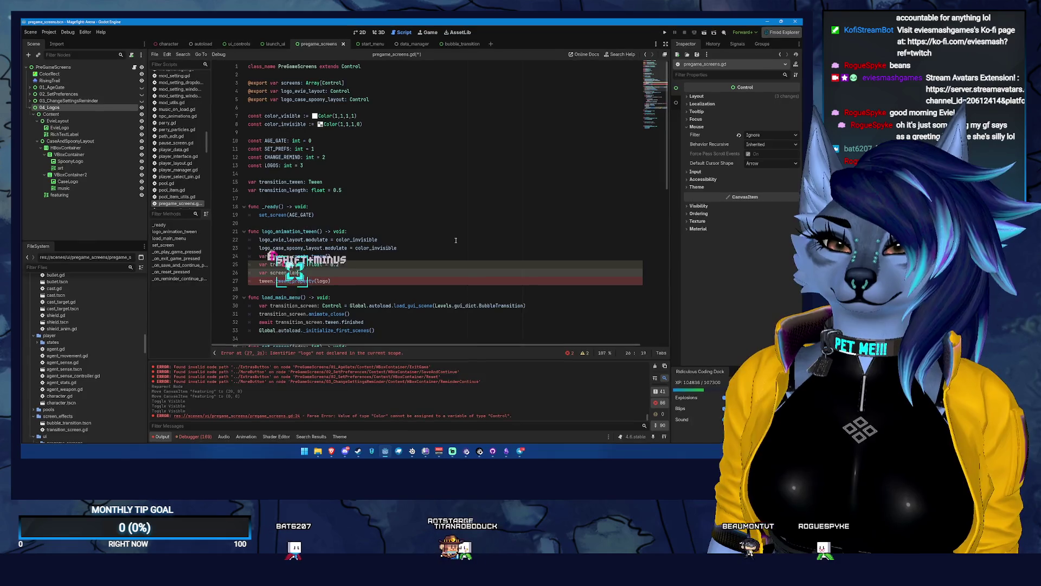
text(: float = )
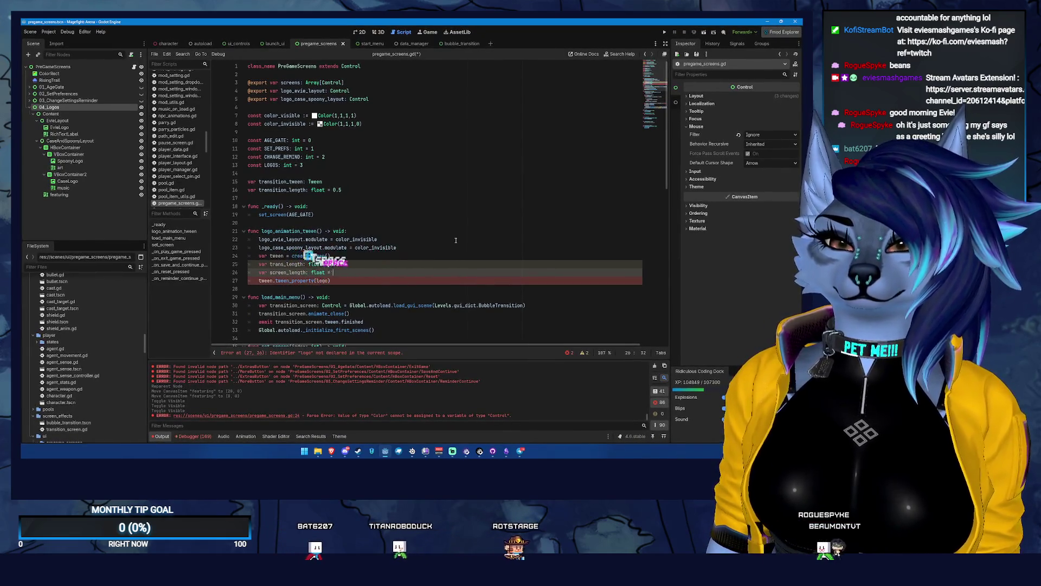
text(0.5)
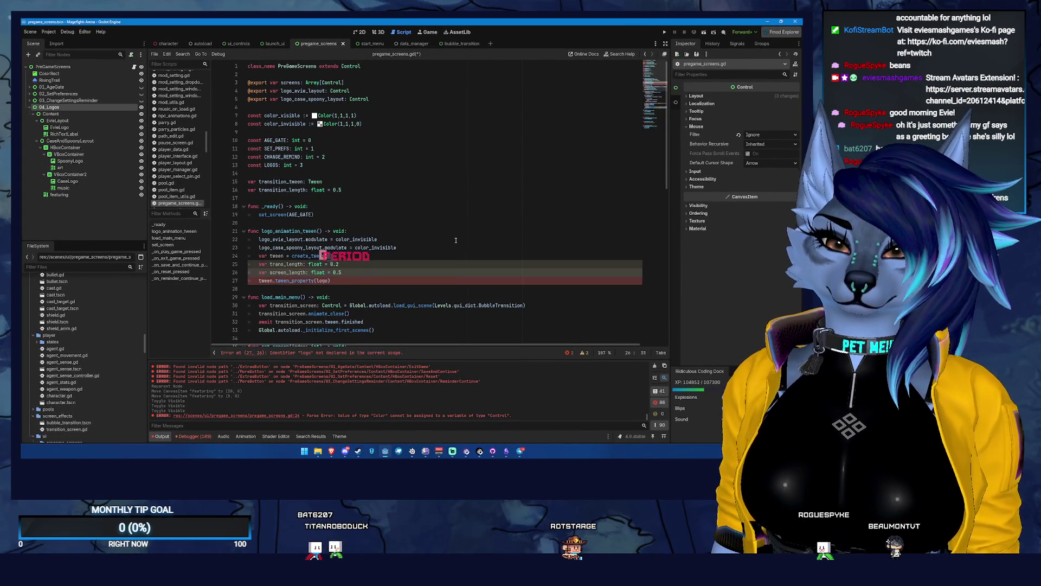
key(Down)
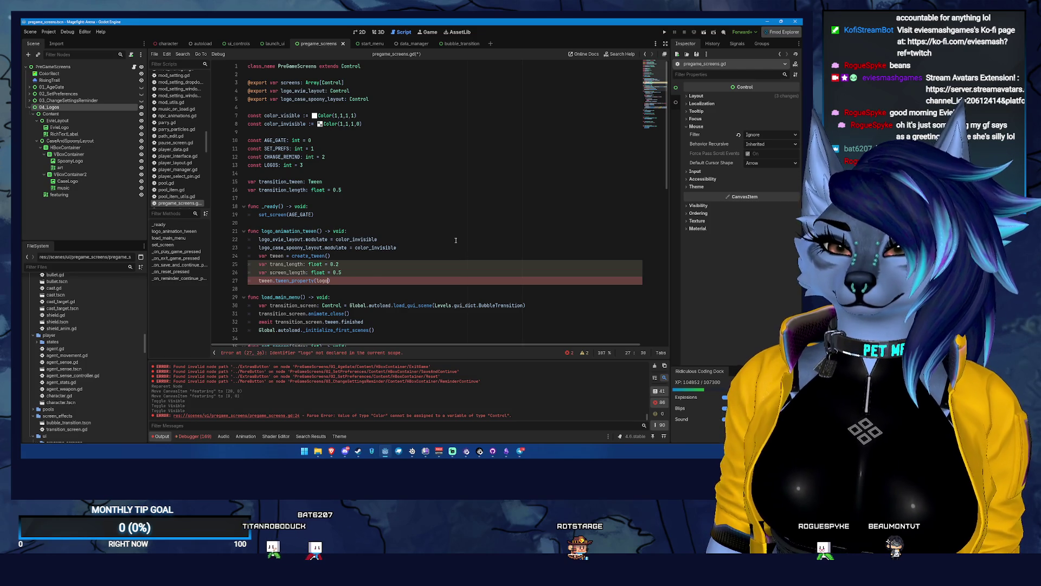
text(evie_layout)
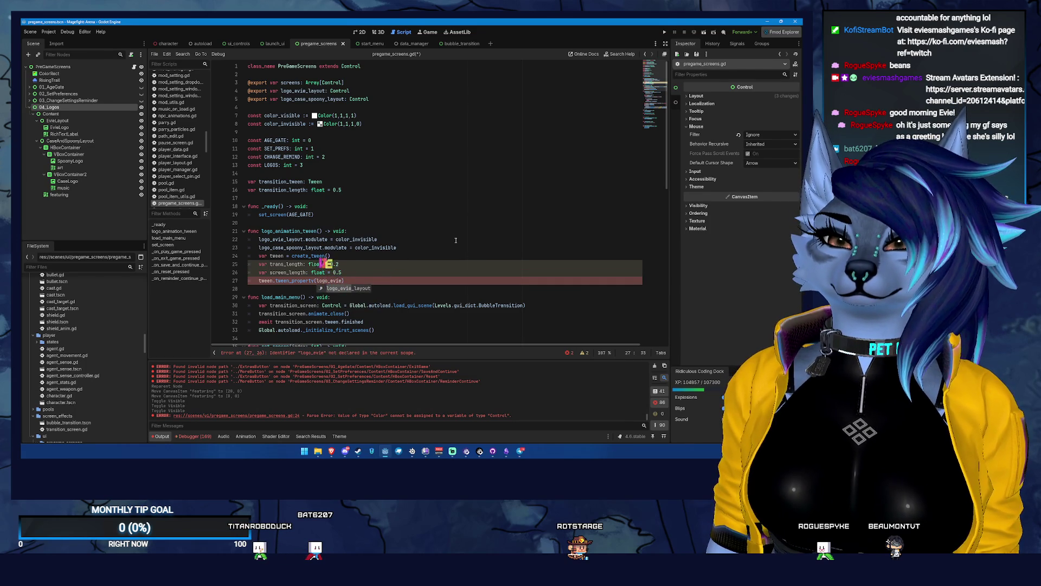
text(, modulate, )
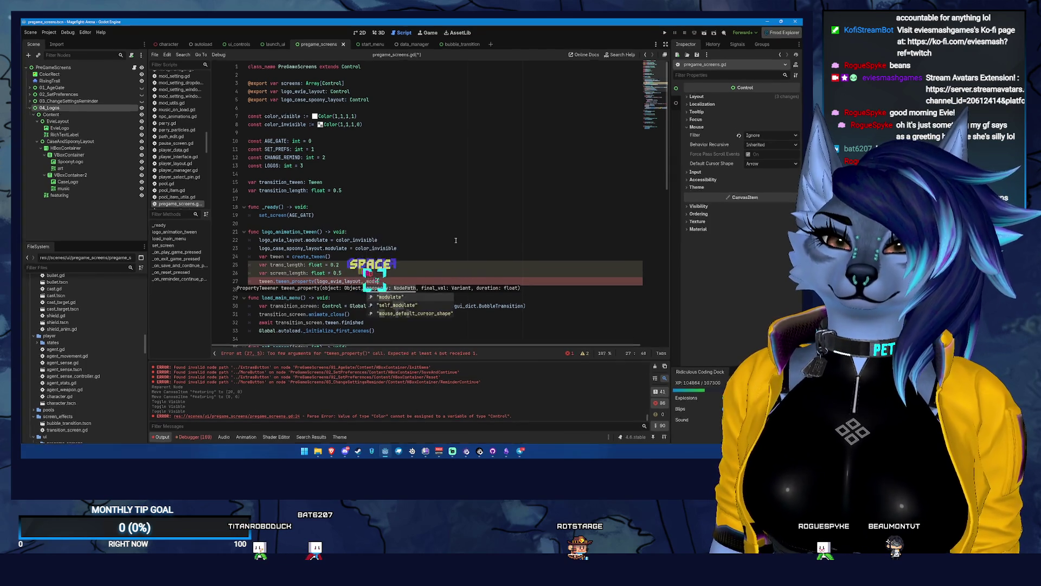
text(color_)
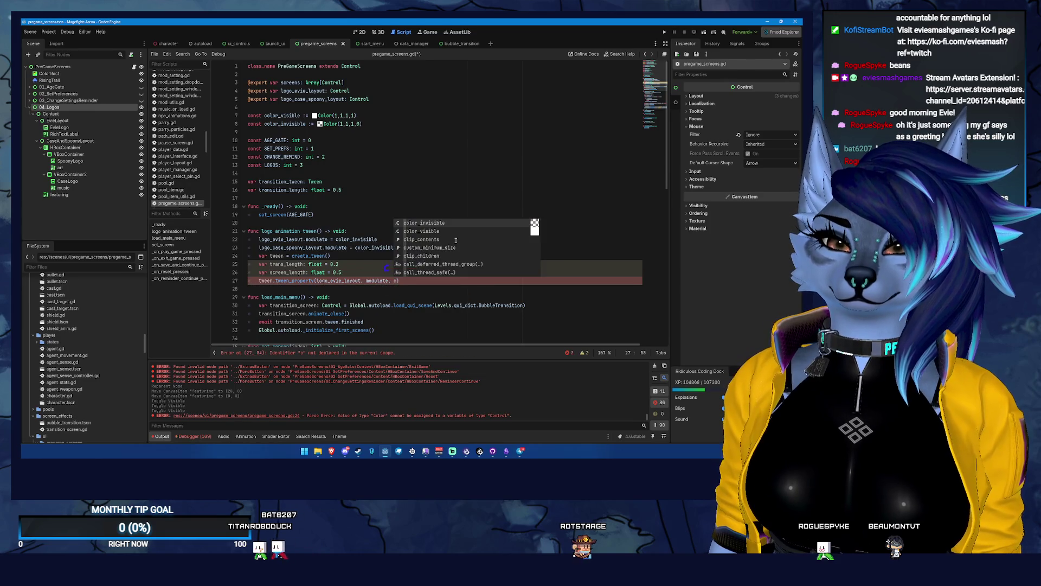
text(vi)
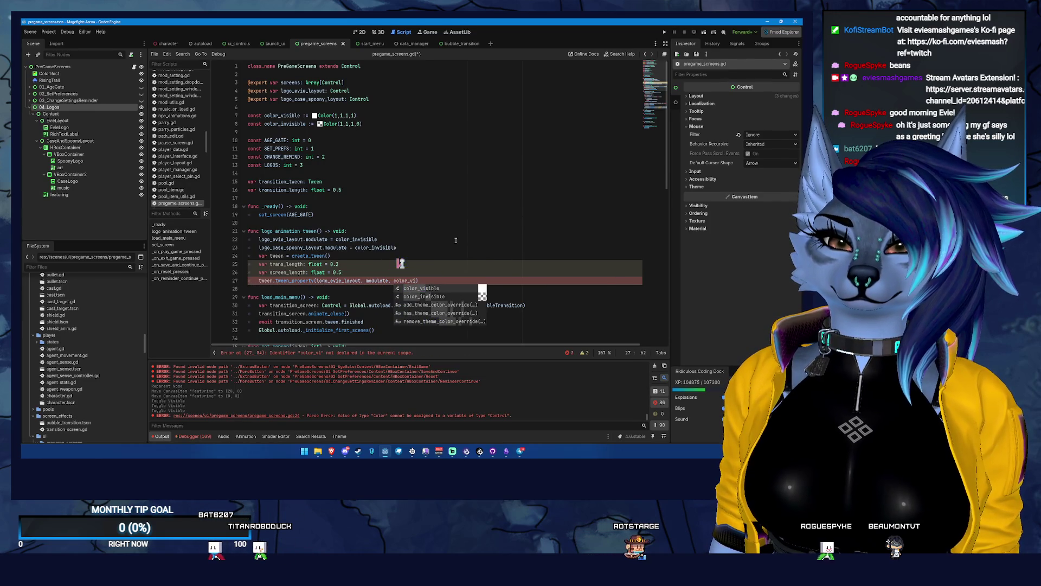
- Give the logo fade tween color_visible as target and trans_length as duration
key(Return)
text(, trans_l)
key(Return)
text(set_d)
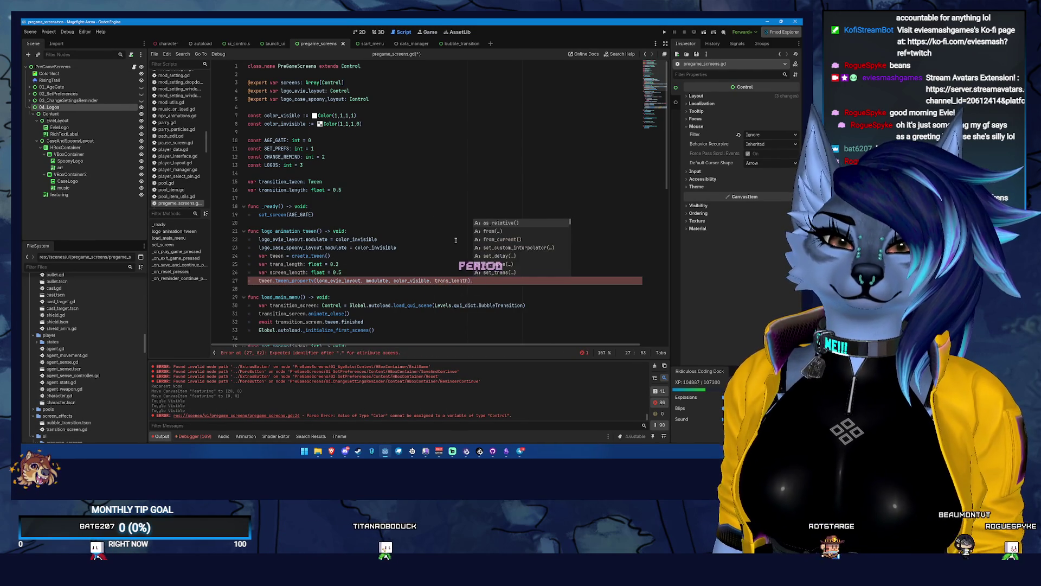
key(Return)
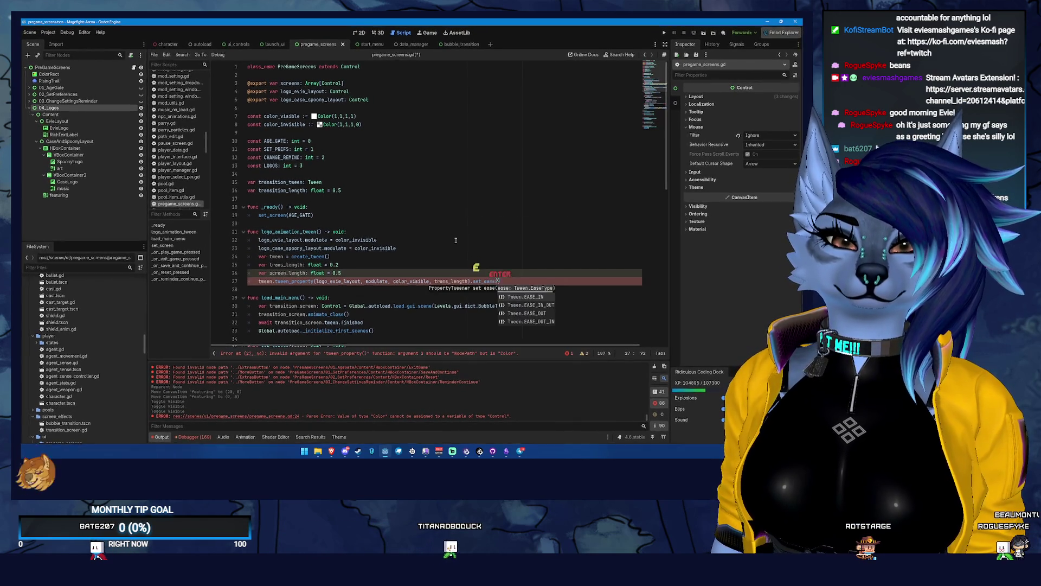
- Set the fade tween's easing to Tween.EASE_OUT and transition to Tween.TRANS_EXPO
text(se_ou)
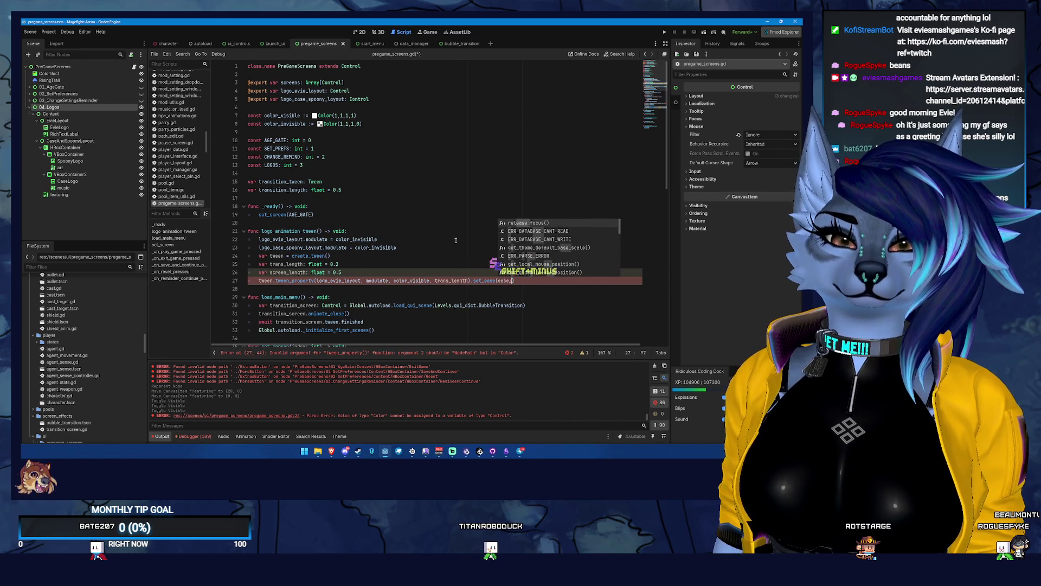
key(BackSpace)
key(BackSpace)
key(BackSpace)
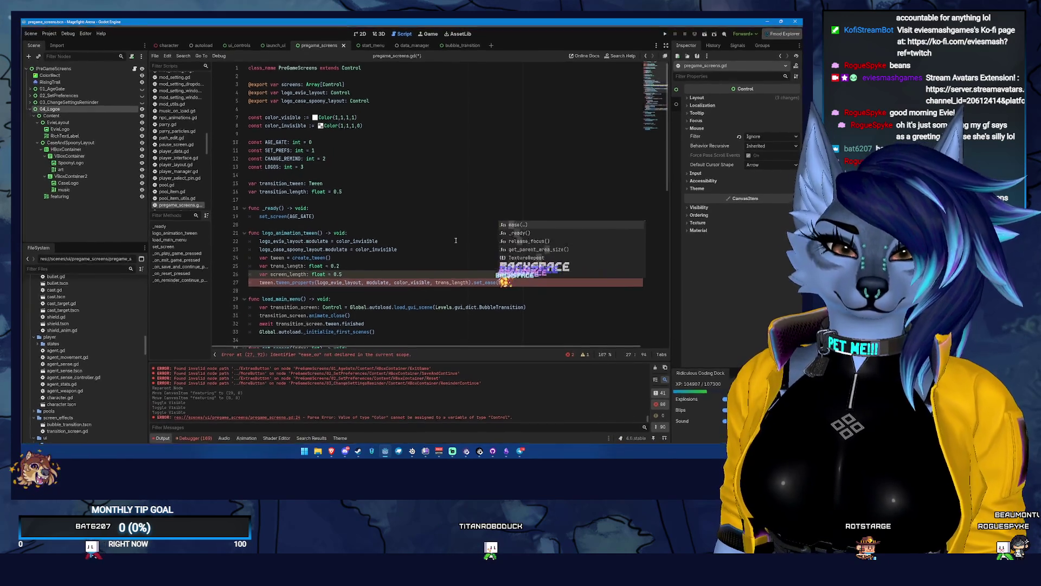
text(E_OUT)
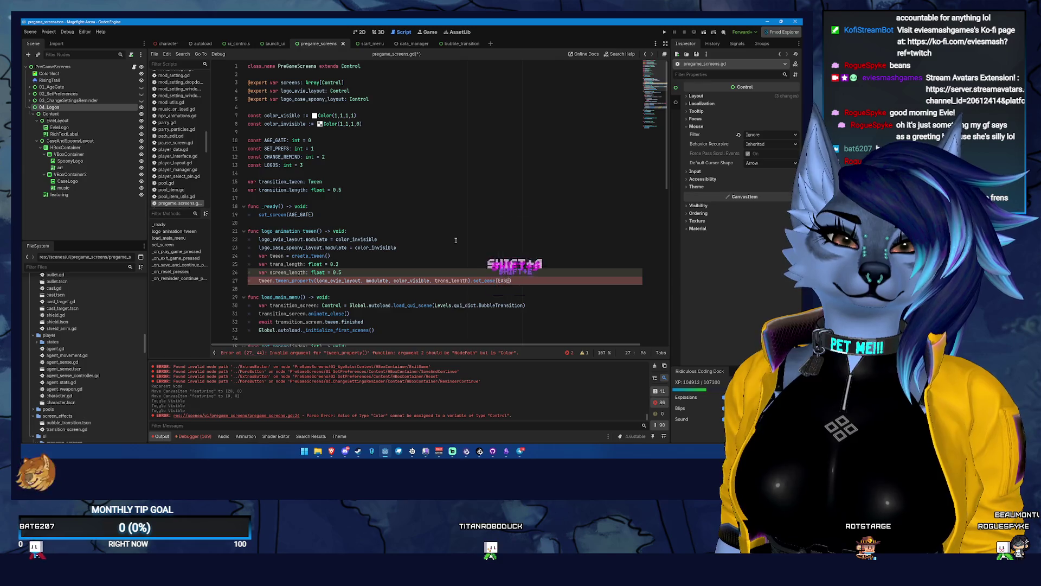
key(BackSpace)
key(BackSpace)
key(BackSpace)
key(BackSpace)
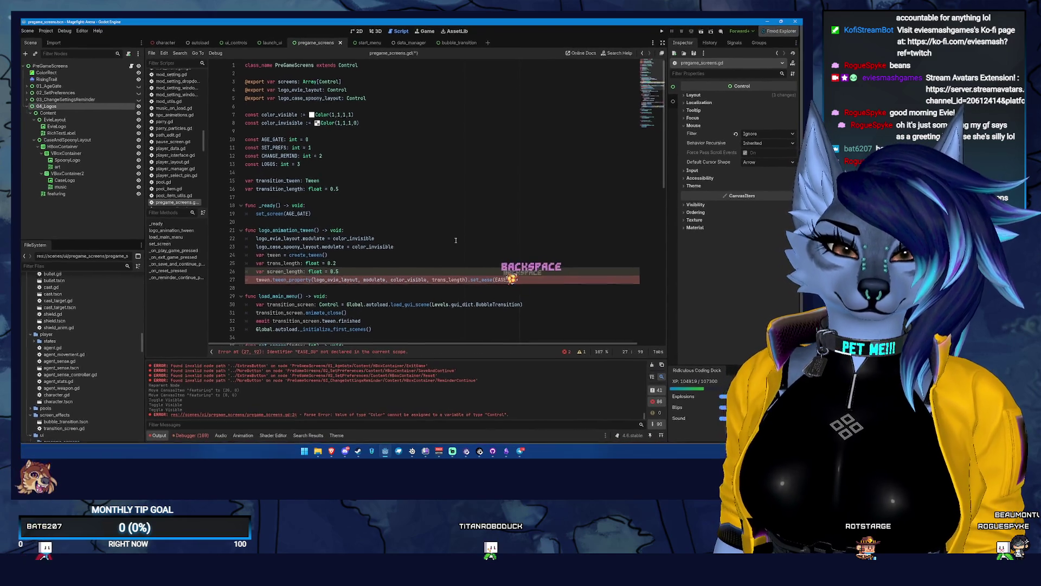
text(()
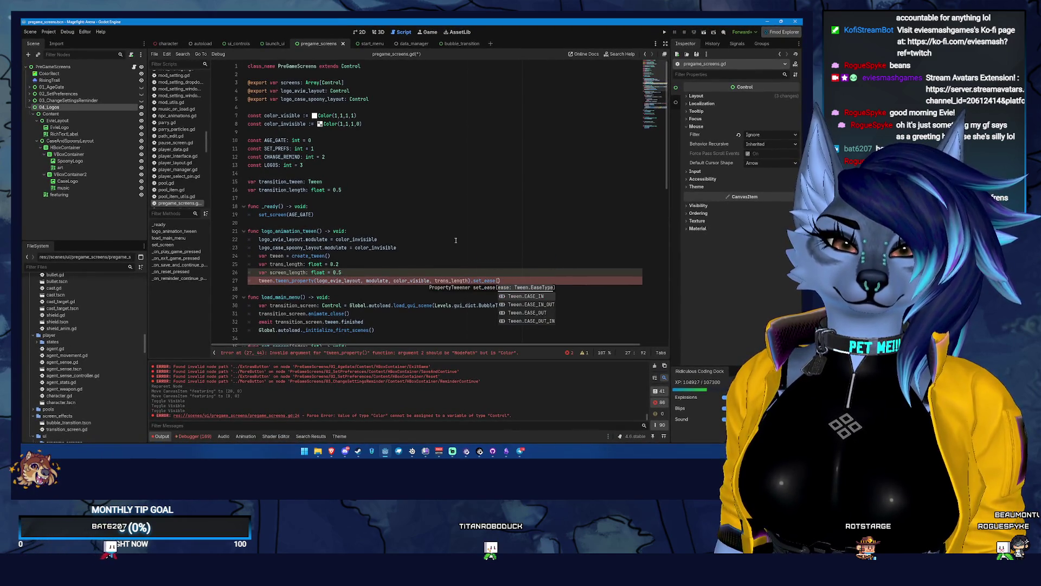
key(Down)
key(Down)
key(Return)
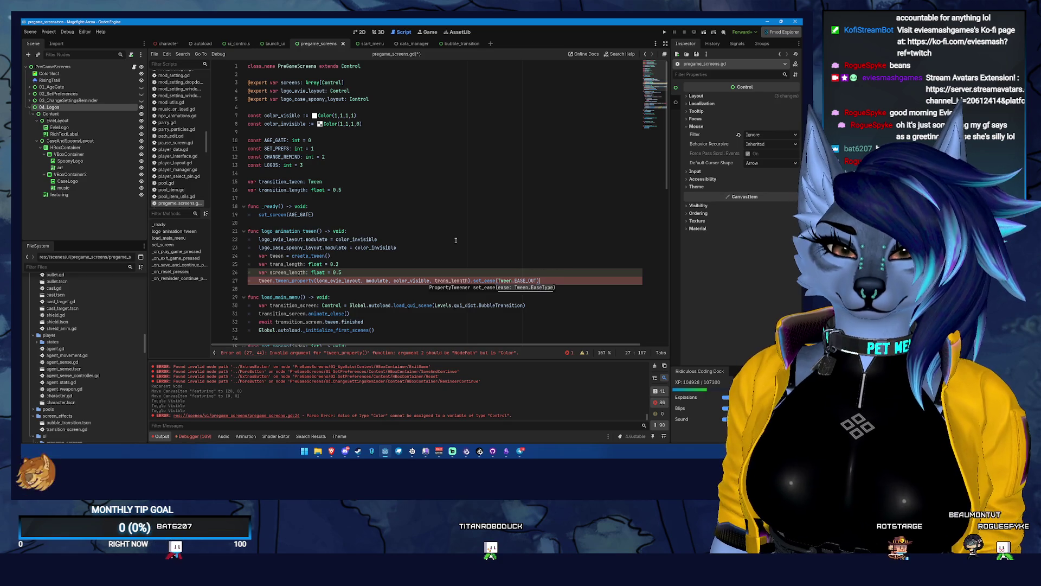
text(set_tr)
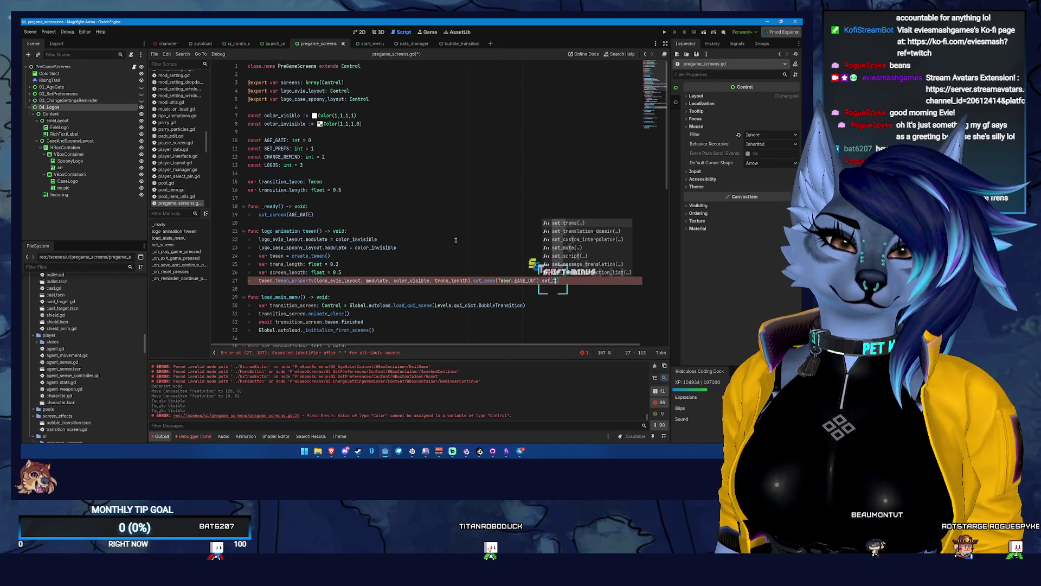
key(Return)
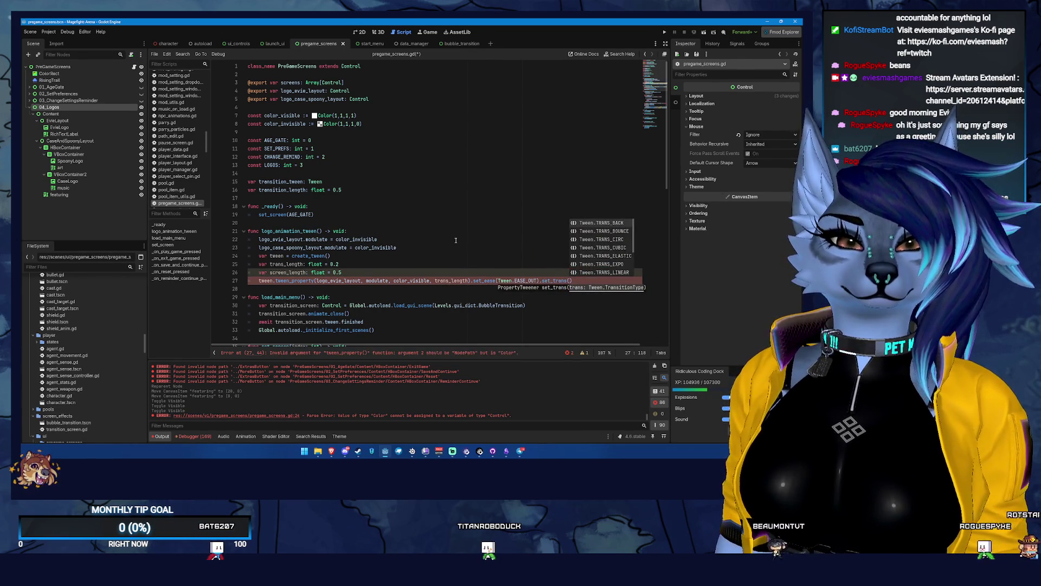
key(Return)
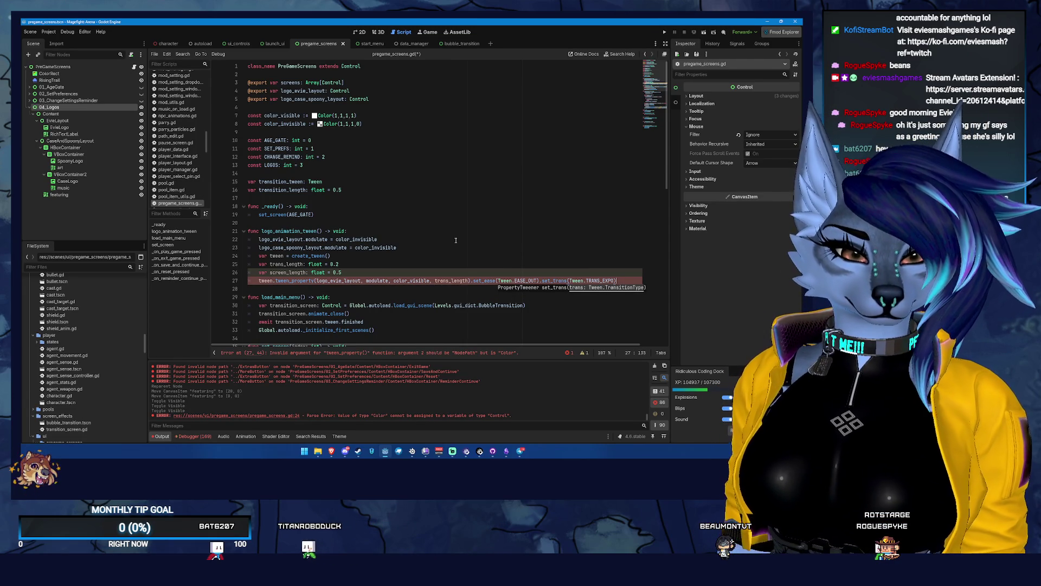
key(Return)
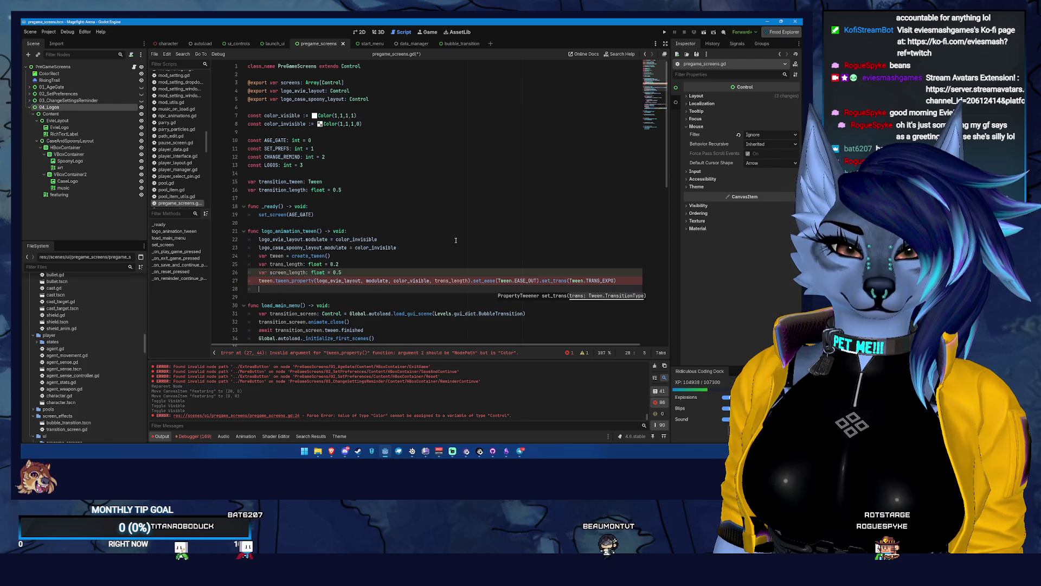
- Quote "modulate" as the tweened property name on line 27 and save the script
key(ctrl+s)
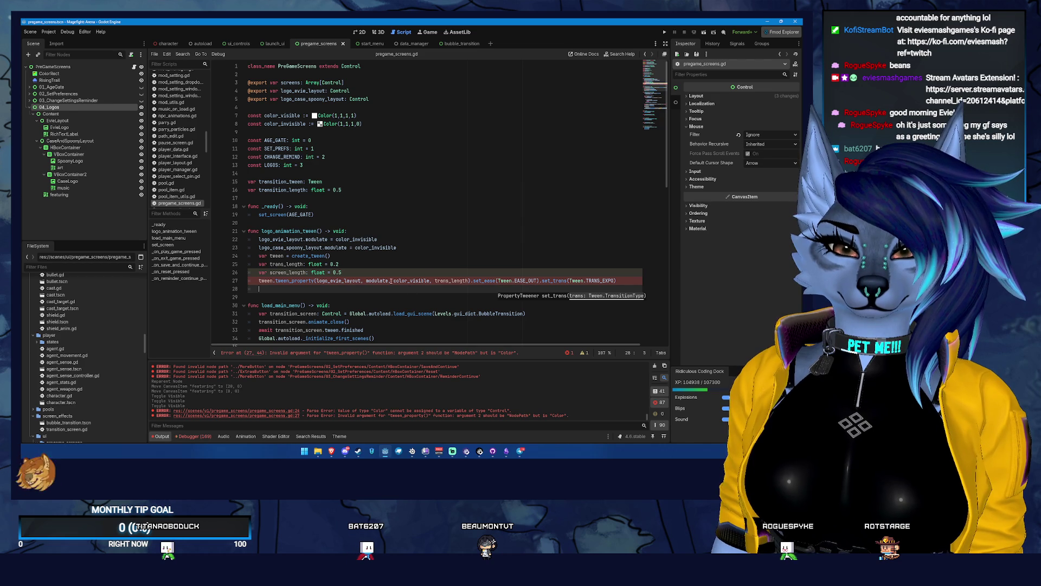
double_click(374, 280)
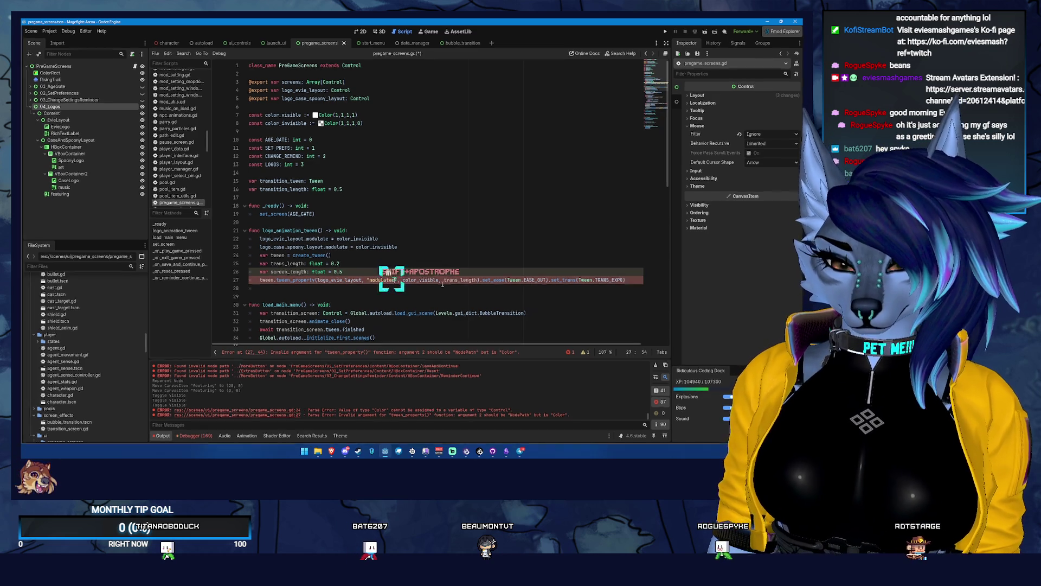
text(")
key(BackSpace)
key(BackSpace)
key(BackSpace)
key(BackSpace)
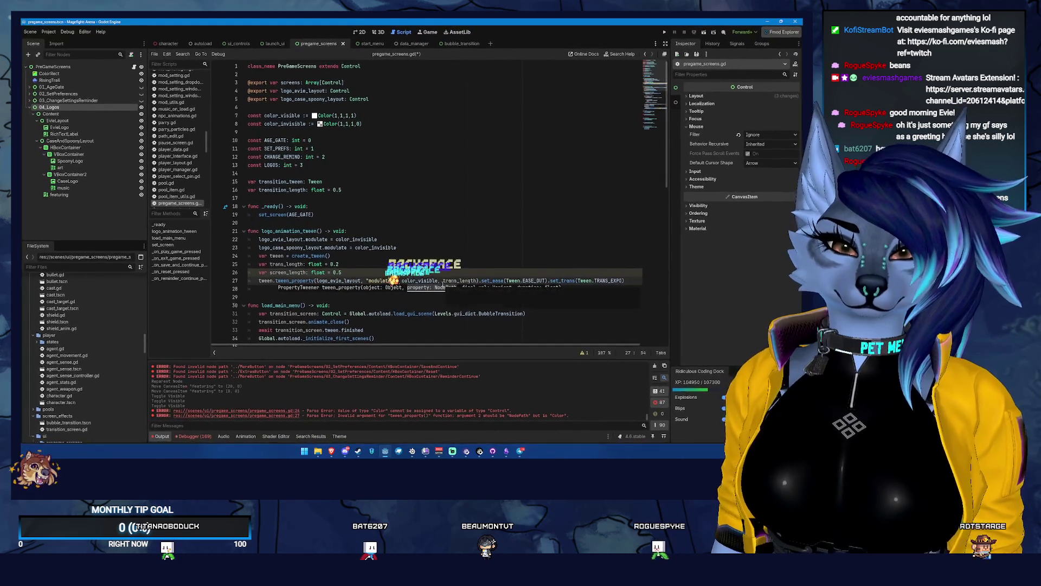
key(ctrl+s)
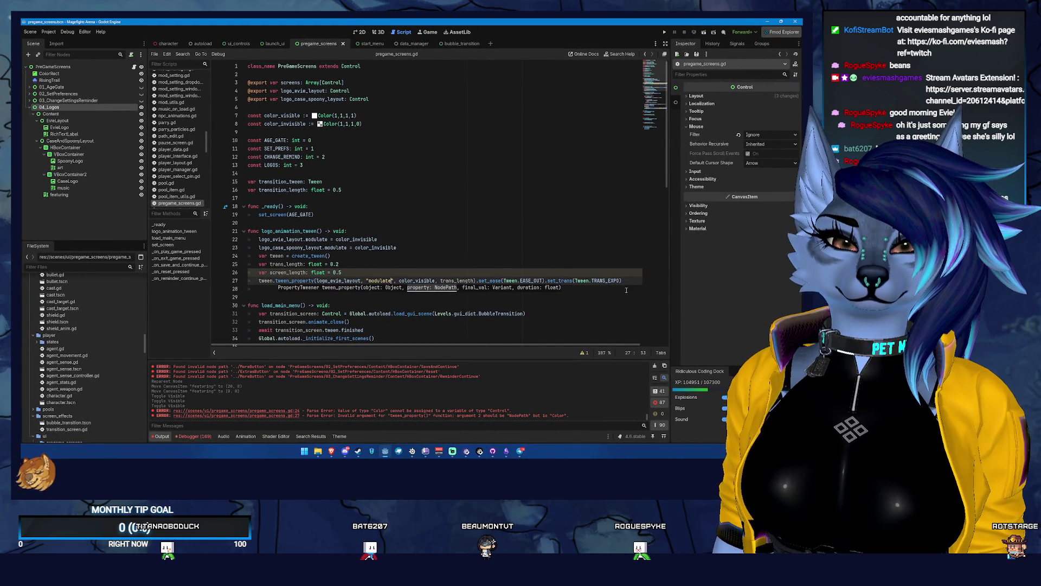
click(630, 286)
- Start a parallel tween_property on logo_evie_layout's "scale" property
text(ween.pa)
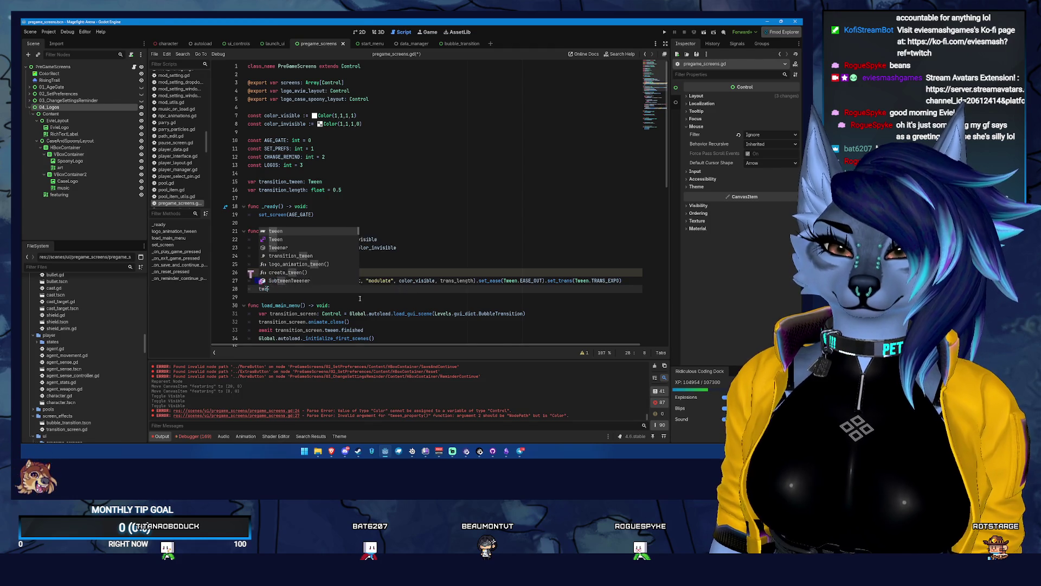
key(Return)
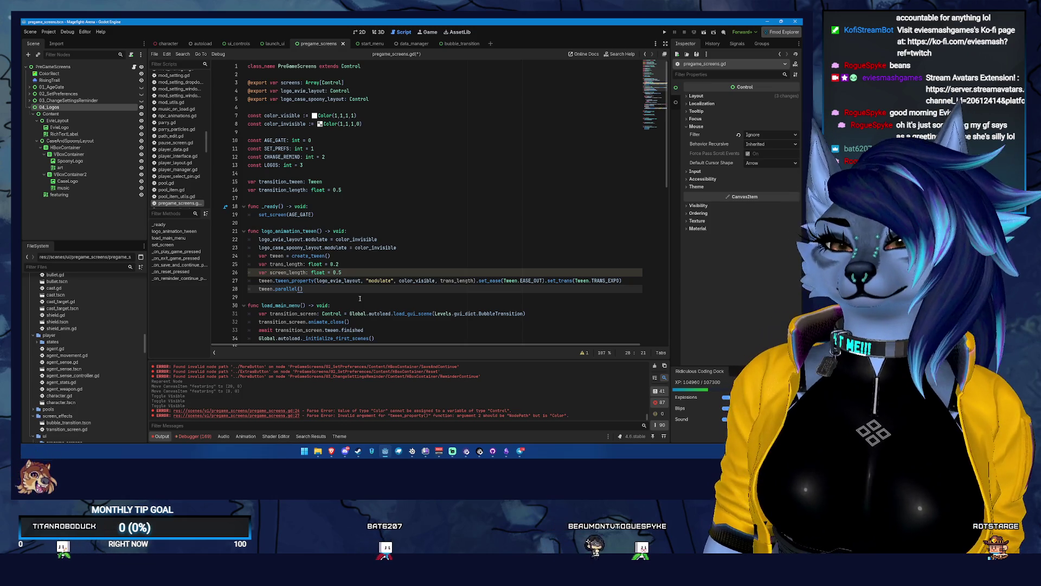
text(.tween)
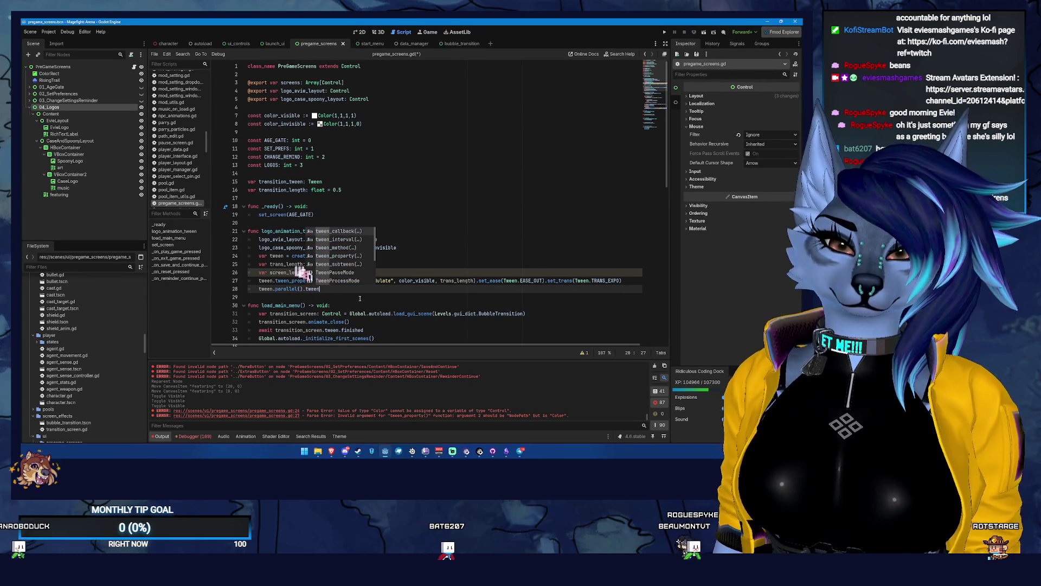
key(Down)
key(Down)
key(Down)
key(Return)
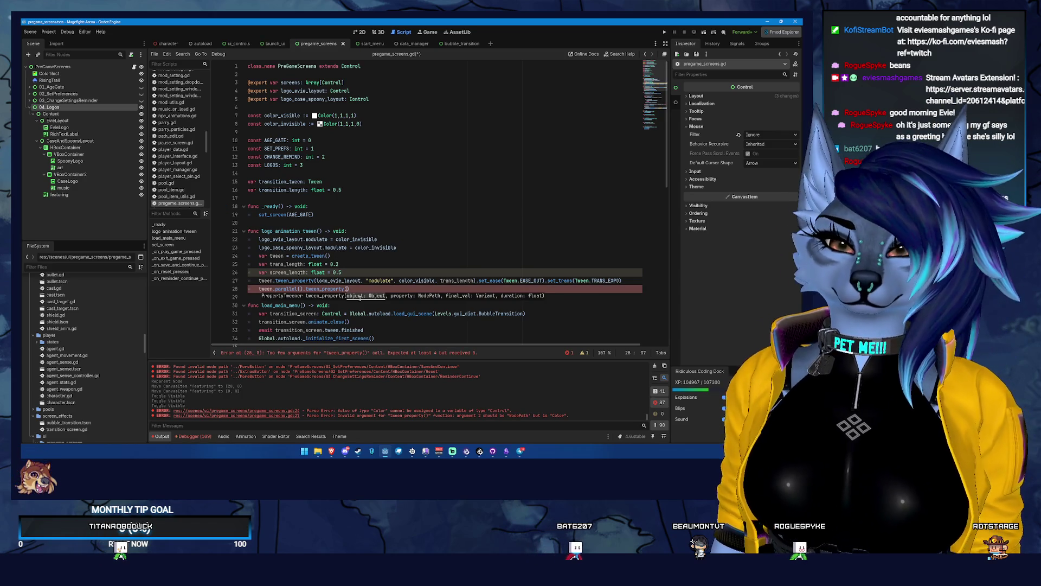
key(Return)
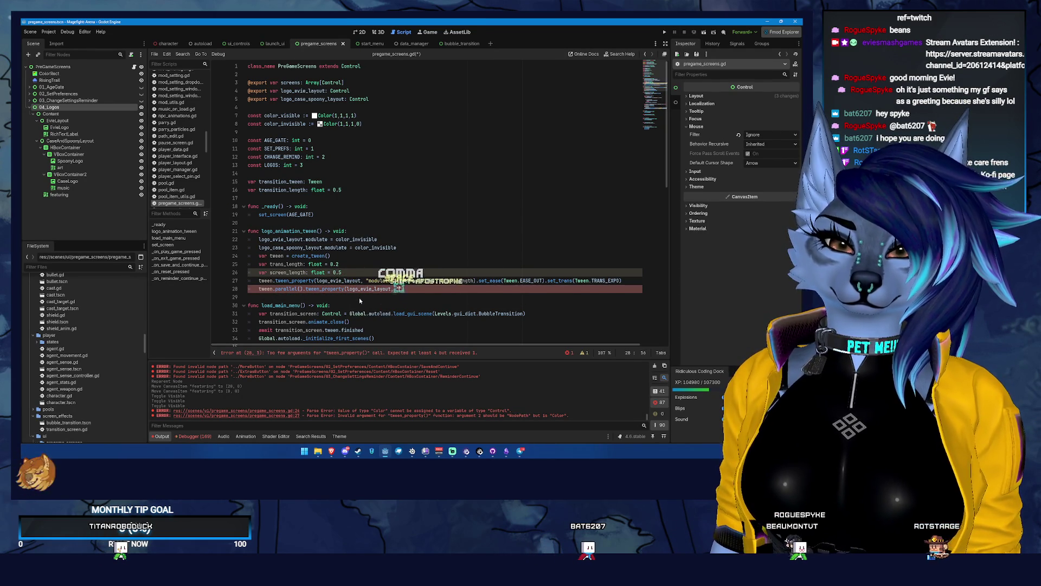
text(, "sc)
key(Return)
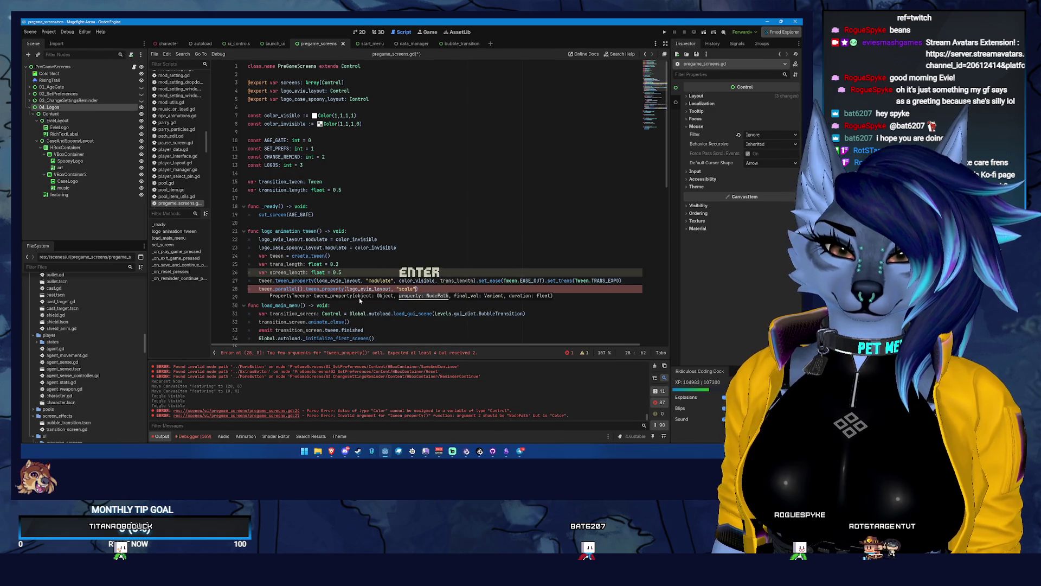
- Insert logo_evie_layout.scale = Vector2(1,1) above the tween calls
key(Up)
key(Up)
key(Up)
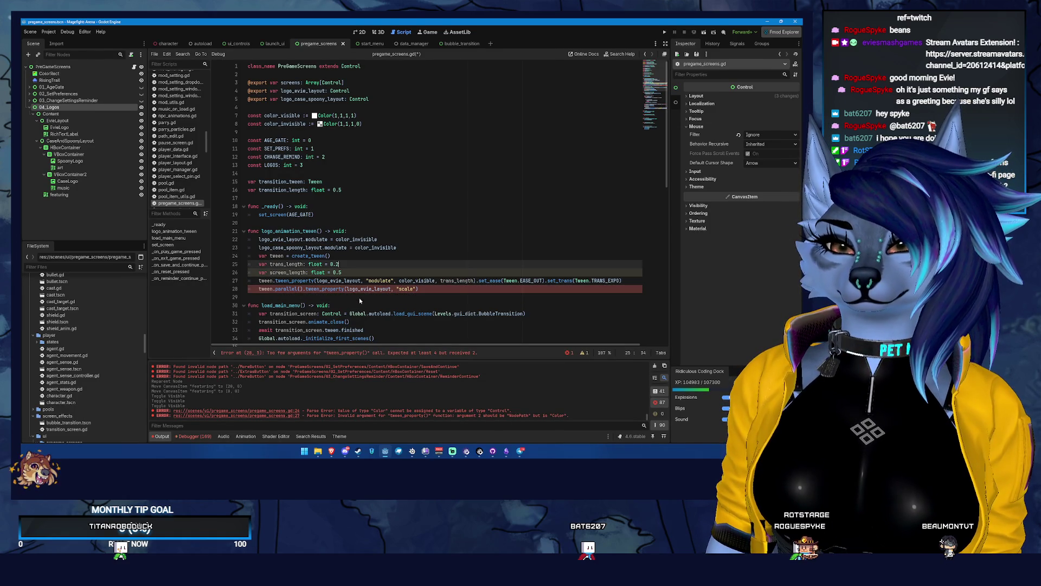
key(Up)
key(Return)
text(logo_evie_layout.)
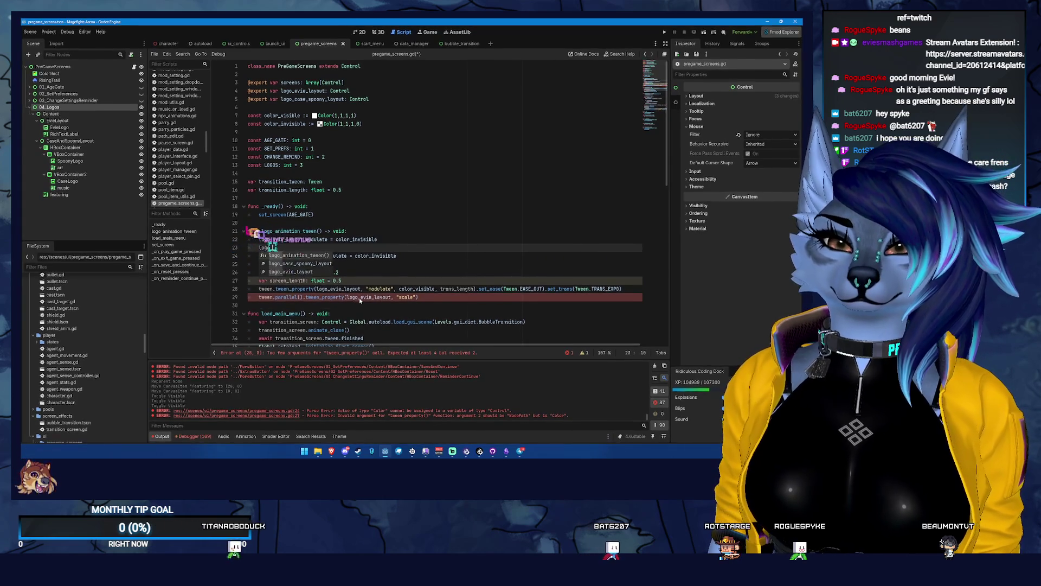
text(scale =)
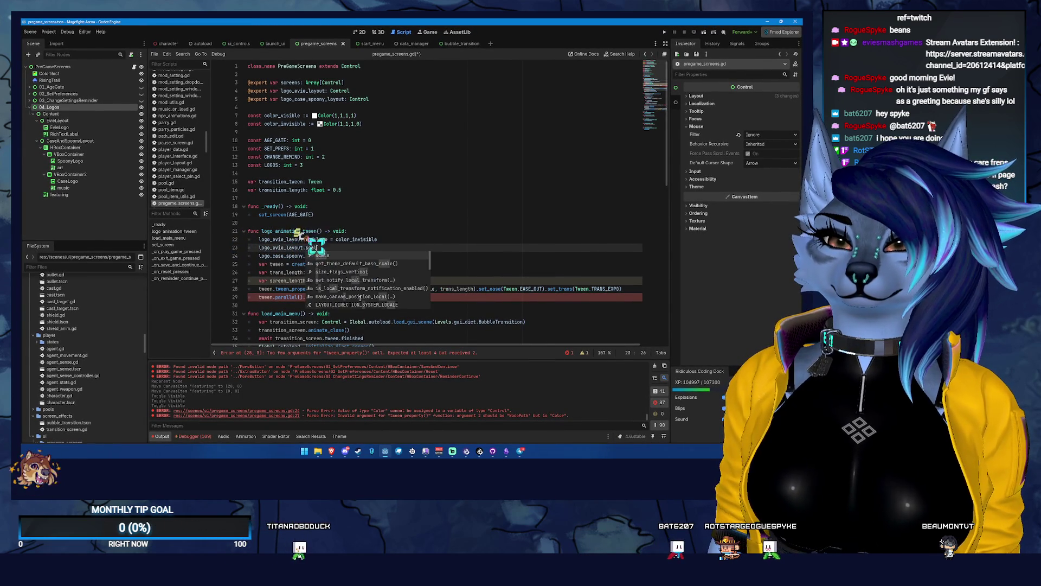
text( 1)
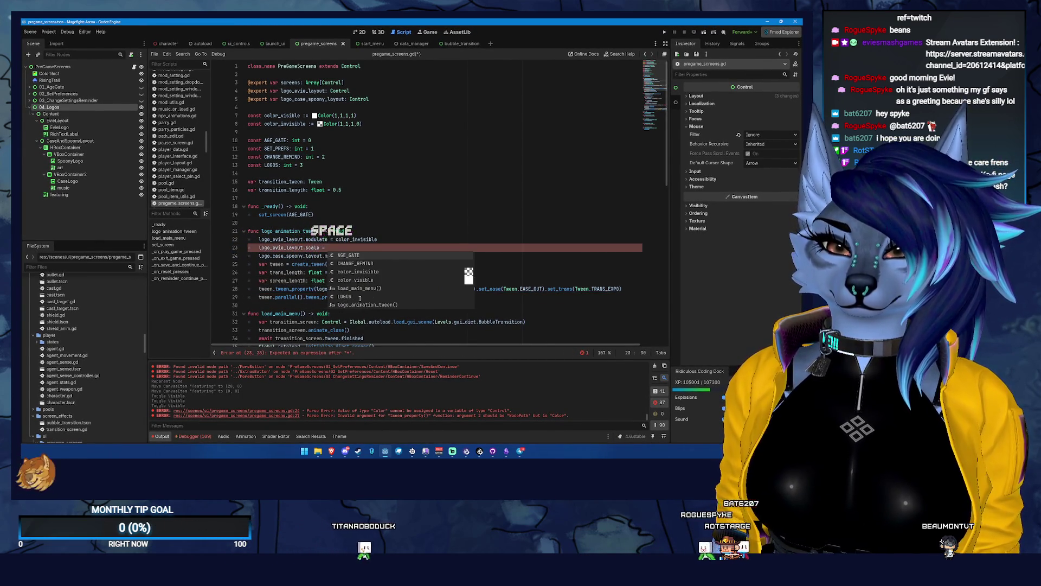
key(BackSpace)
text(Vector)
text(3(1,1,1)
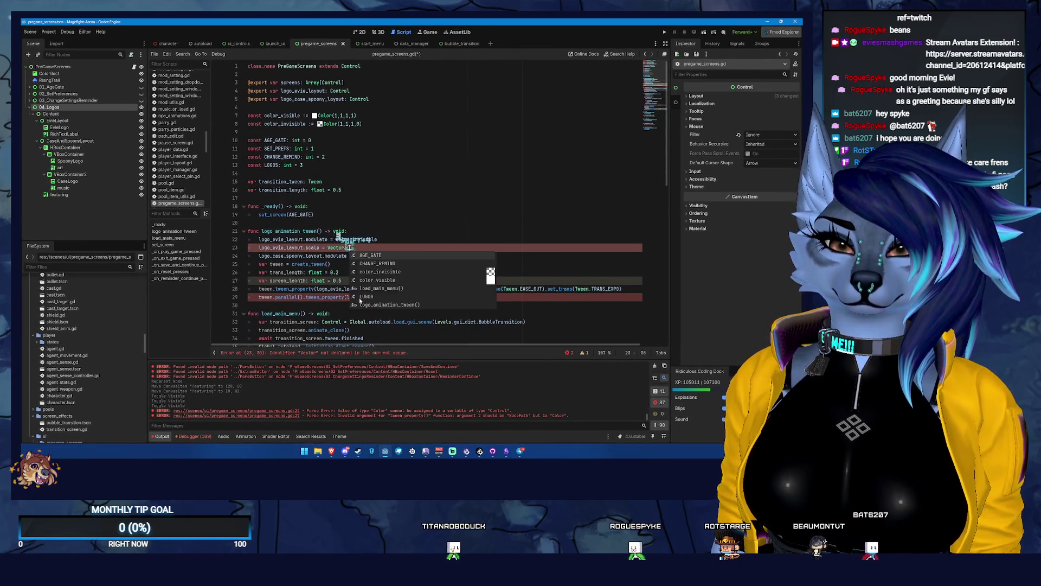
text())
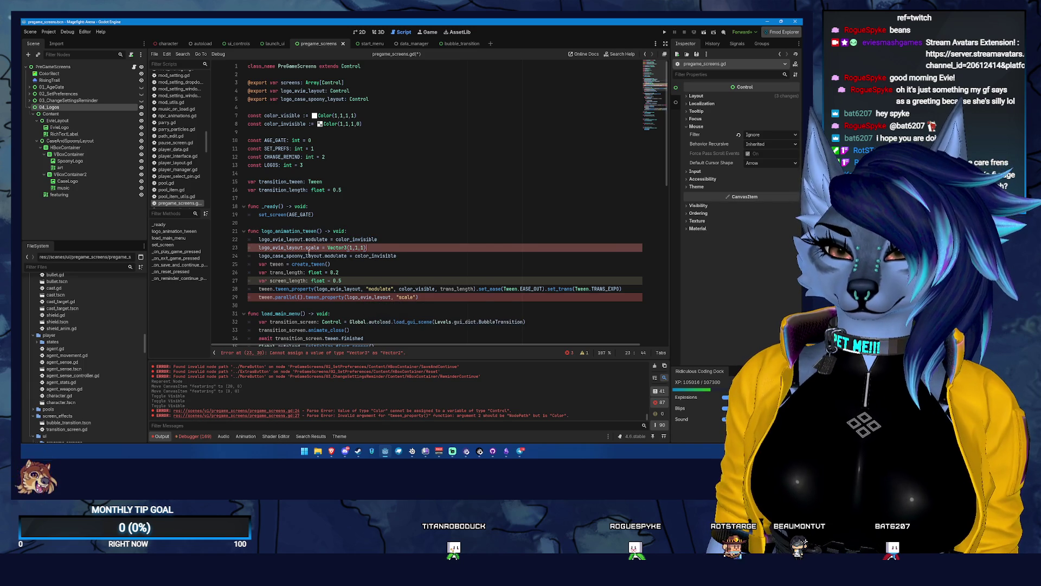
mouse_move(308, 247)
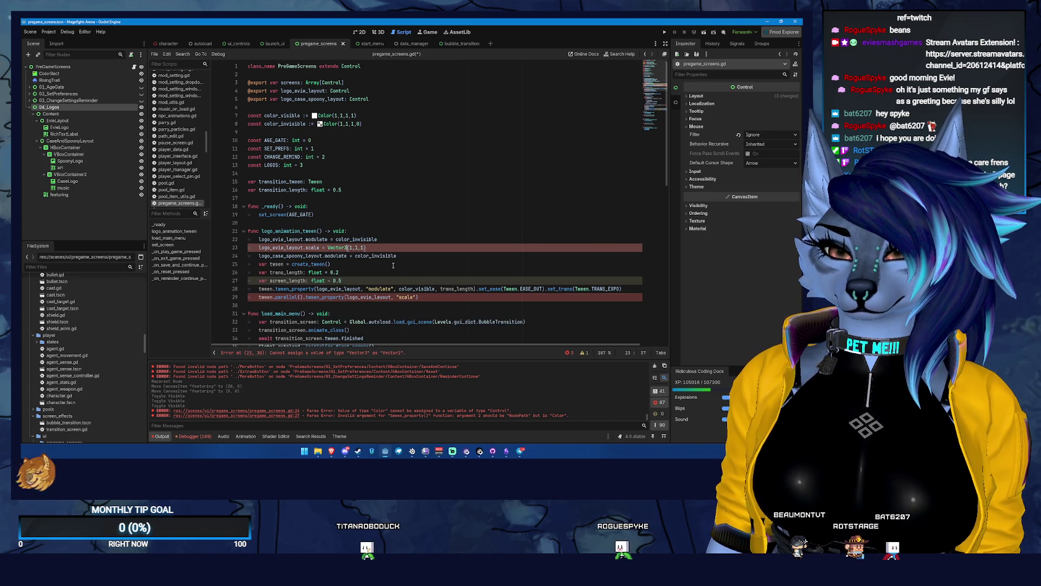
key(BackSpace)
text(2)
key(Down)
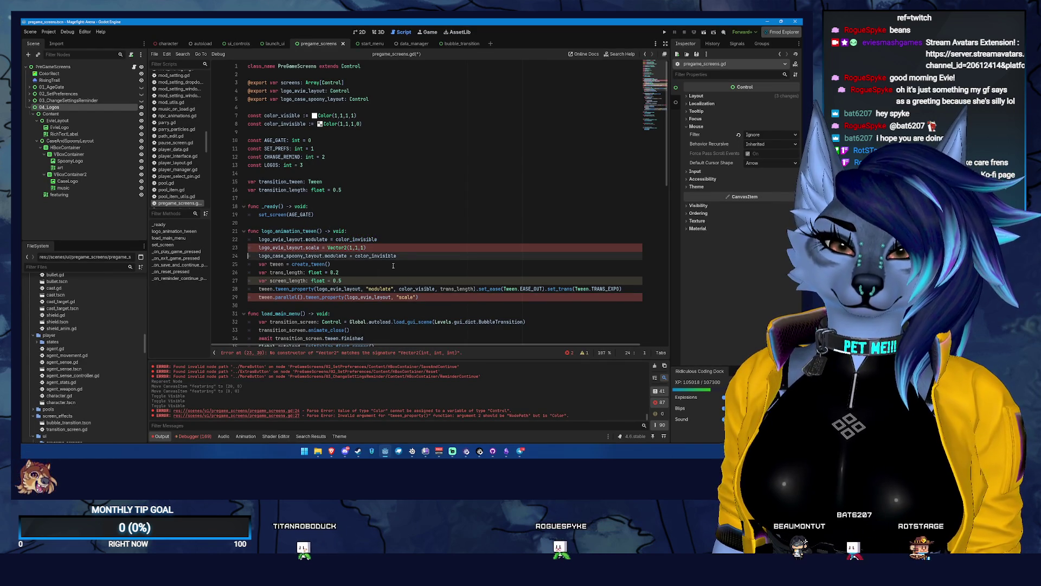
click(364, 248)
key(BackSpace)
key(BackSpace)
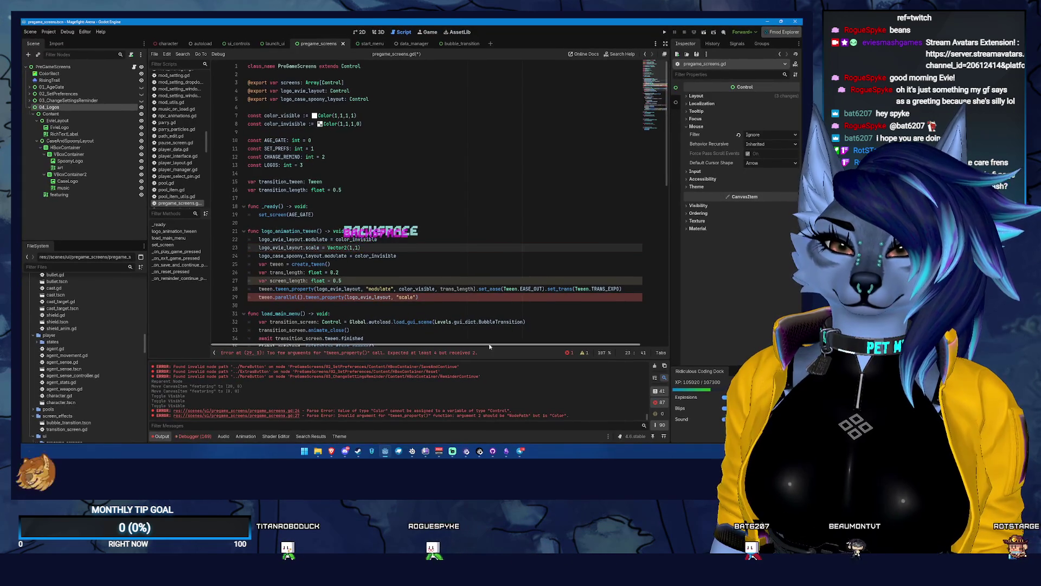
- Finish the scale tween with target Vector2(1.1,1.1) over screen_length
click(421, 298)
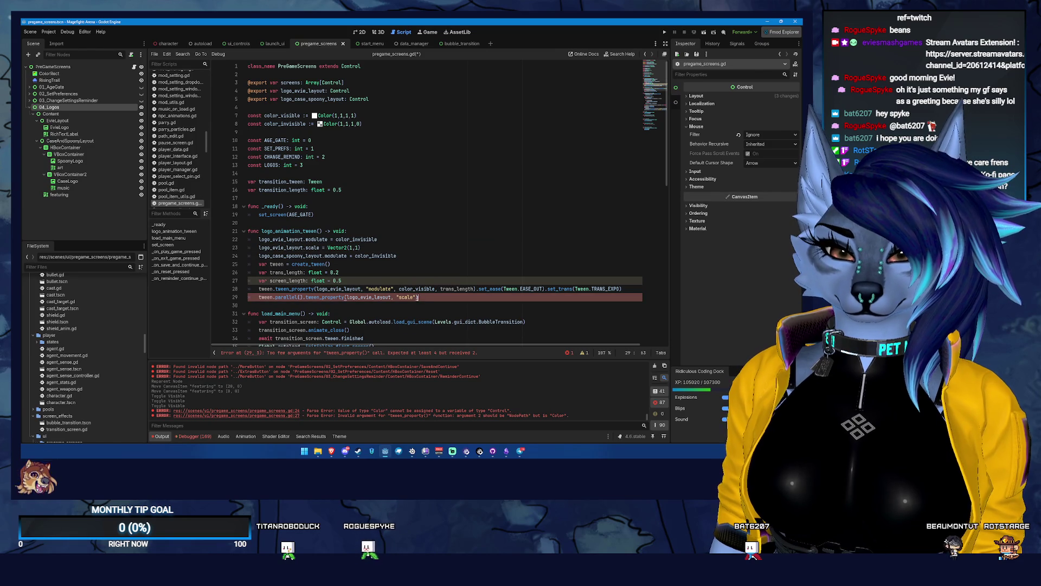
text(, Vector2)
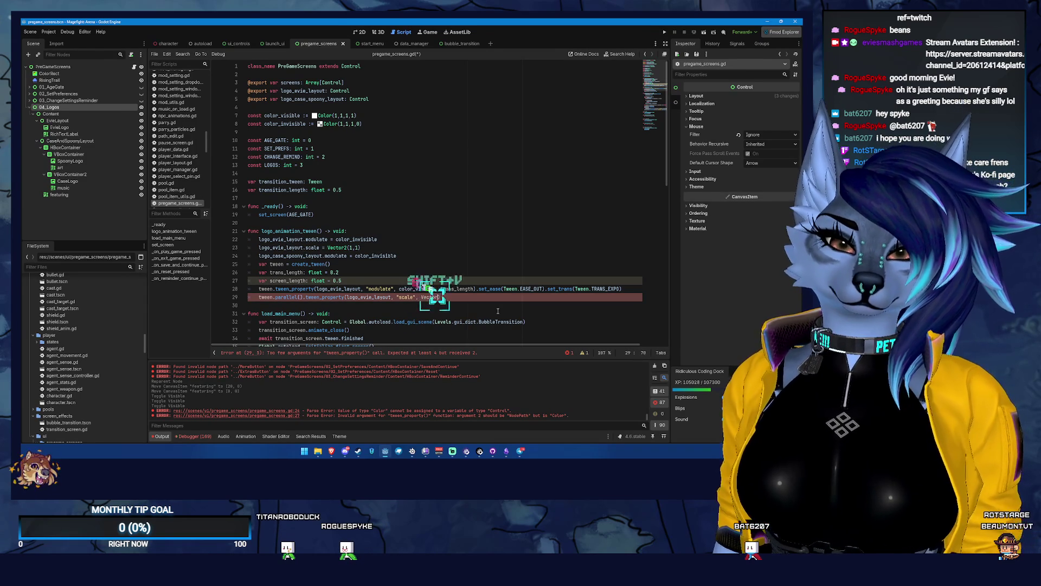
text((1.1,1)
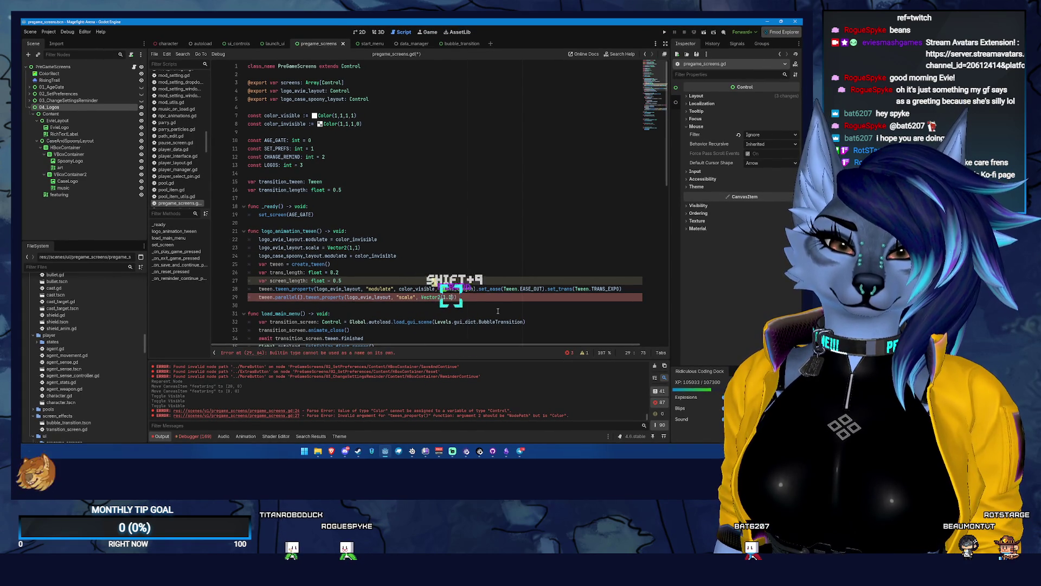
text(.1),)
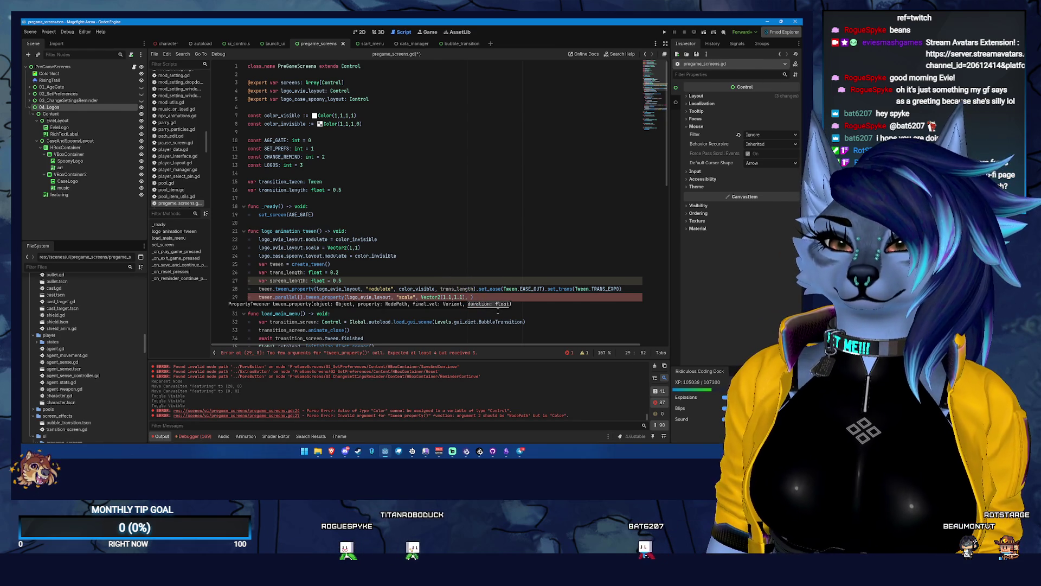
text( c)
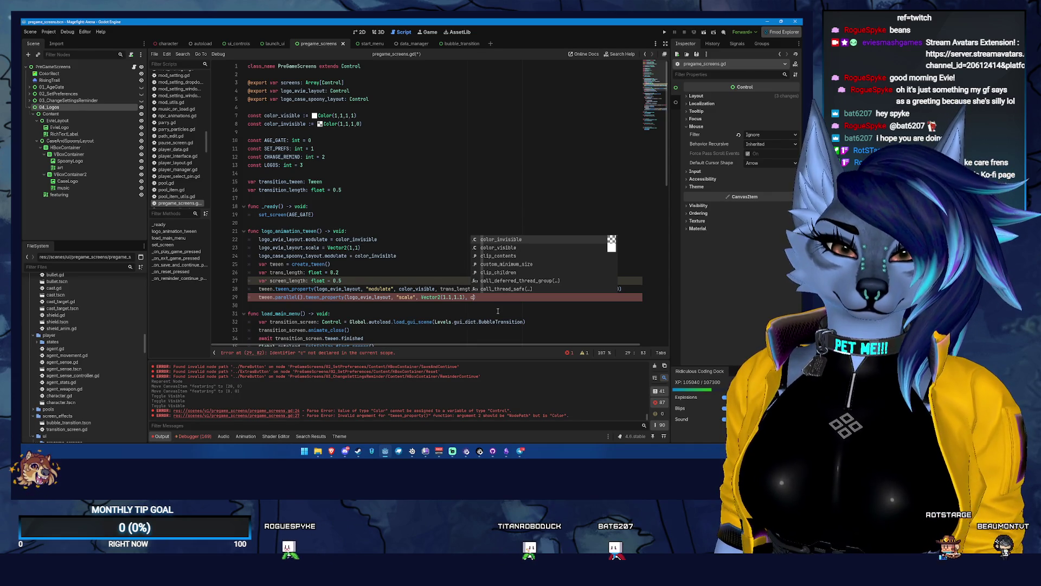
key(BackSpace)
text(screen)
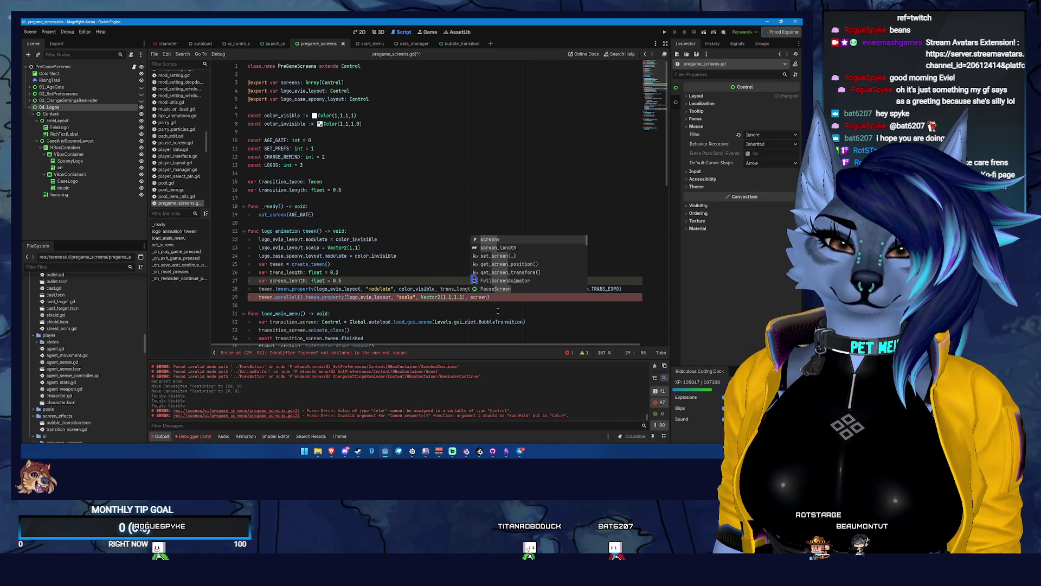
key(Down)
key(Return)
key(Return)
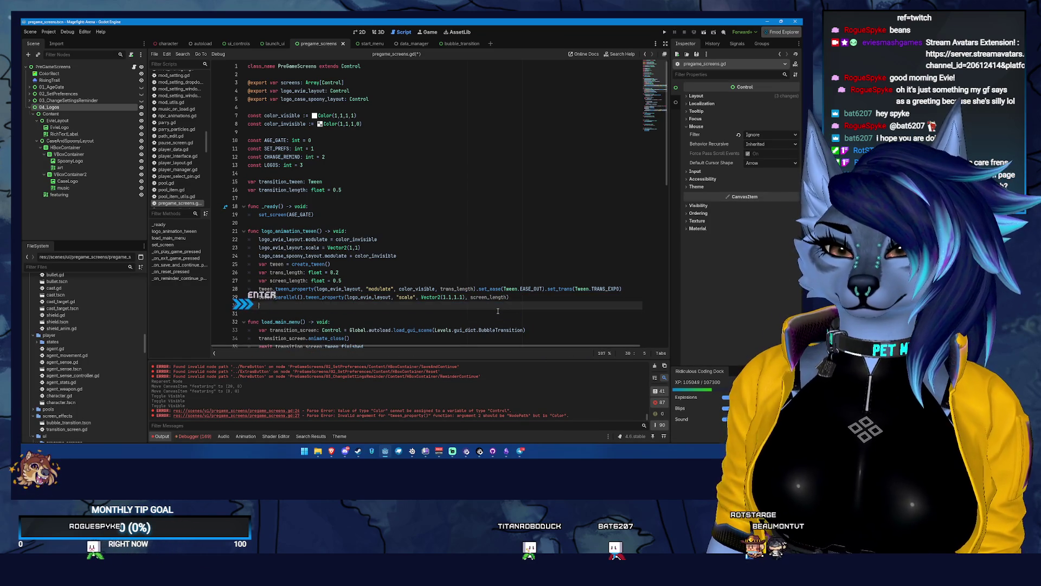
text(tween.twe)
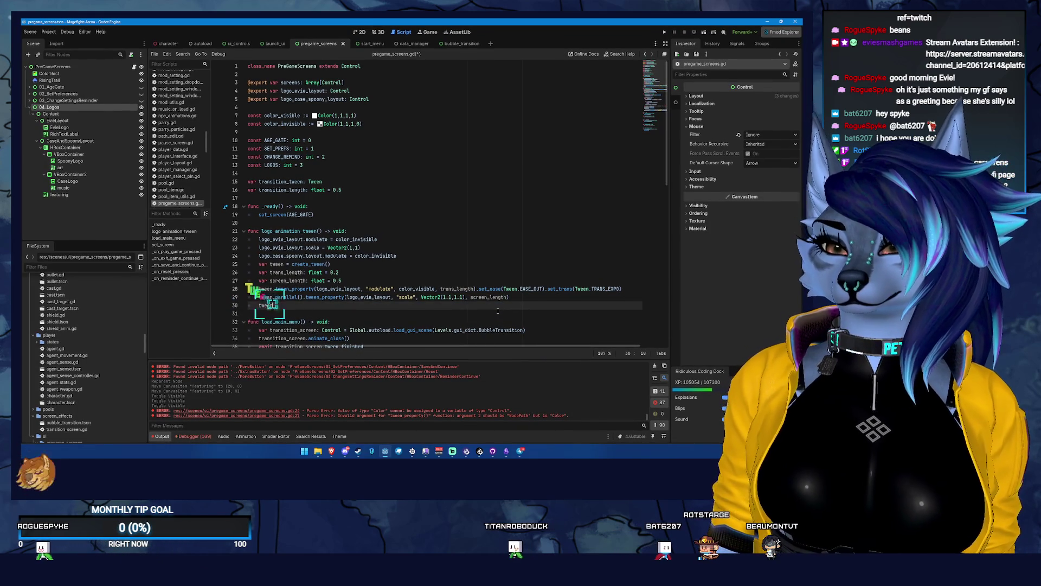
- Make line 30 a copy of the fade tween that fades logo_evie_layout to color_invisible
key(shift+Home)
text(tween.tween_property(logo_evie_layout, "modulate", color_visible, trans_length).set_ease(Tween.EASE_OUT).set_trans(Tween.TRANS_EXPO))
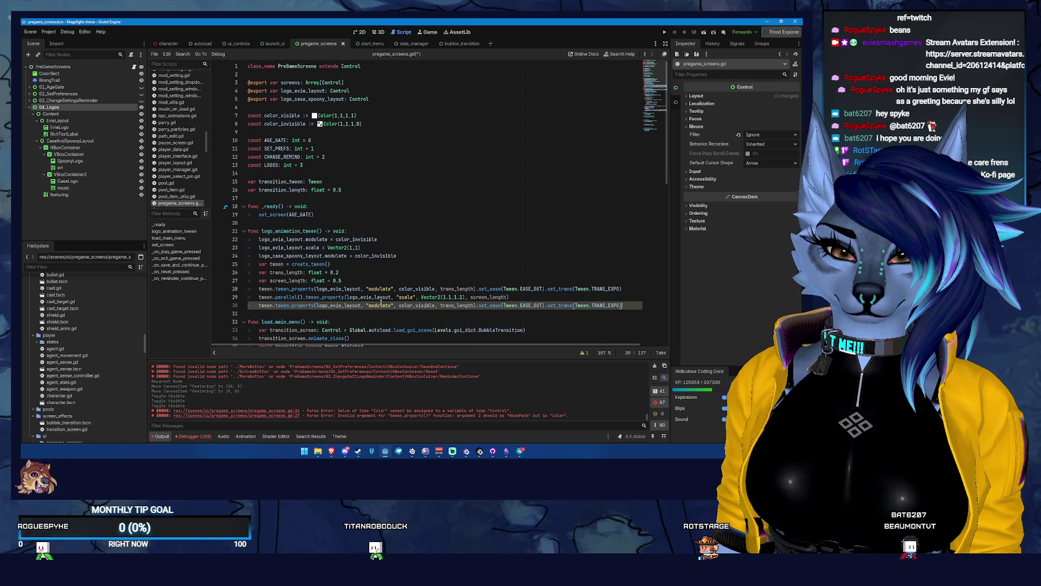
drag(399, 305, 439, 306)
key(BackSpace)
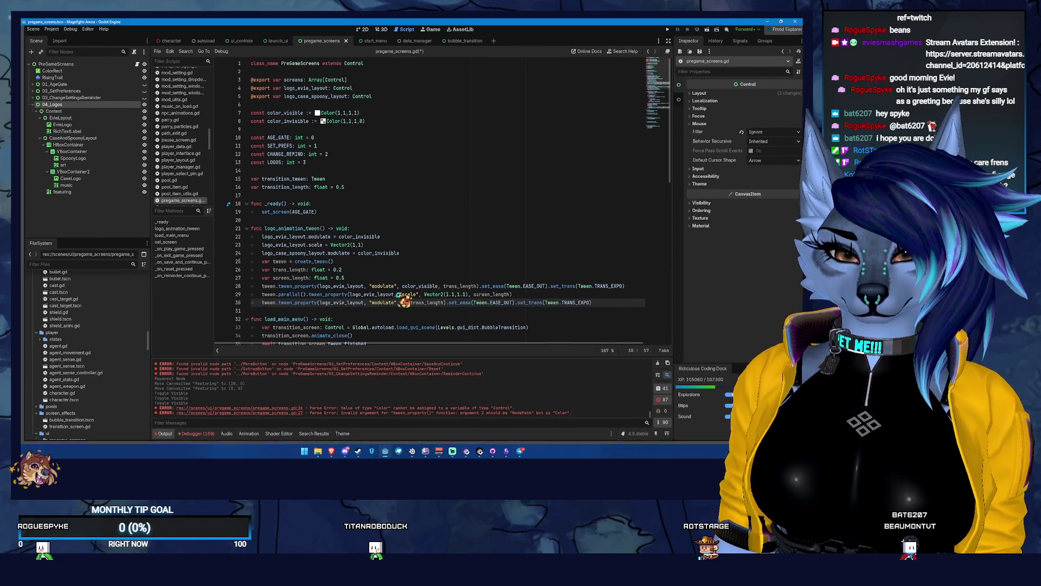
text(color_invisible,)
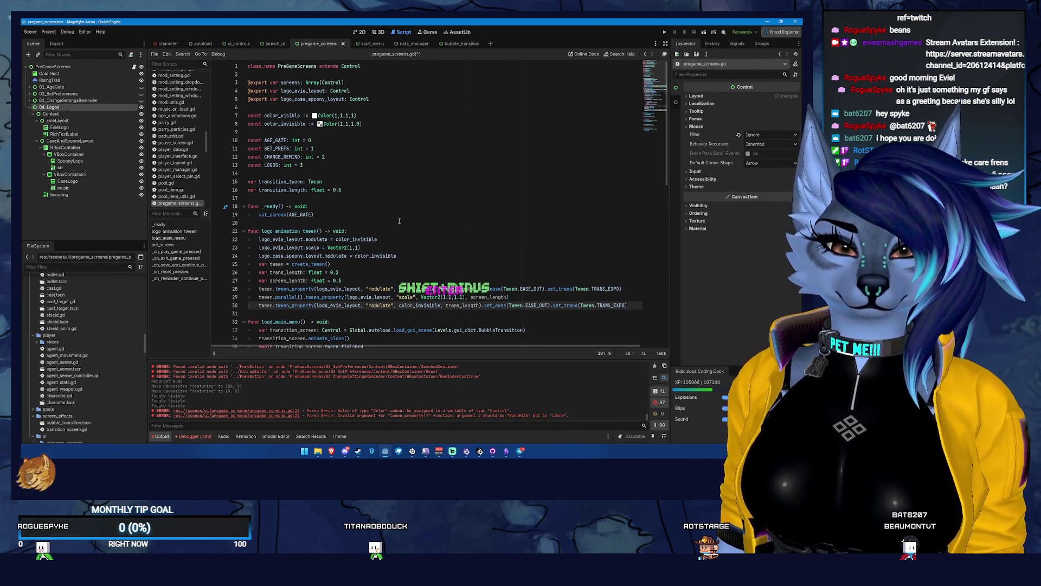
scroll(399, 221, down, 3)
- Add a fade-in tween line for logo_case_spoony_layout after line 30
click(639, 231)
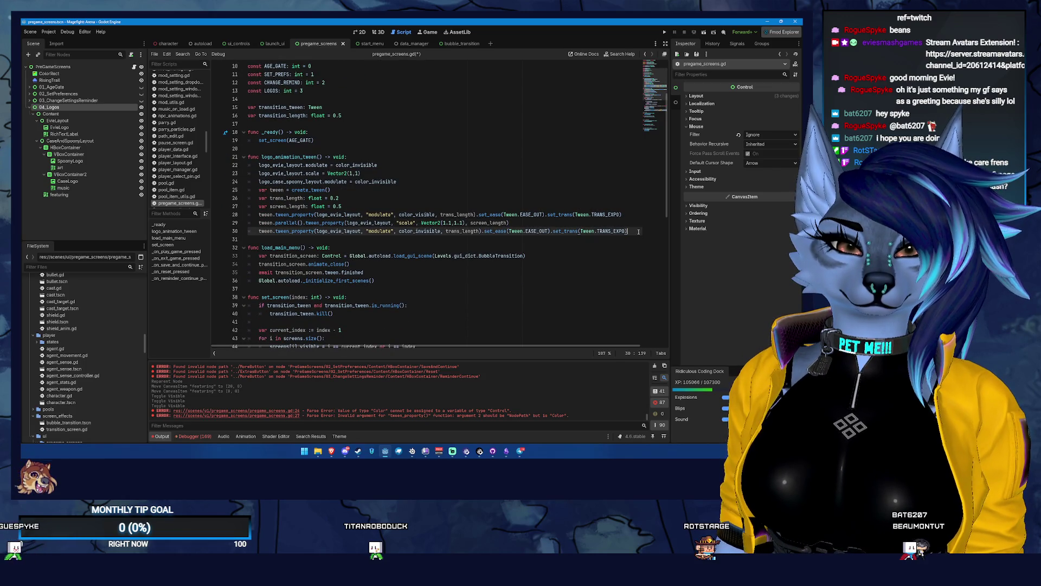
key(Return)
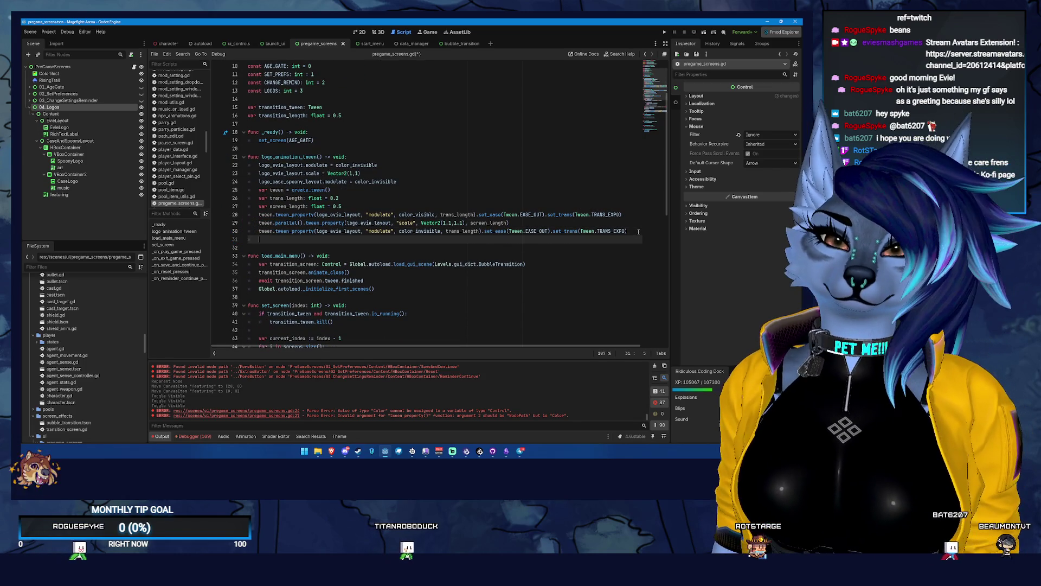
text(tween.tween_property(logo_evie_layout, "modulate", color_visible, trans_length).set_ease(Tween.EASE_OUT).set_trans(Tween.TRANS_EXPO))
double_click(329, 239)
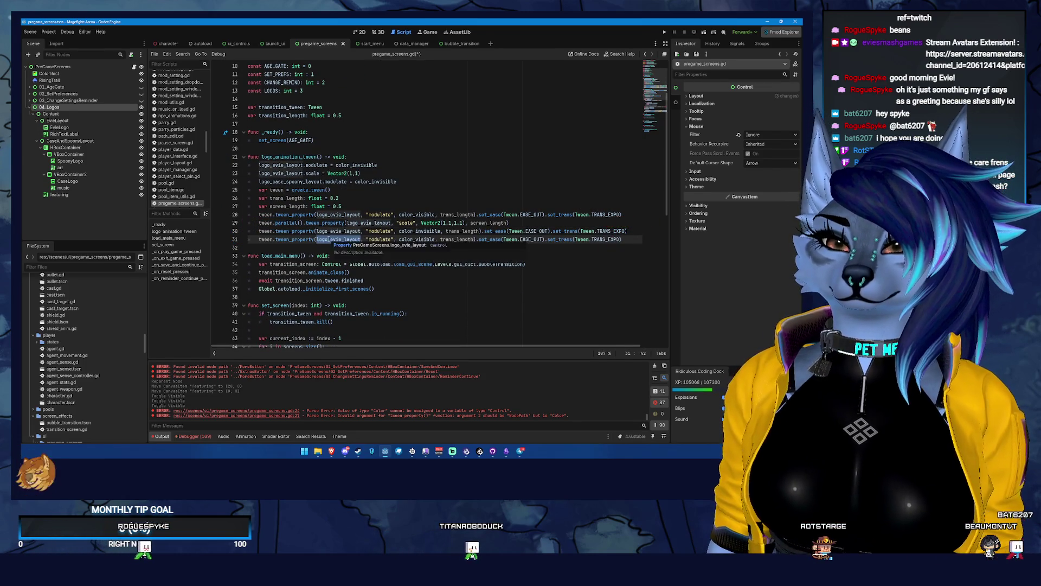
text(logo_)
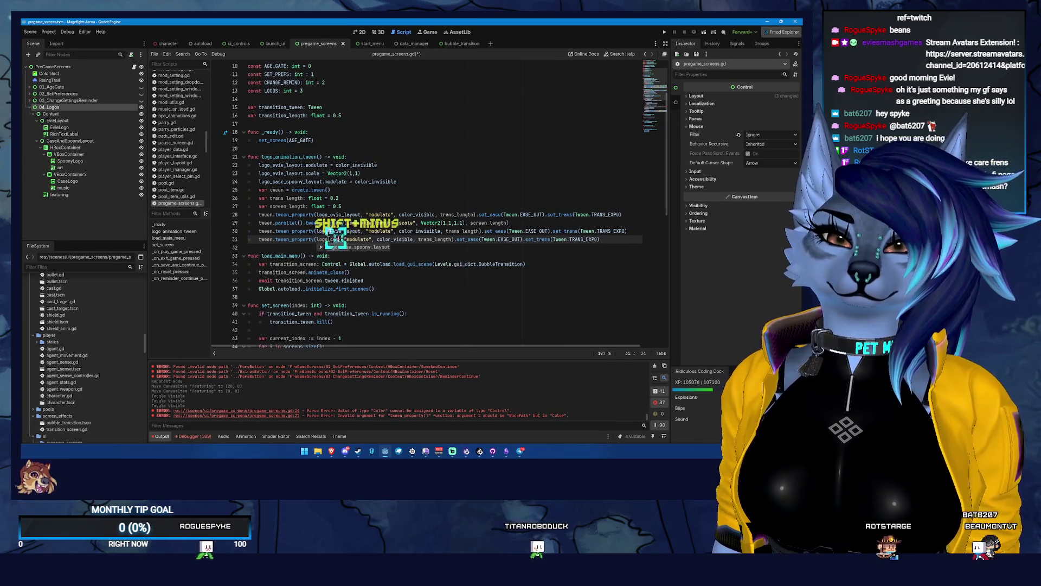
key(Down)
key(Return)
- Set logo_case_spoony_layout.scale = Vector2(1,1) among the logo setup lines
click(400, 182)
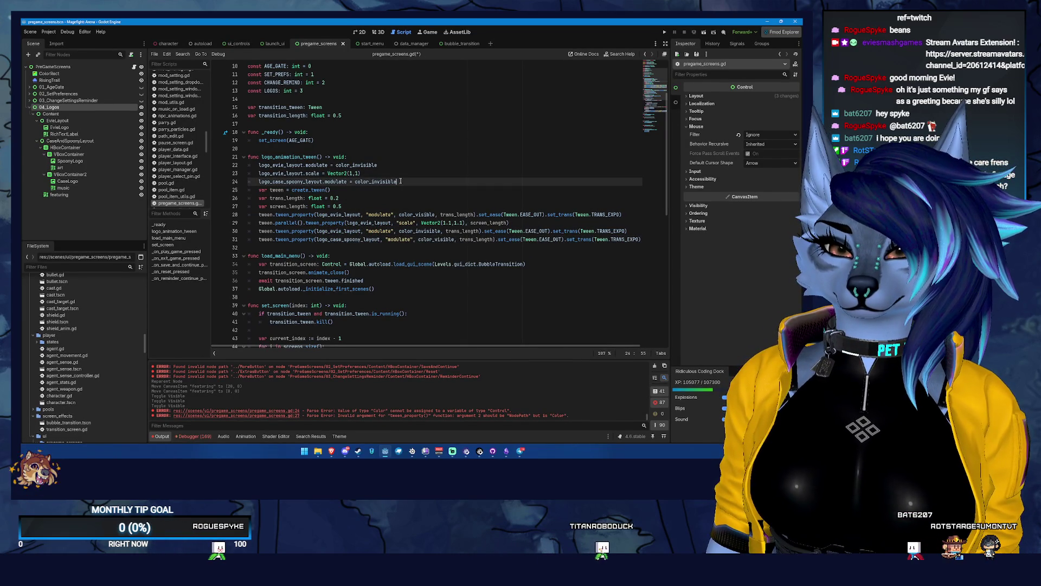
key(Return)
text(logo_case_spoony_layout)
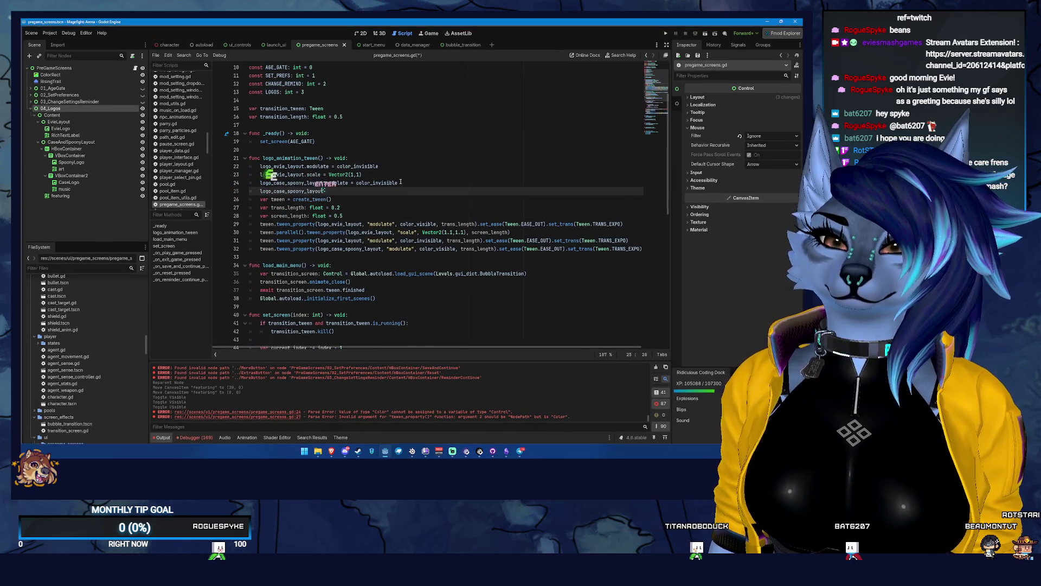
key(Return)
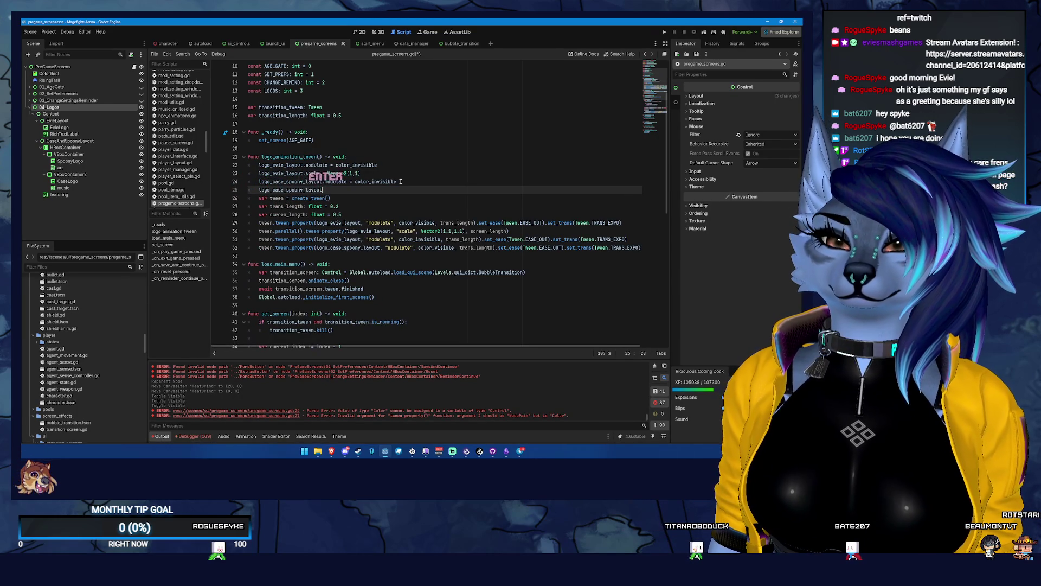
text(scale = Vec)
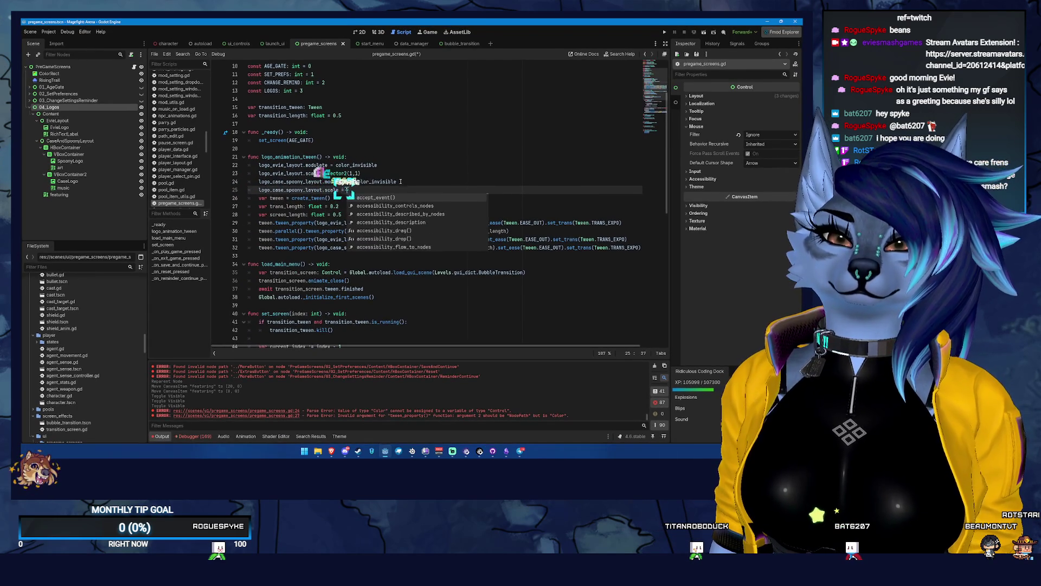
text(tor2(1.)
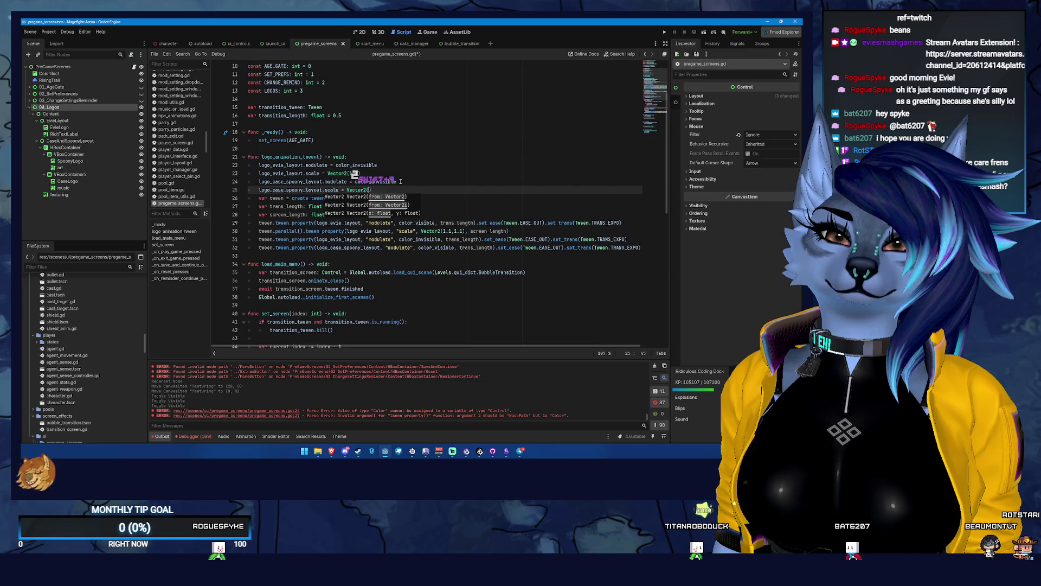
text(1))
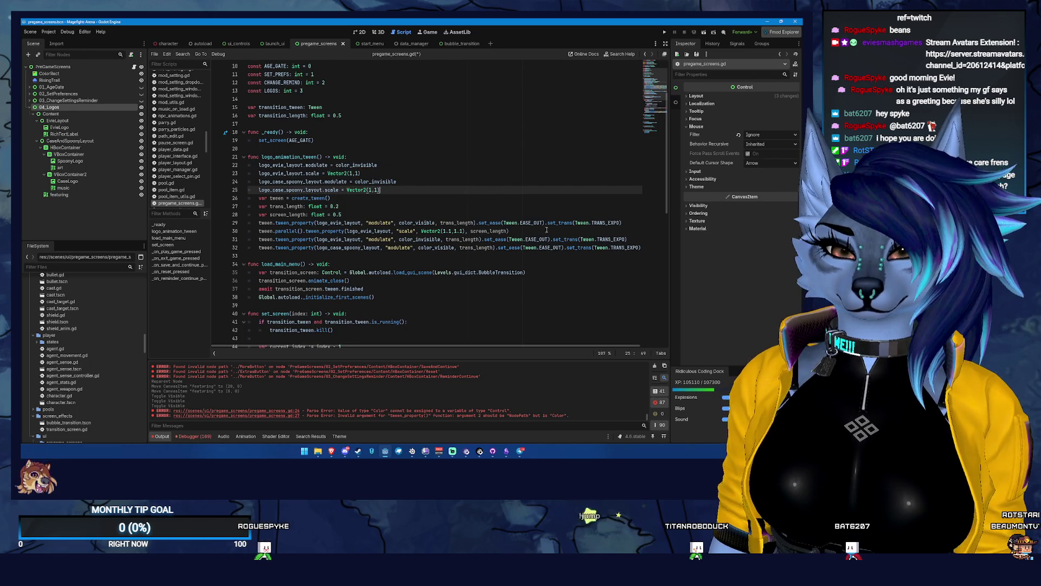
scroll(381, 249, down, 1)
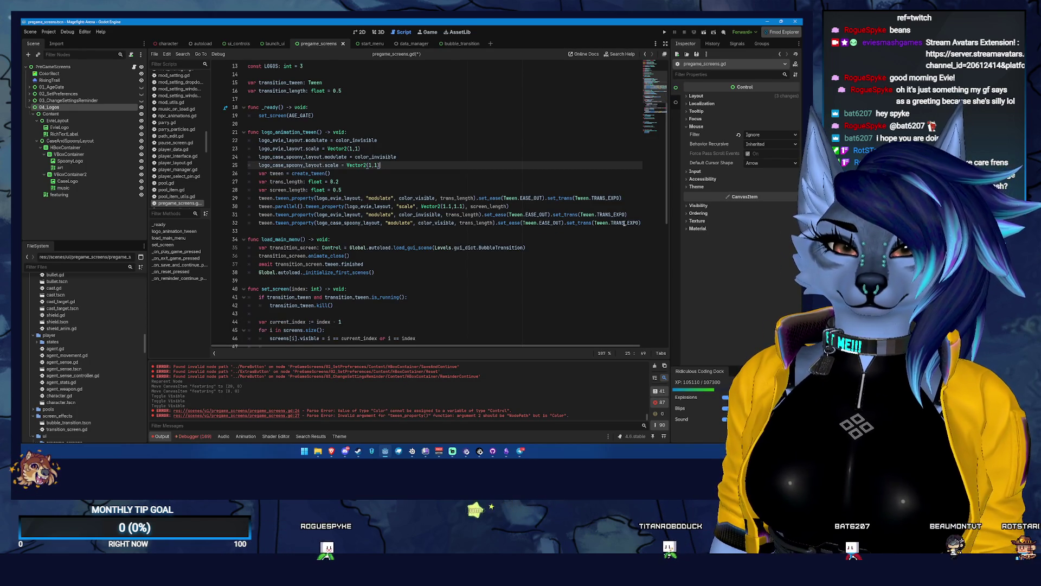
- Duplicate the parallel scale tween line below line 32
key(Right)
key(Down)
key(Down)
key(Down)
key(Down)
key(Home)
key(shift+Down)
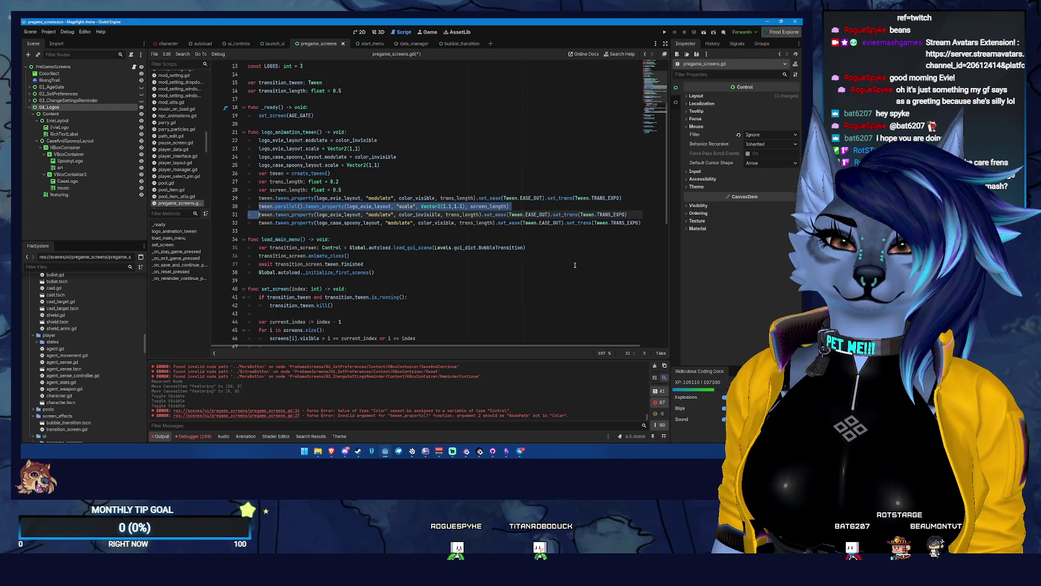
key(ctrl+c)
key(Down)
key(End)
key(Return)
key(ctrl+v)
- Duplicate the spoony fade-in line and change its target to color_invisible, then save
key(Up)
key(Up)
key(Home)
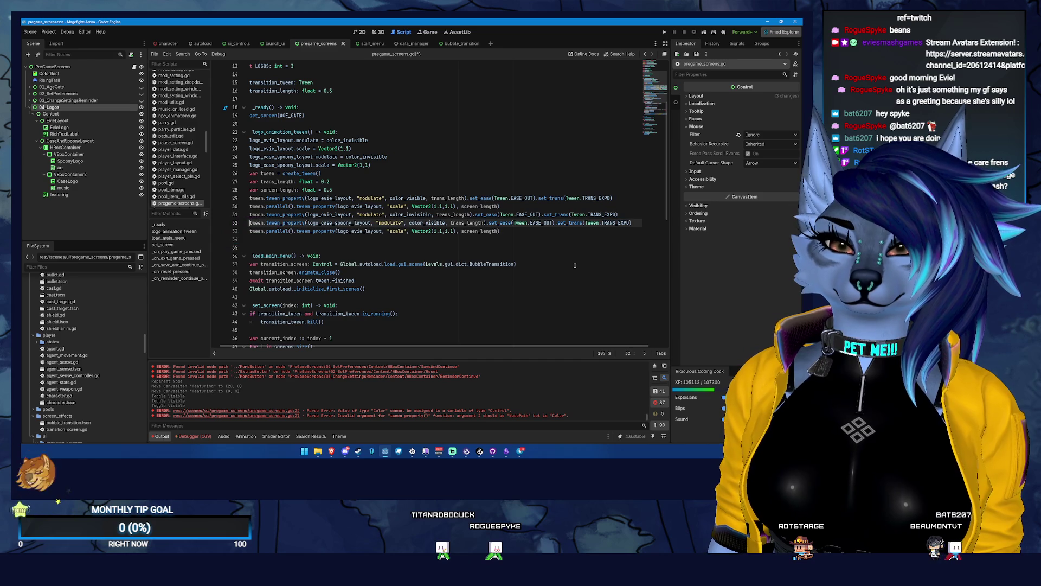
key(shift+Down)
key(Down)
key(ctrl+v)
key(BackSpace)
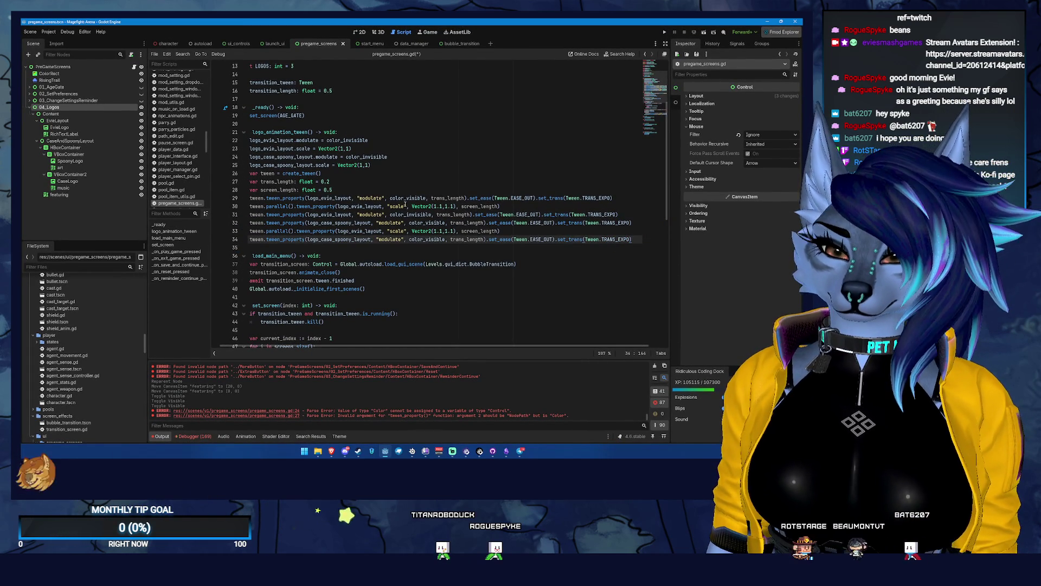
click(323, 199)
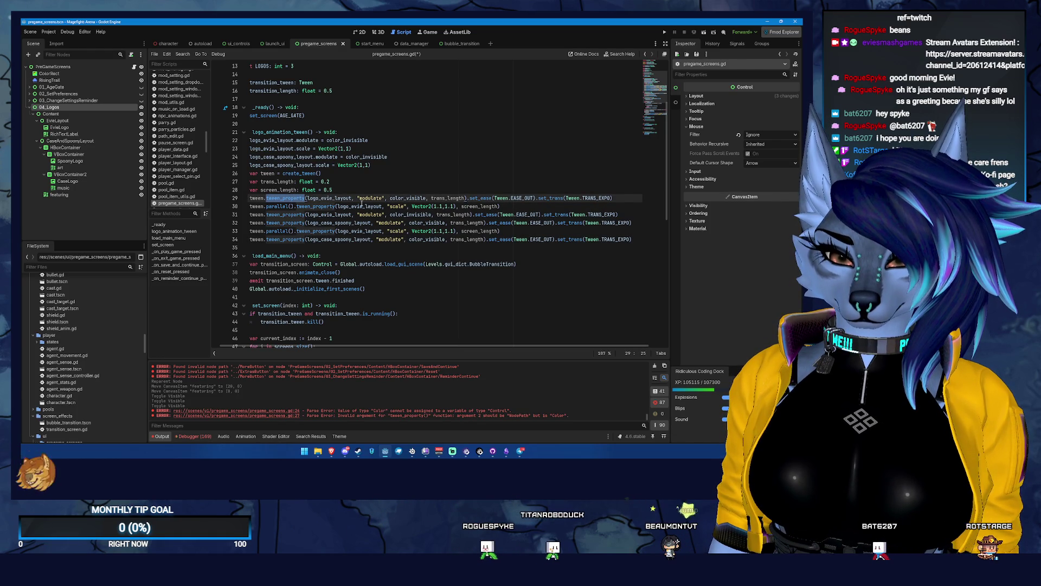
click(401, 239)
double_click(426, 239)
text(color_)
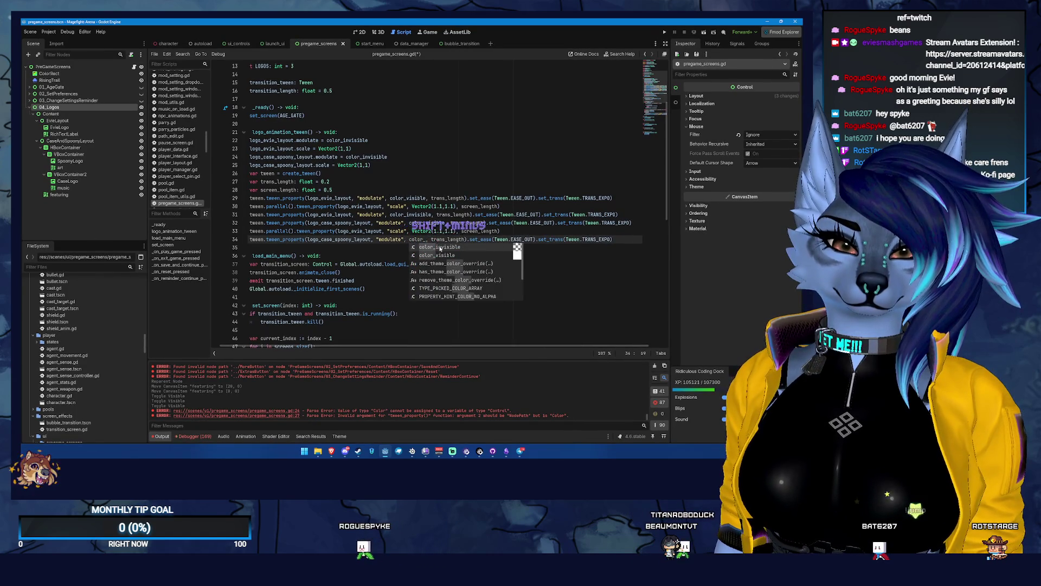
key(Return)
key(ctrl+s)
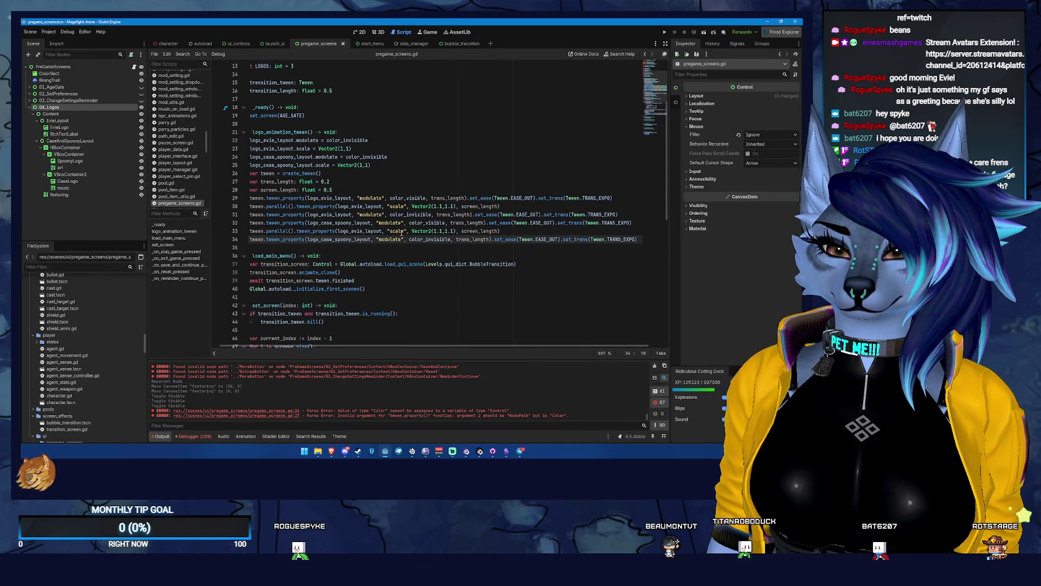
- Point the copied scale tween at logo_case_spoony_layout and save the script
double_click(372, 231)
text(logo_case_spoony_layout)
key(Return)
key(ctrl+s)
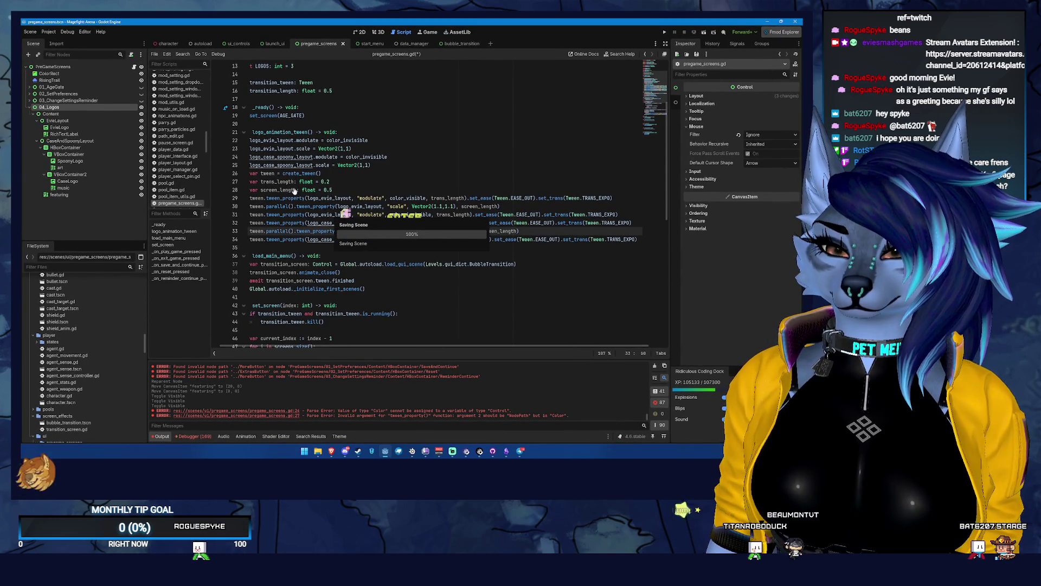
click(642, 239)
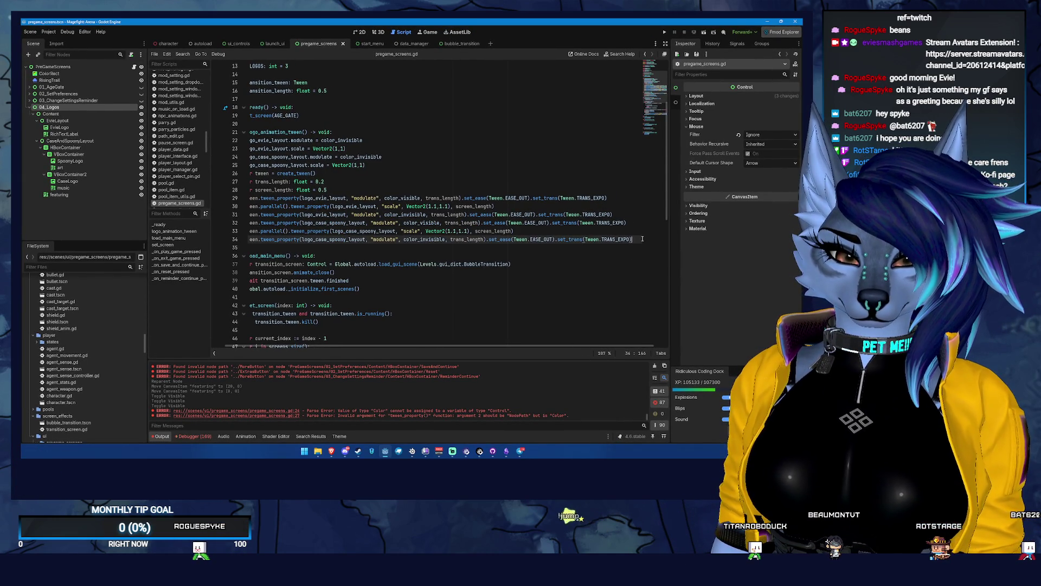
key(Return)
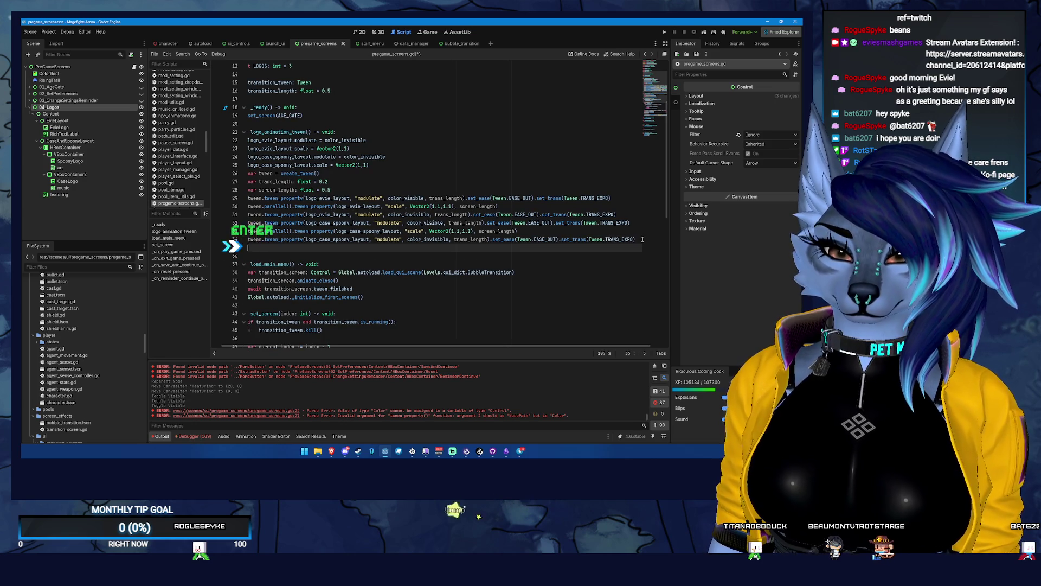
text(.)
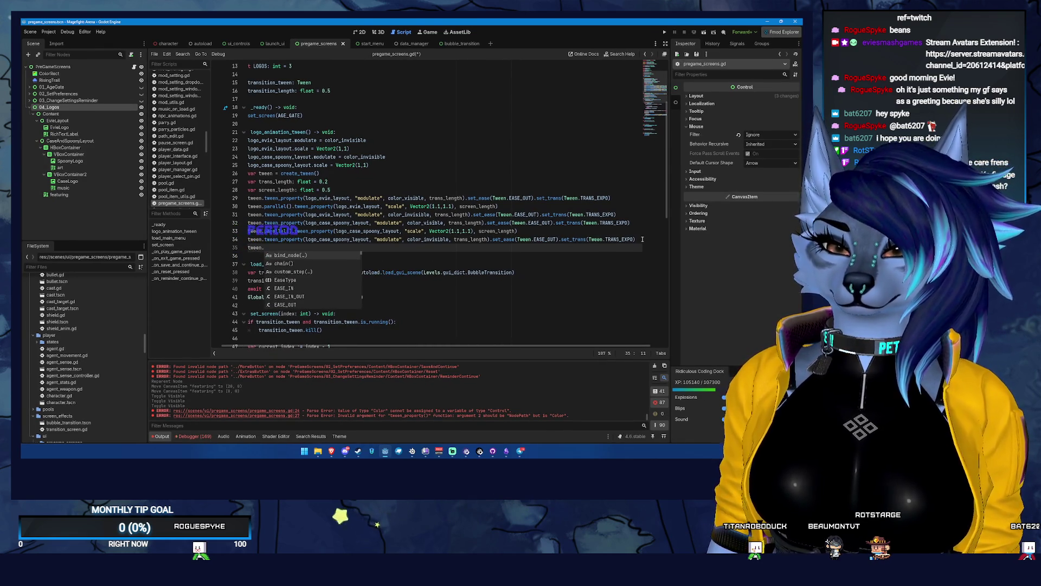
text(appen)
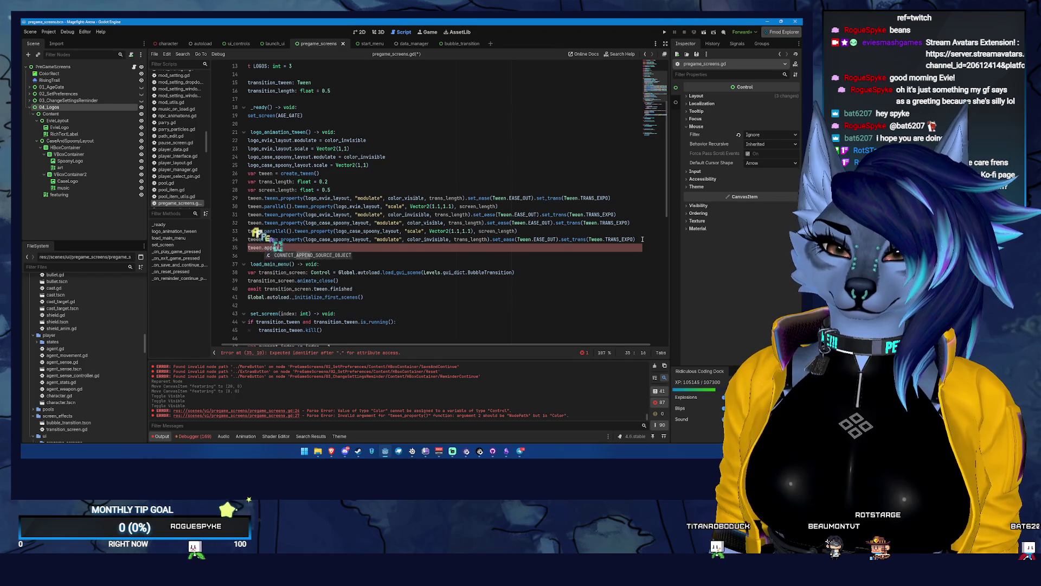
key(BackSpace)
key(BackSpace)
key(BackSpace)
- Add a tween_callback line and delete the old load_main_menu() call on line 83
text(call)
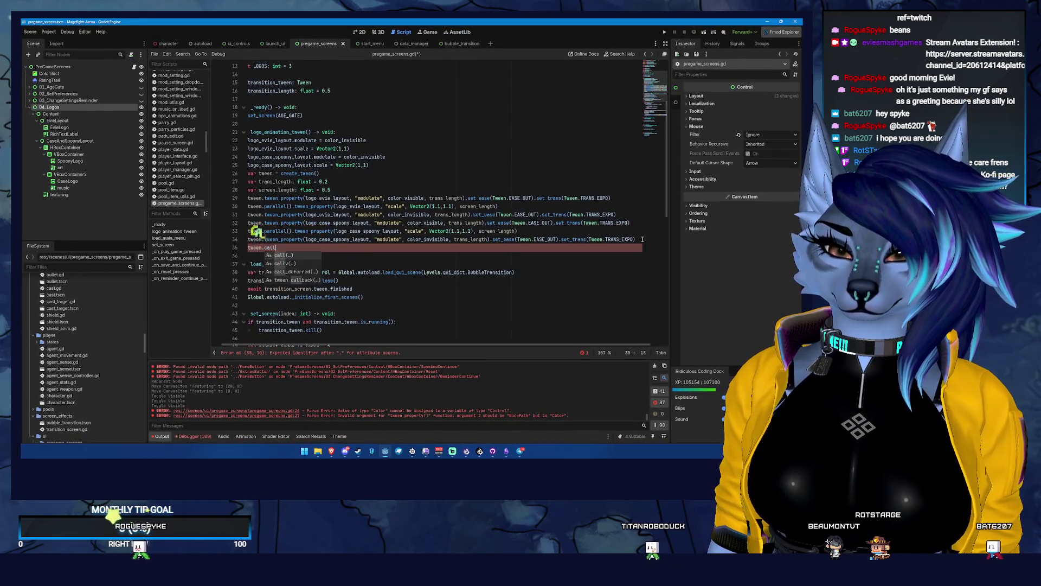
key(Down)
key(Down)
key(Down)
key(Return)
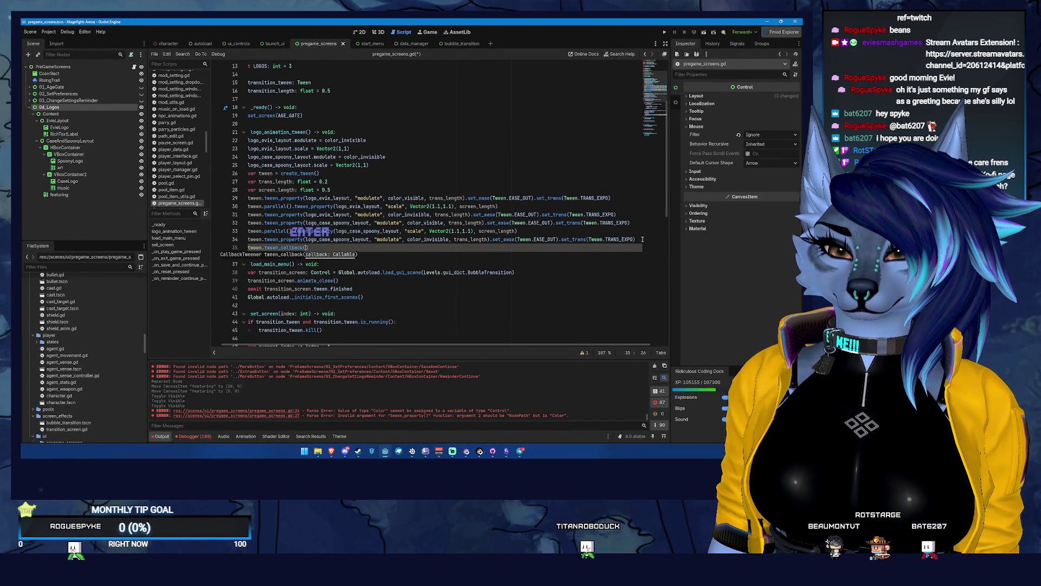
scroll(612, 159, down, 10)
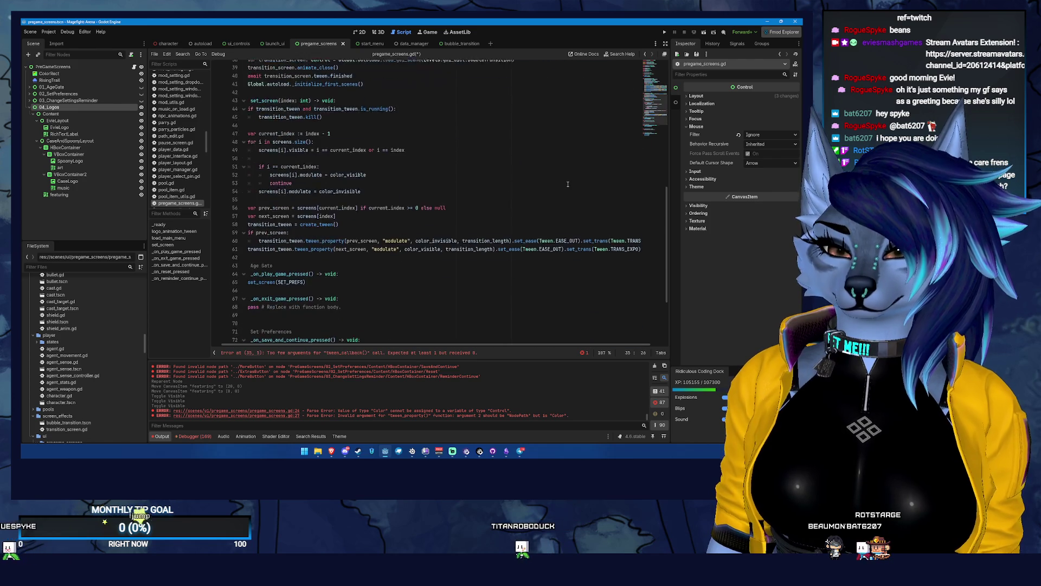
scroll(566, 184, down, 3)
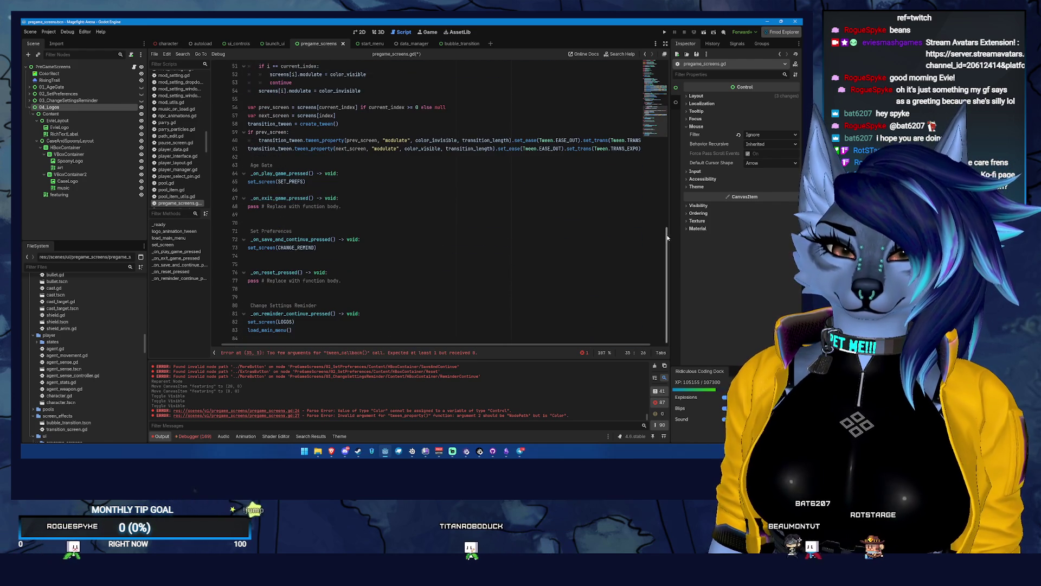
scroll(664, 255, down, 1)
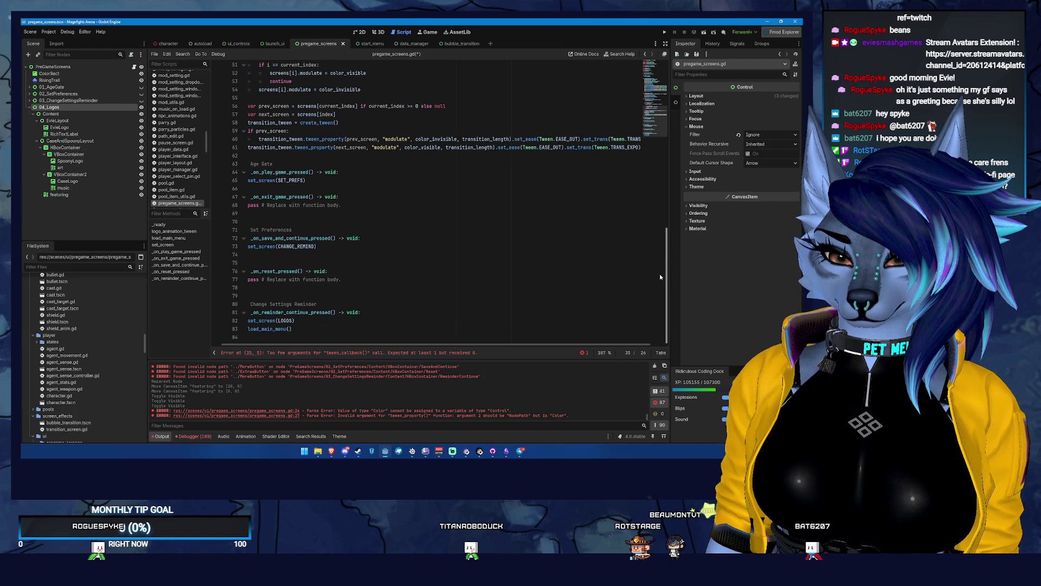
click(311, 330)
key(BackSpace)
key(BackSpace)
key(BackSpace)
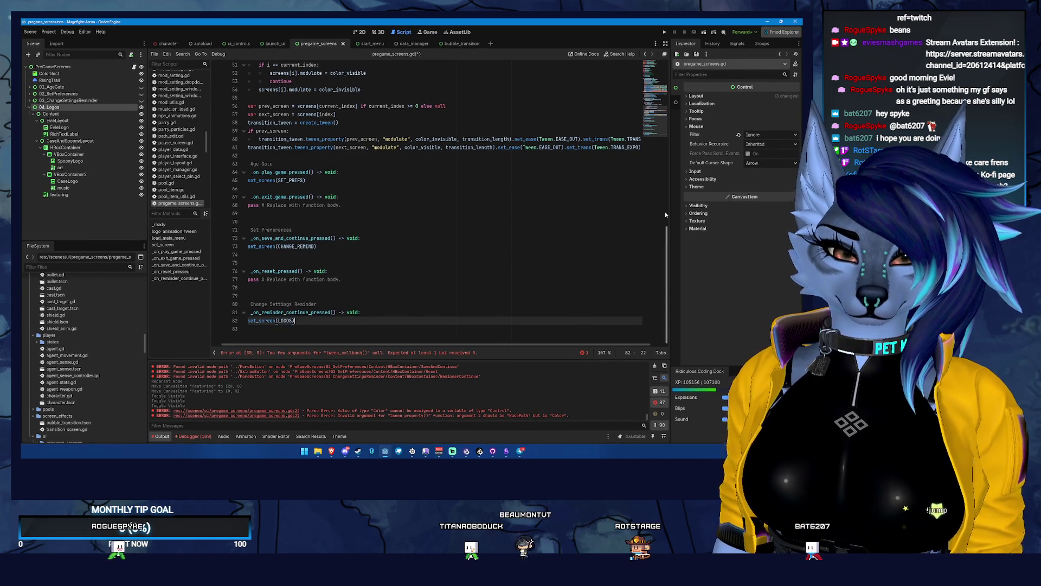
- Pass load_main_menu as the argument to tween_callback
scroll(597, 190, up, 10)
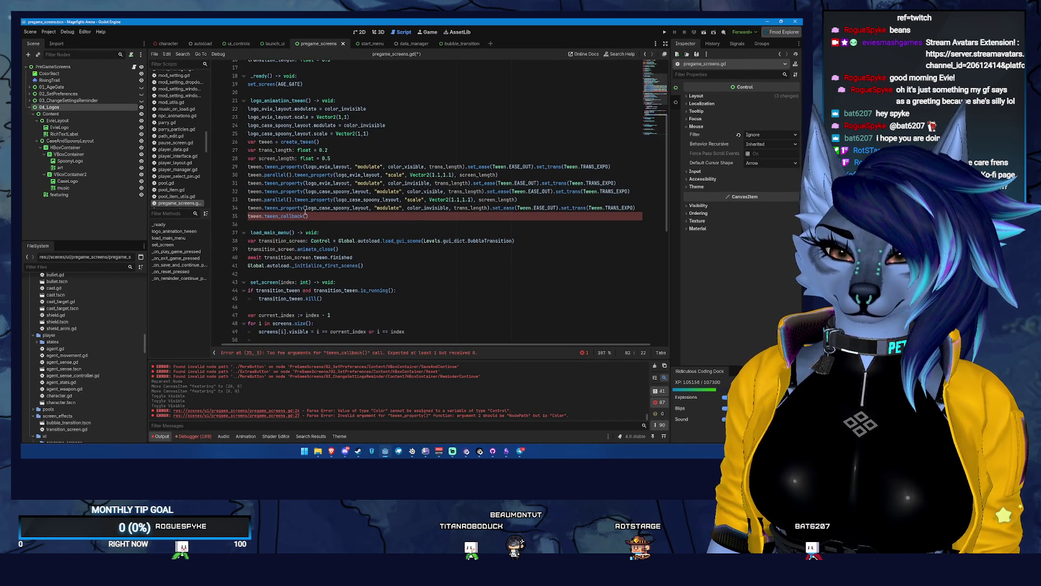
click(307, 216)
text(load_)
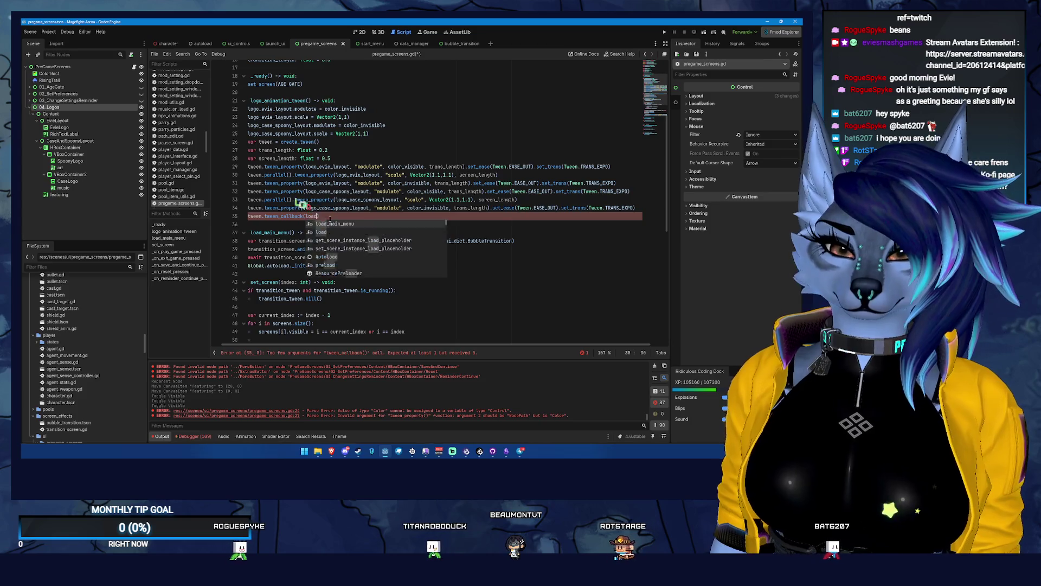
key(Return)
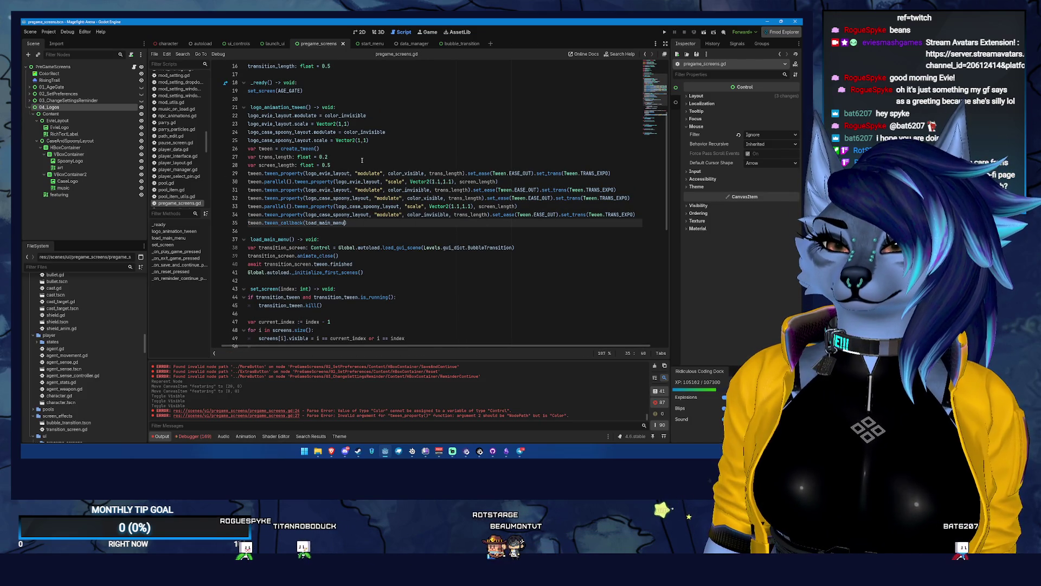
scroll(358, 172, up, 1)
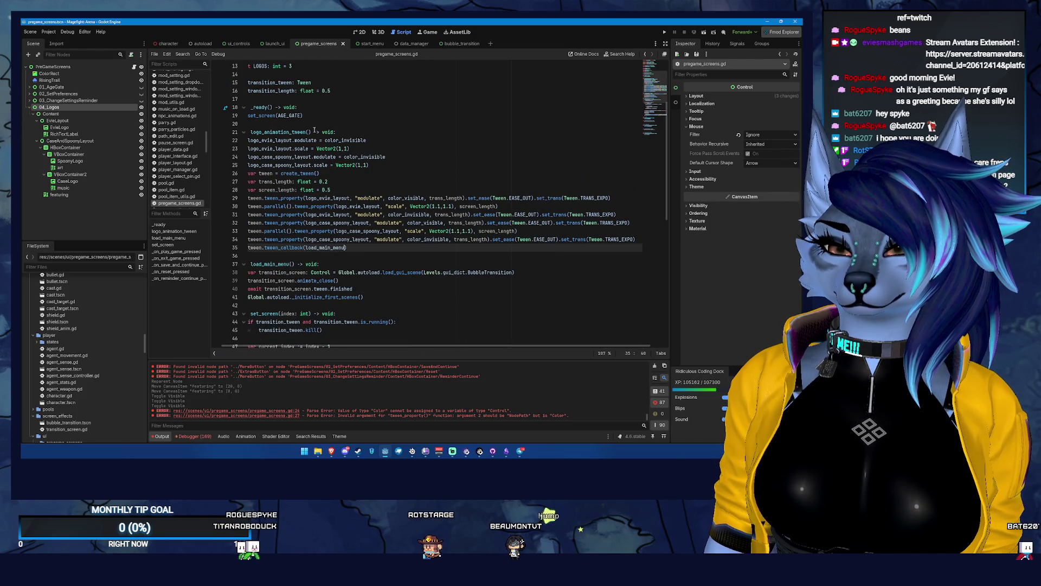
scroll(351, 221, down, 6)
scroll(350, 222, down, 6)
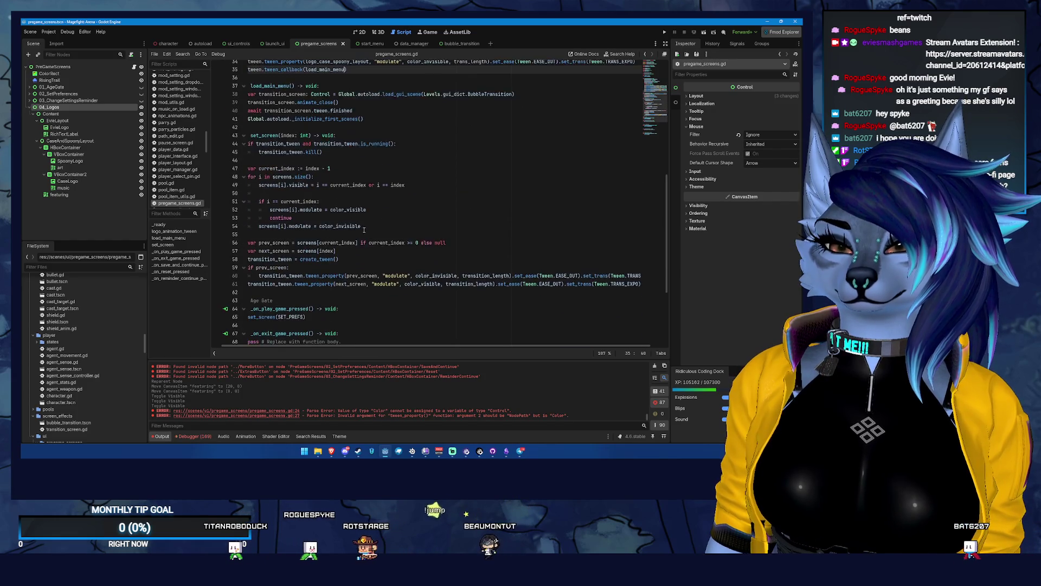
- Change set_screen's return type from void to Tween
click(304, 330)
key(Return)
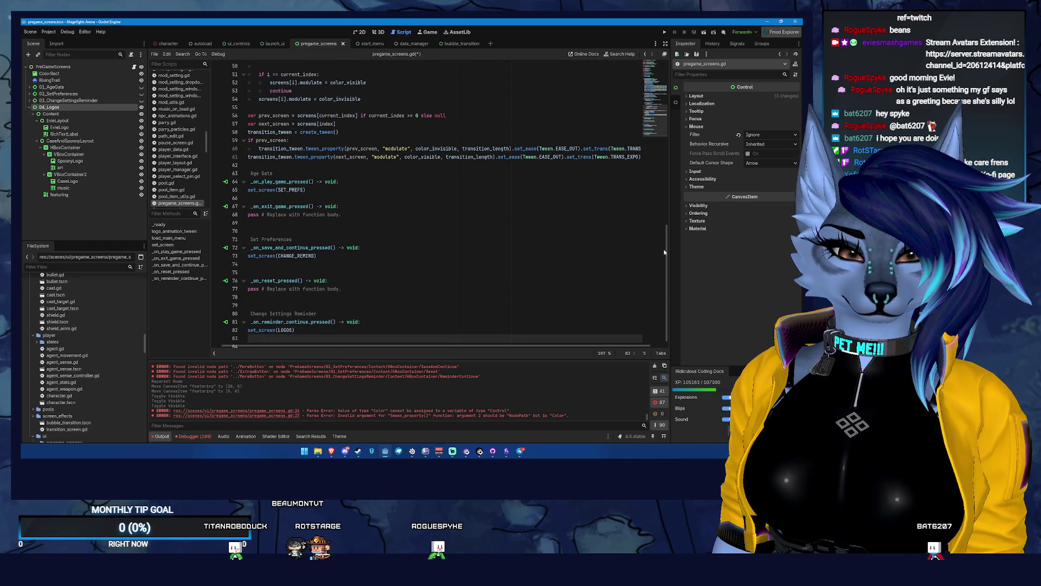
click(646, 83)
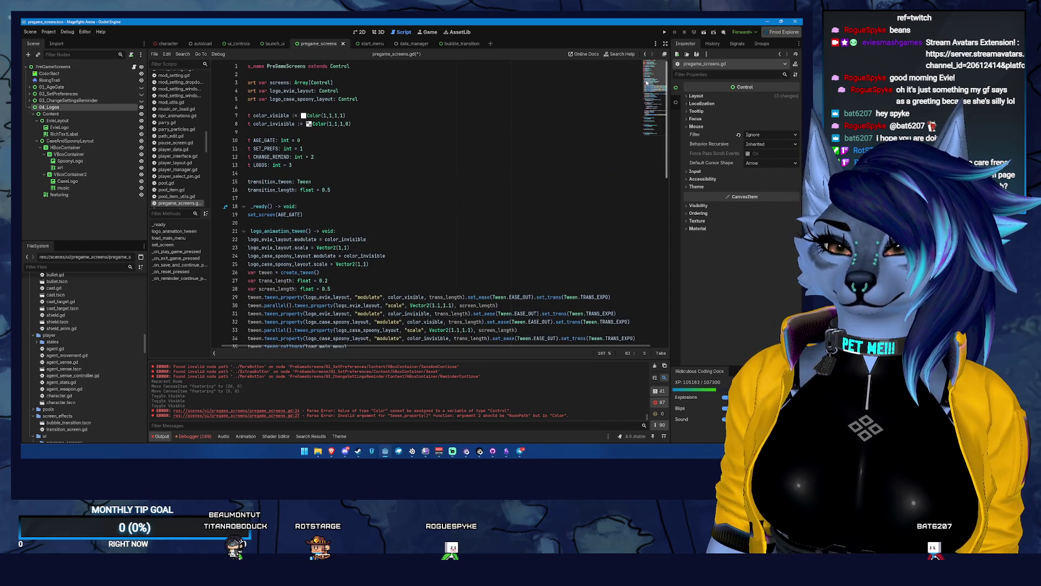
scroll(646, 82, down, 15)
key(BackSpace)
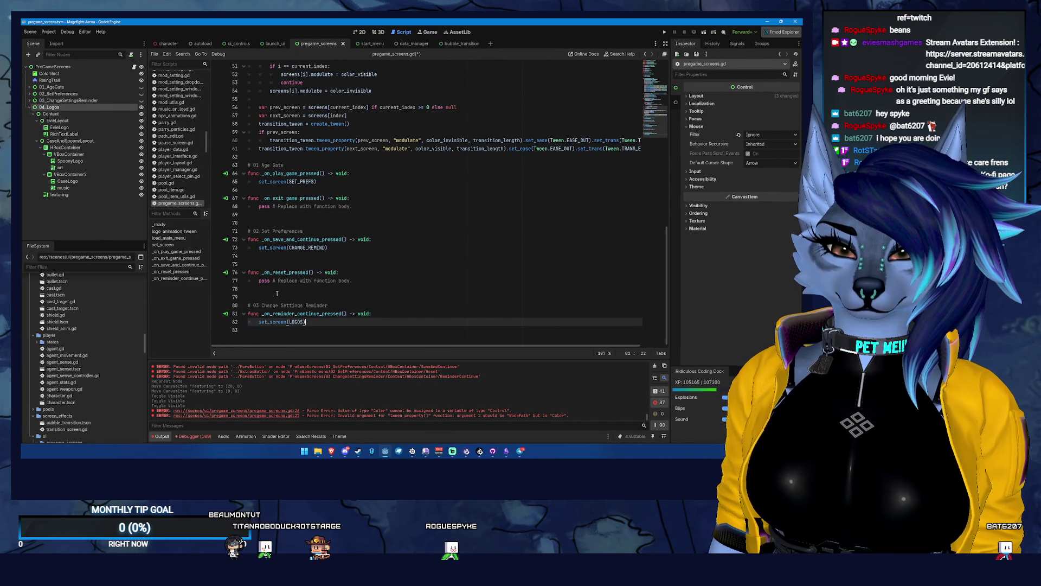
click(653, 66)
scroll(337, 242, down, 7)
click(338, 239)
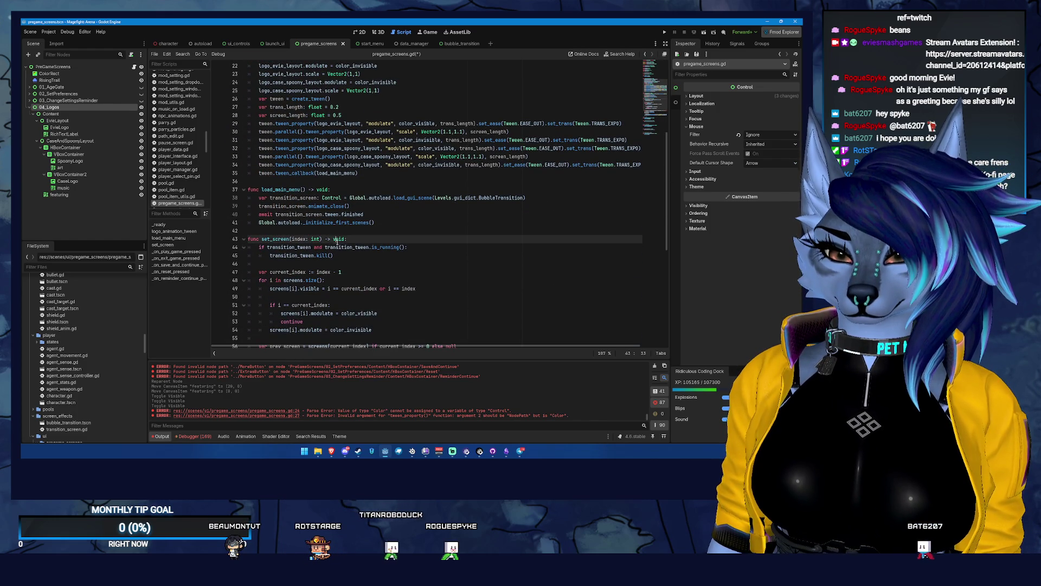
text(Tween)
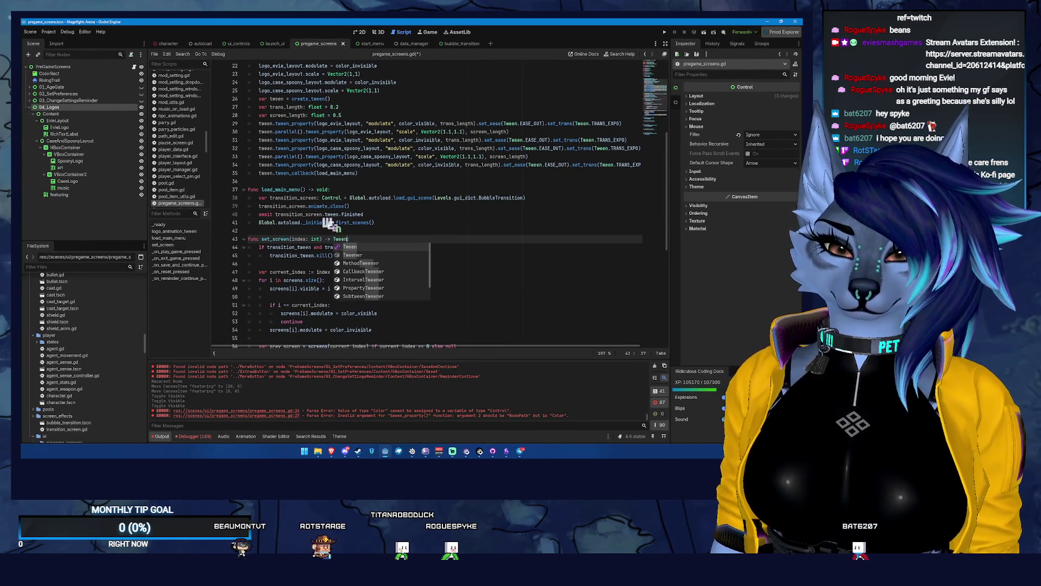
- End set_screen with 'return transition_tween' and save the script
scroll(352, 207, down, 1)
scroll(352, 208, down, 3)
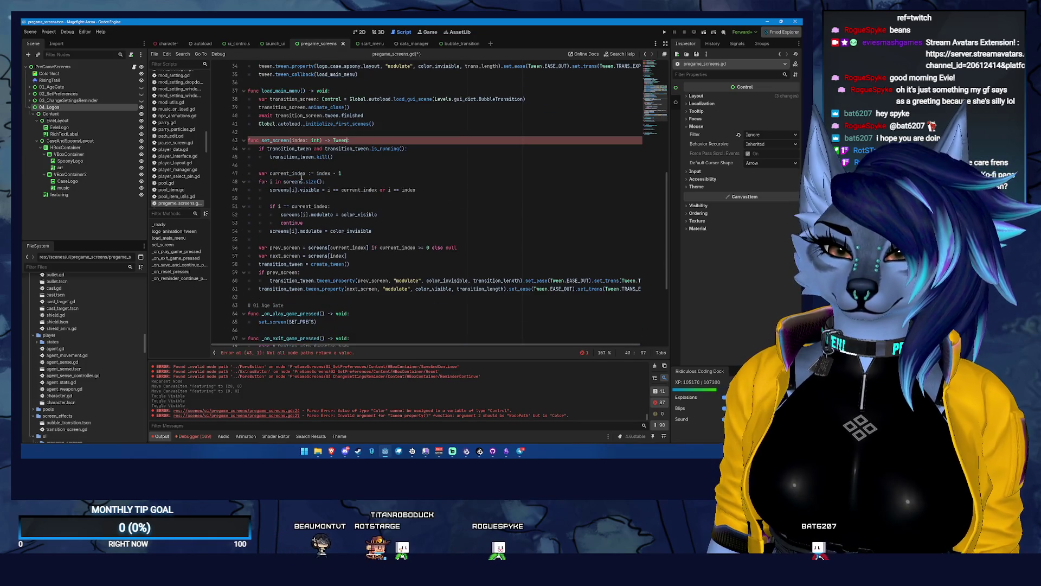
click(267, 148)
click(260, 295)
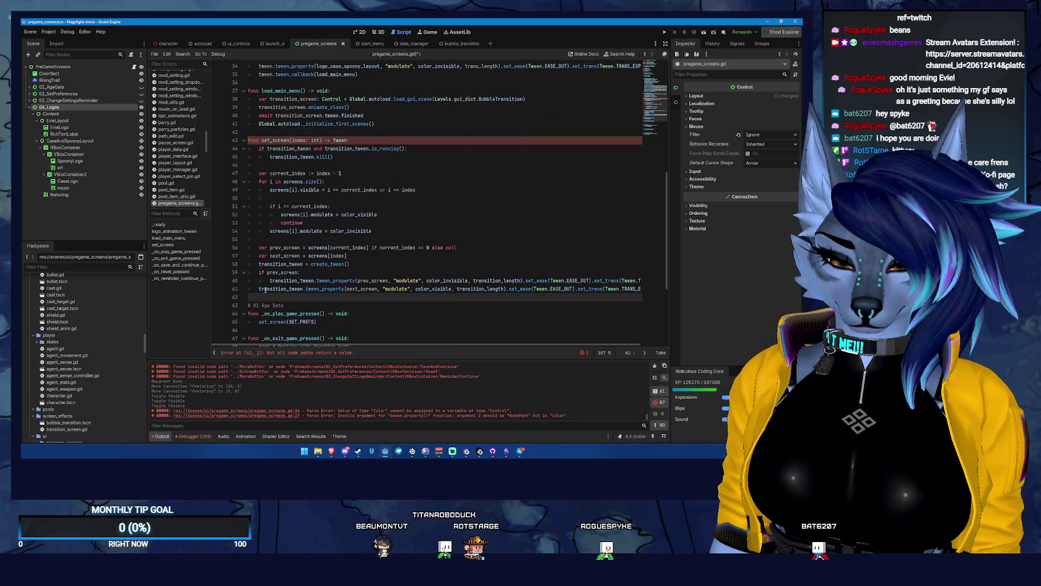
key(Return)
key(Tab)
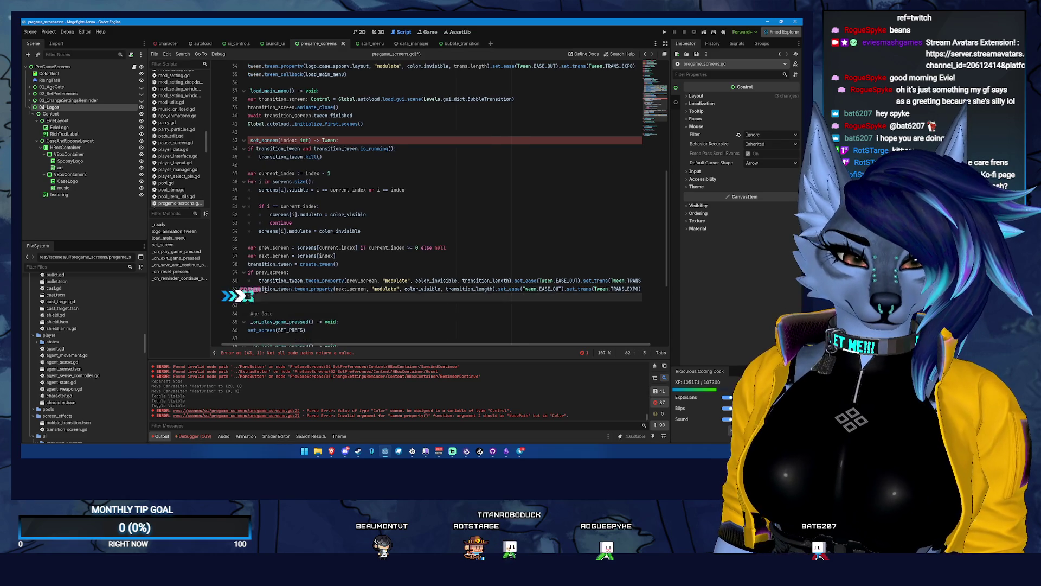
text(return)
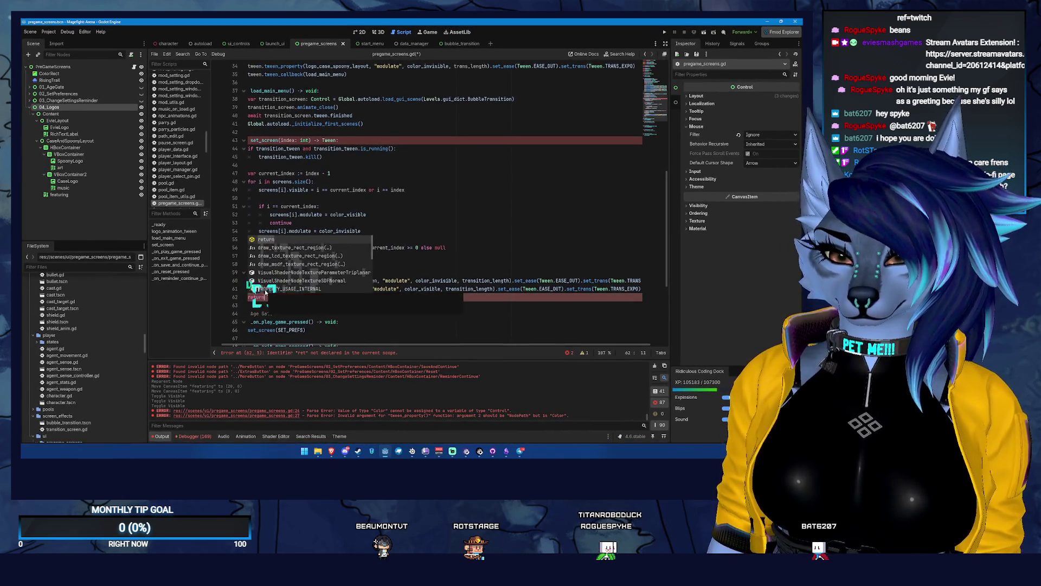
key(Escape)
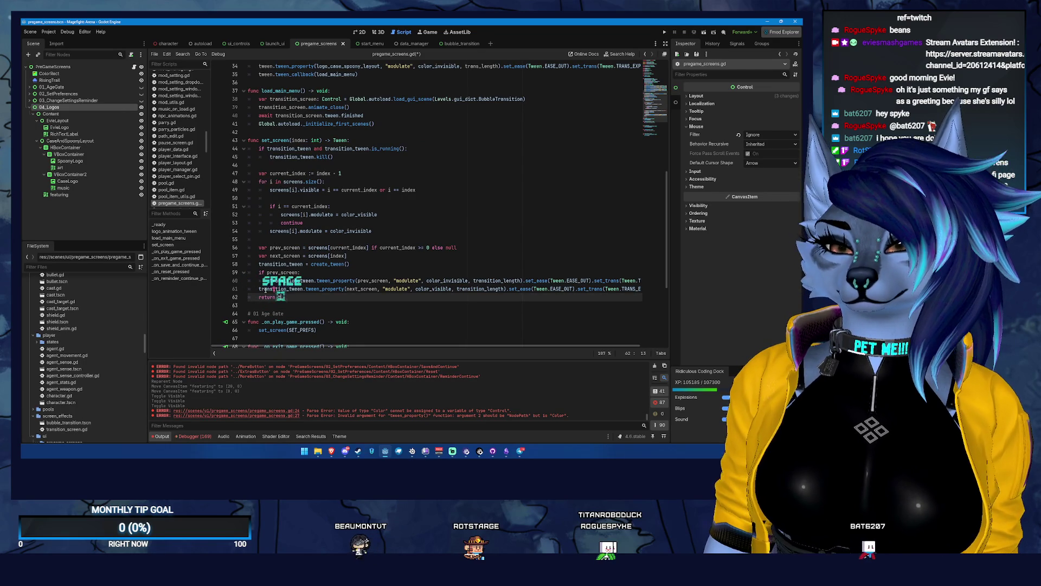
text(n)
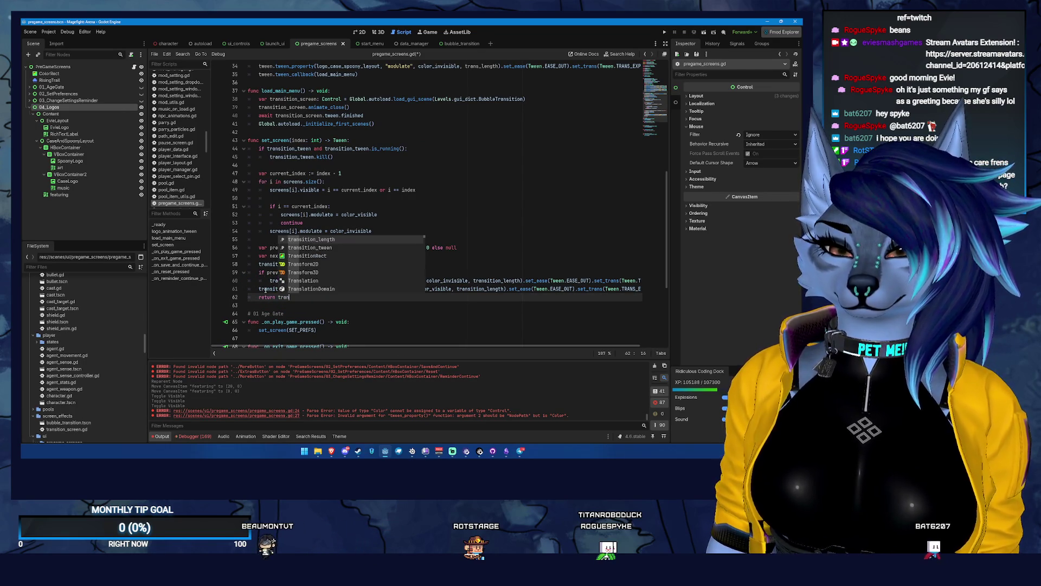
key(Down)
key(Return)
key(ctrl+s)
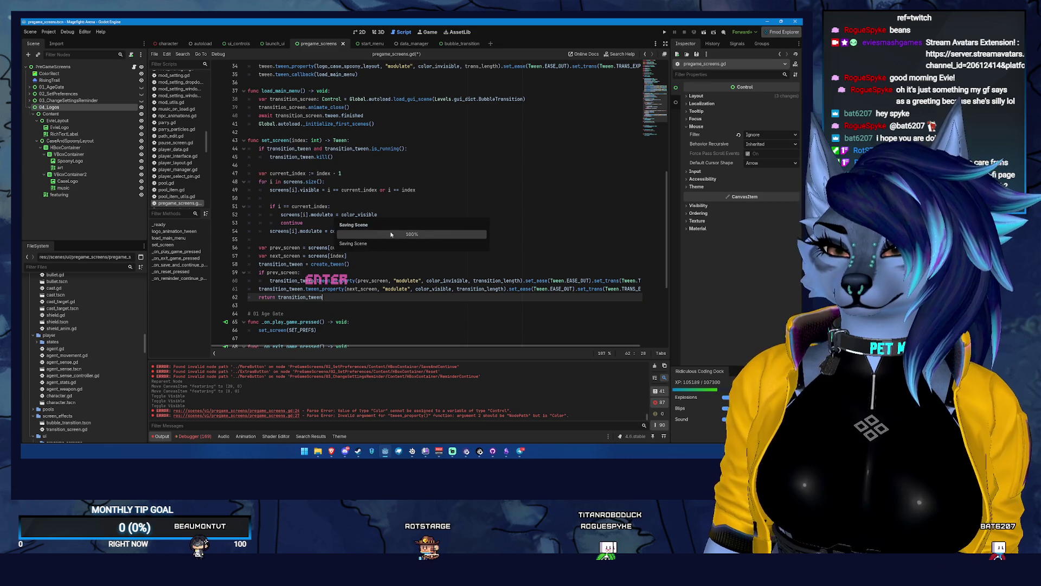
scroll(646, 166, down, 6)
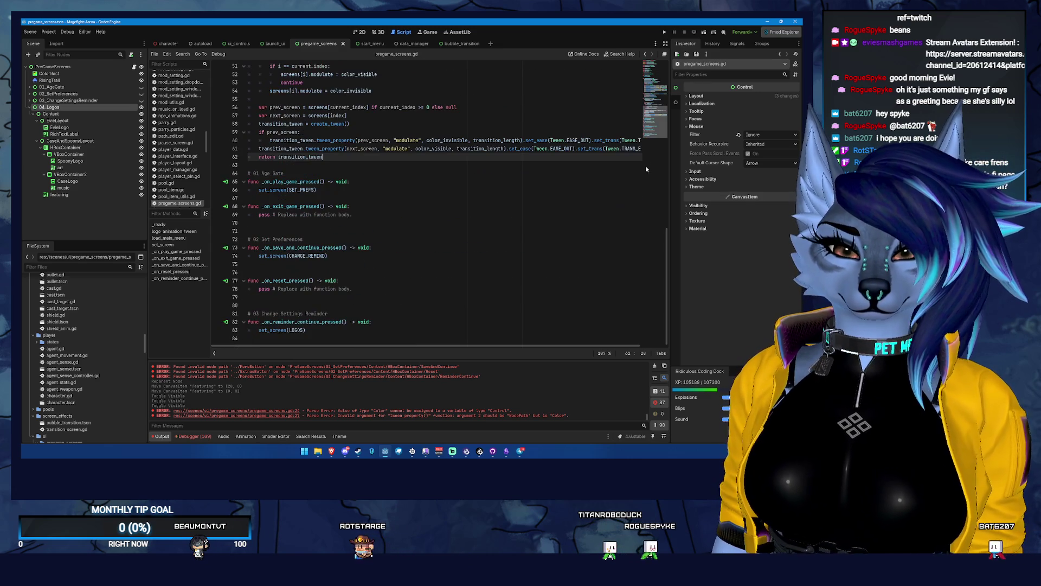
click(256, 330)
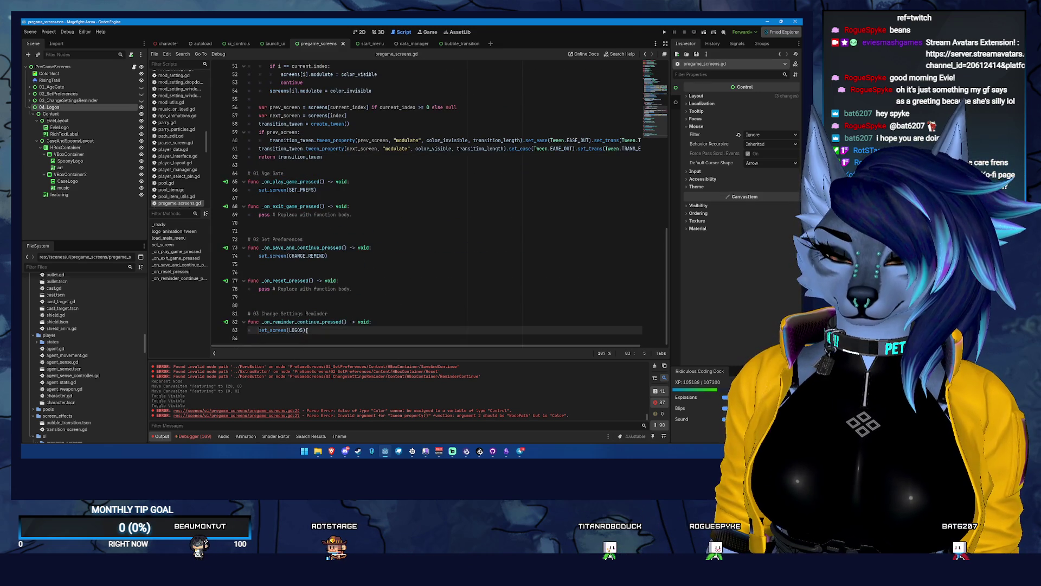
- Store set_screen(LOGOS) in a new 'tween' variable and add a tween.call() line below it
text(ween :=)
click(380, 328)
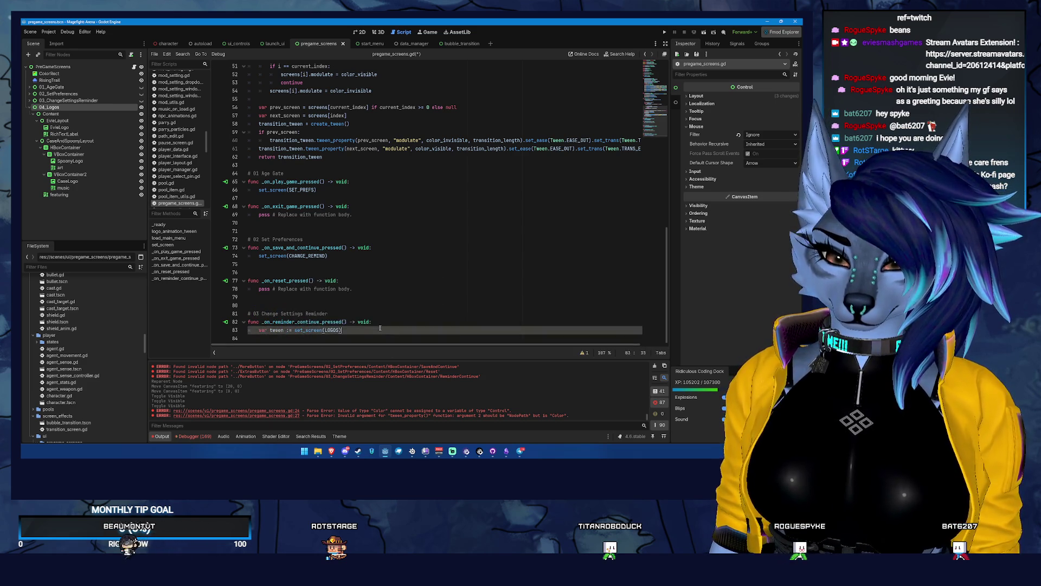
key(Return)
text(tween.a)
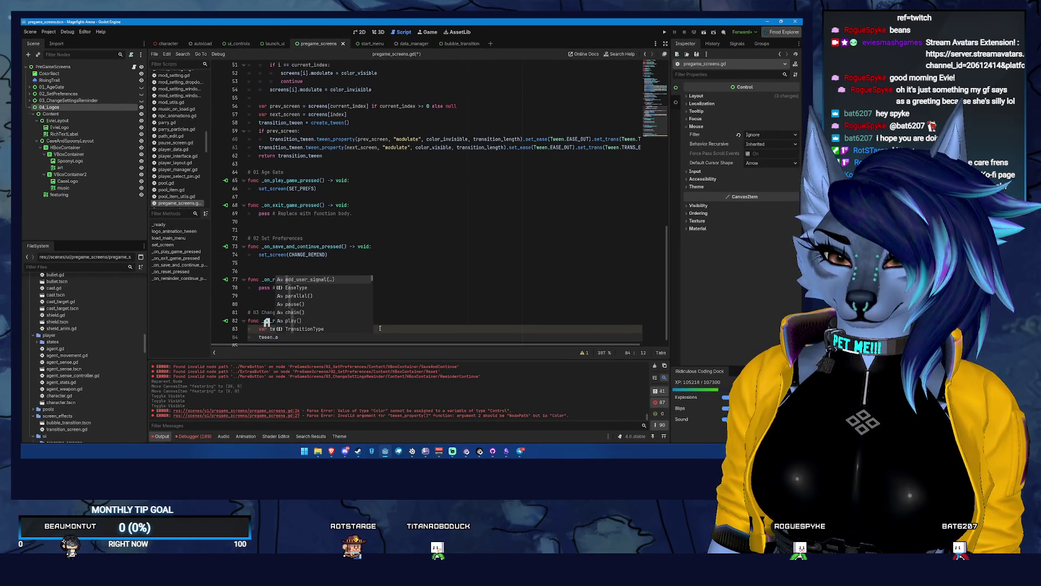
key(BackSpace)
text(call)
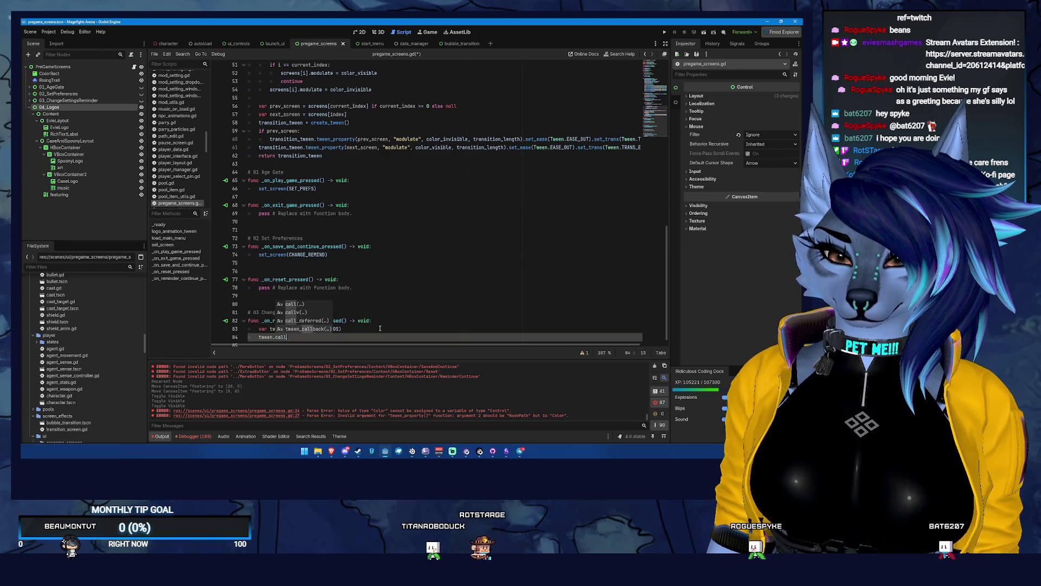
key(Return)
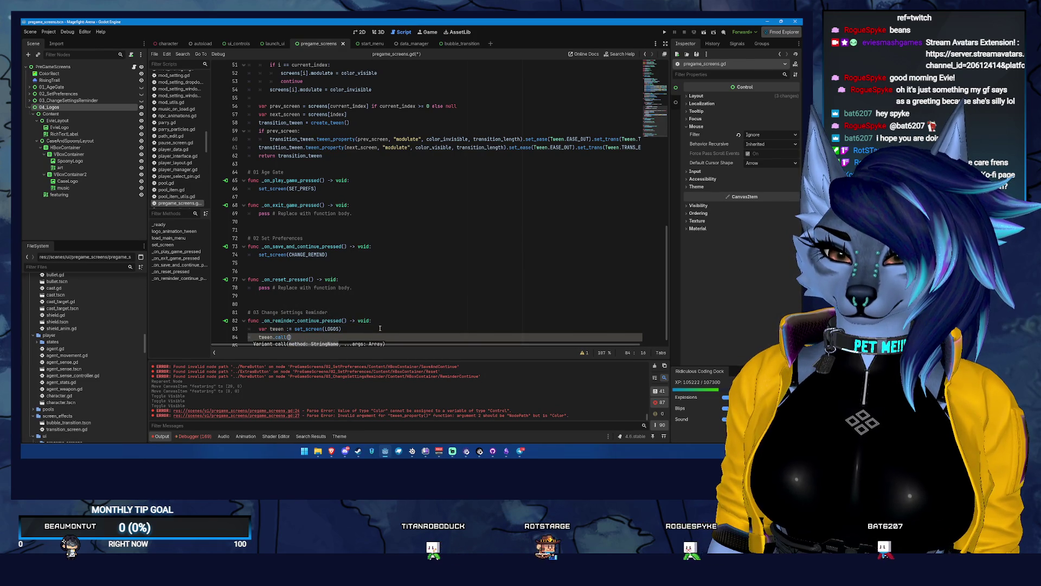
- Make tween.call pass "logo_animation_tween" as its argument
text(play)
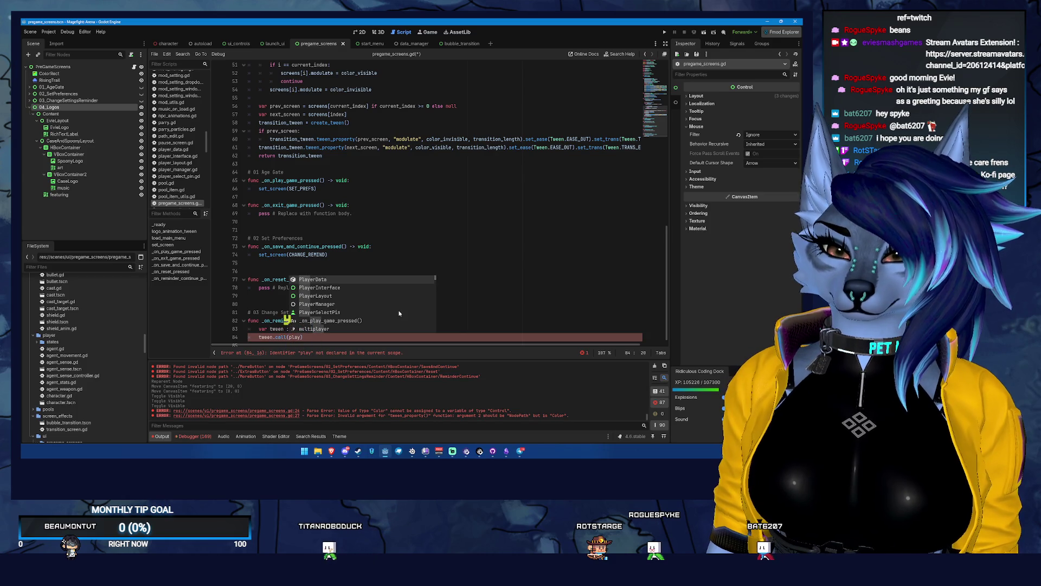
drag(656, 135, 651, 56)
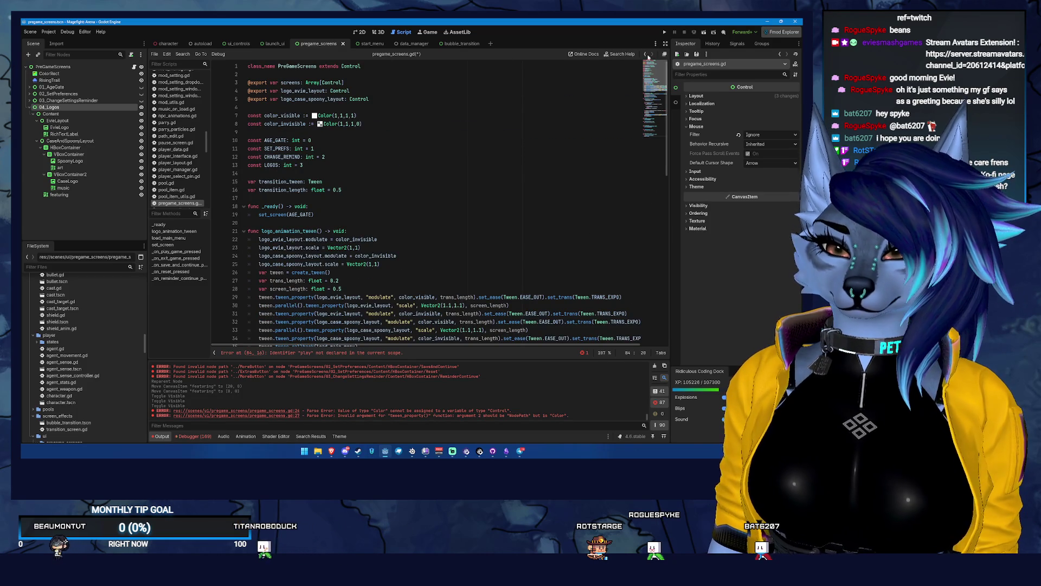
click(655, 128)
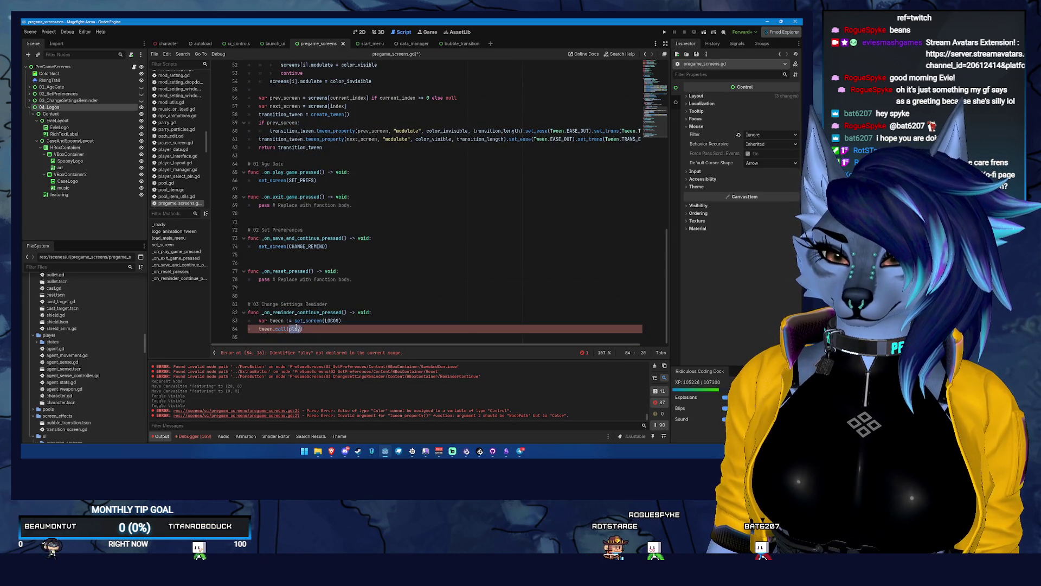
text(logo)
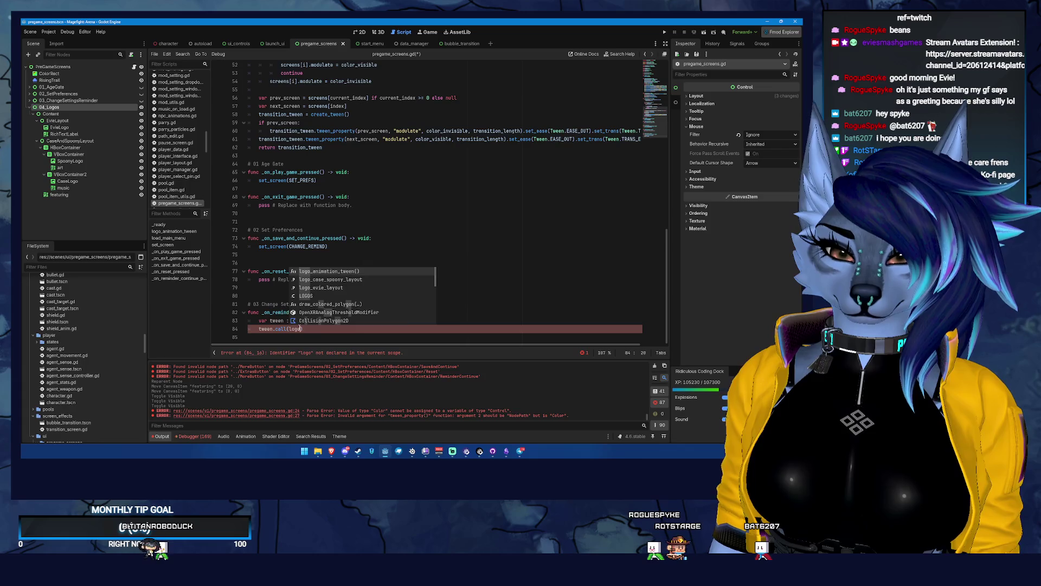
key(Return)
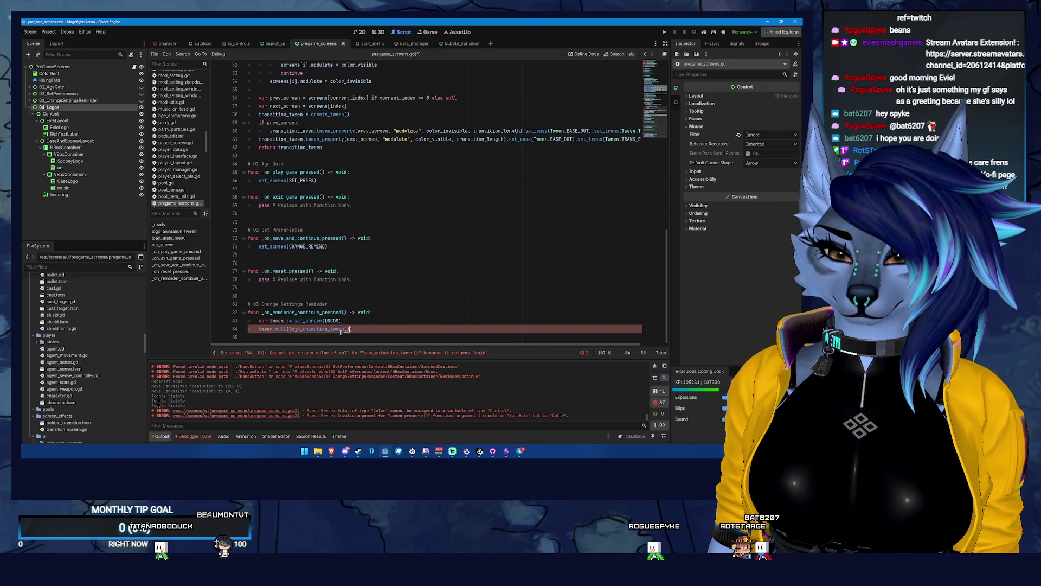
key(BackSpace)
key(BackSpace)
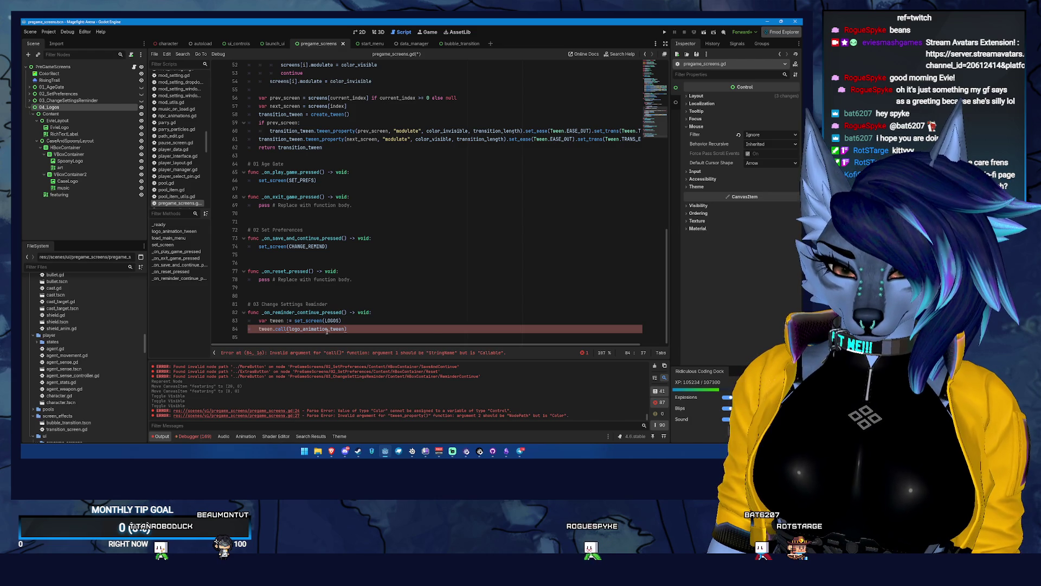
click(290, 329)
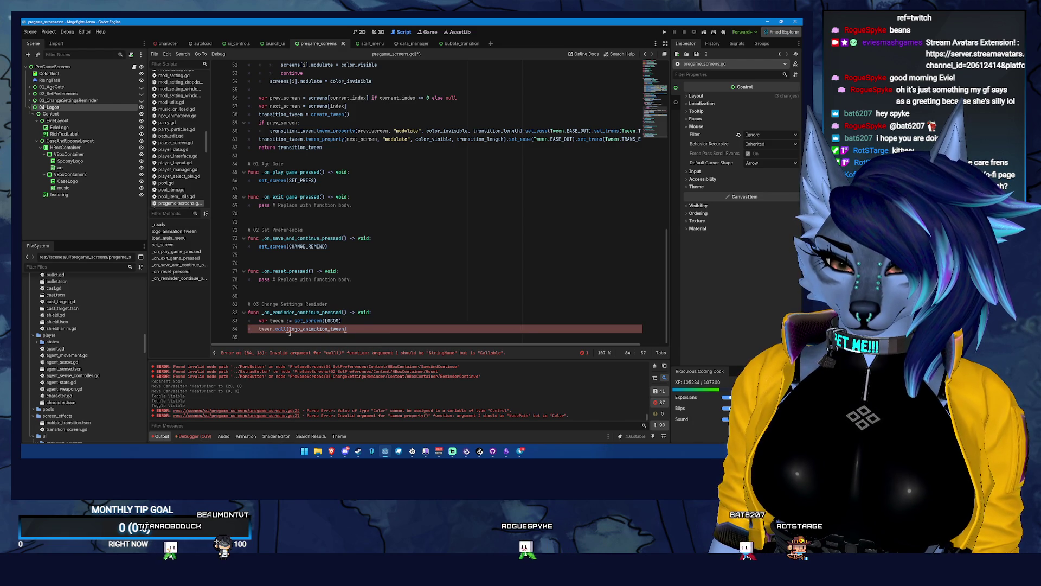
text(")
click(349, 329)
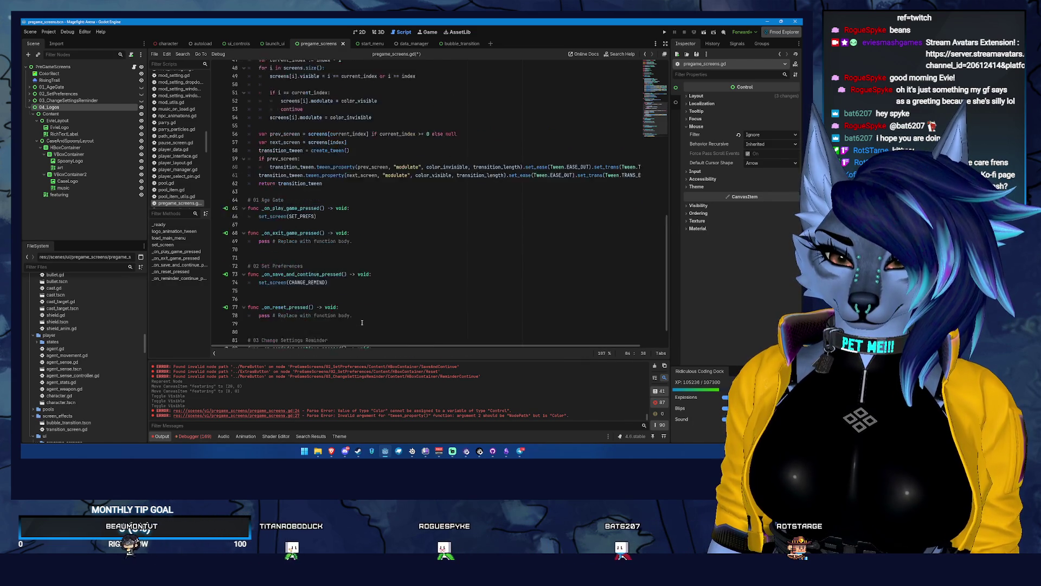
- Replace tween_callback with call on line 35 of the logo tween
scroll(357, 112, up, 5)
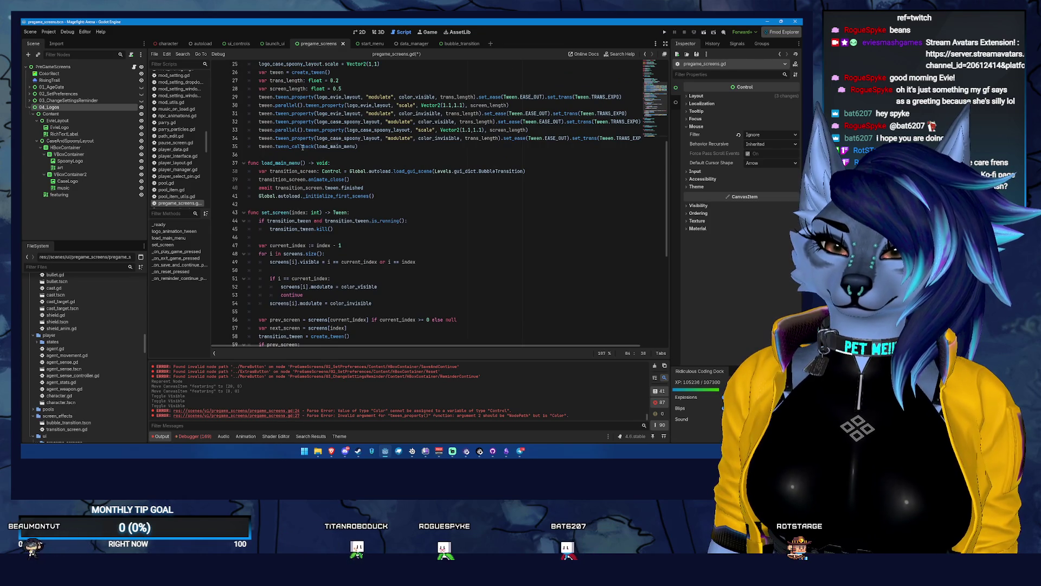
double_click(301, 146)
text(c)
text(a)
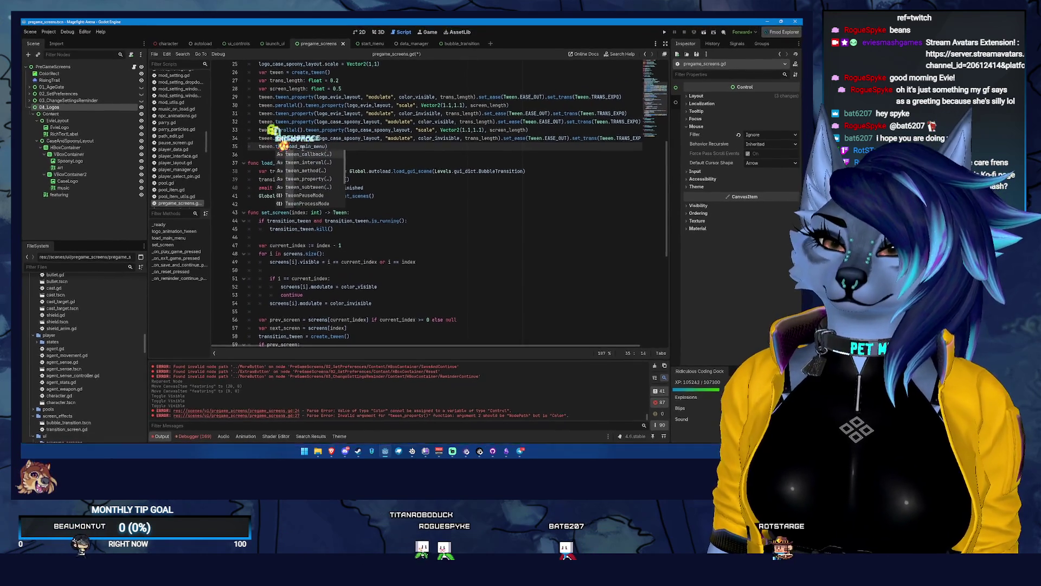
key(Return)
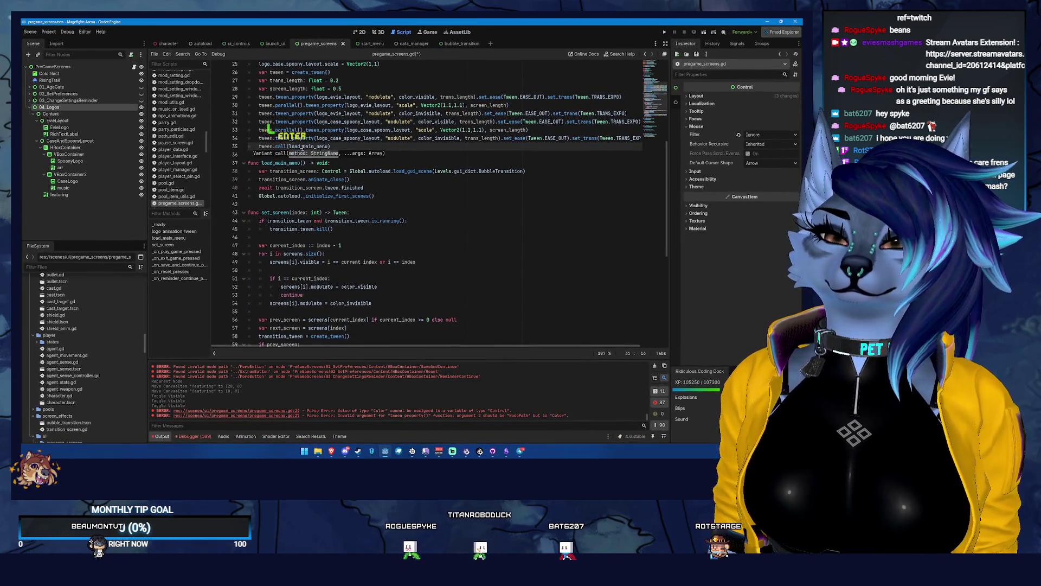
- Read the Object documentation for call() and call_deferred, then return to the script
ctrl+click(277, 147)
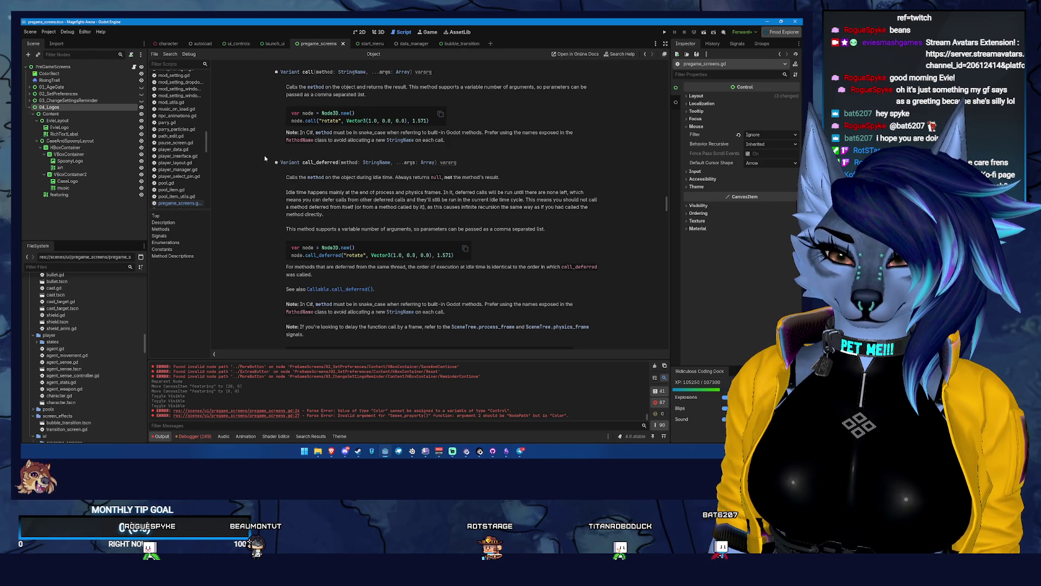
scroll(268, 140, up, 3)
scroll(269, 141, down, 2)
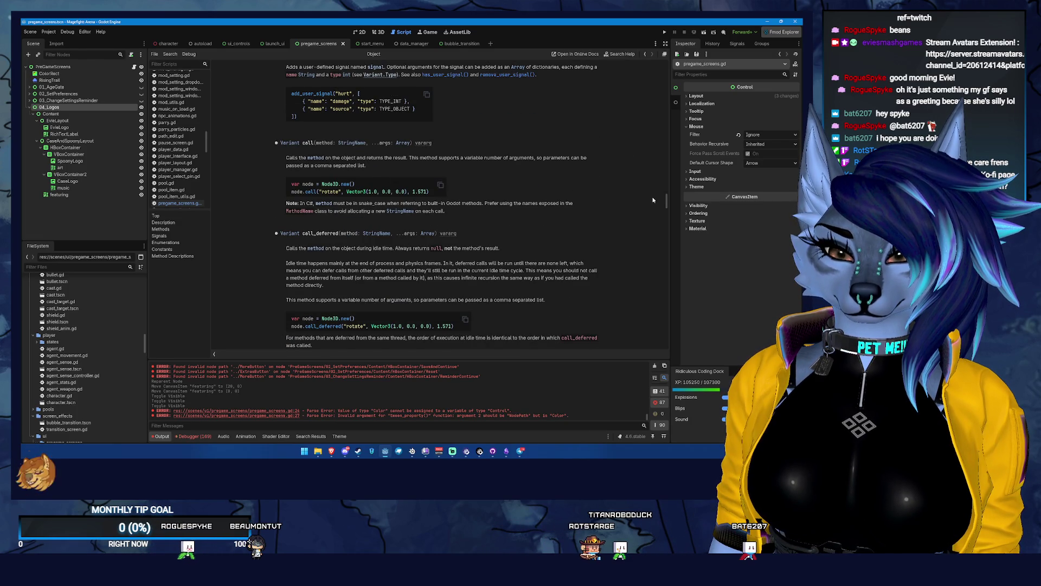
scroll(662, 208, down, 2)
scroll(662, 208, down, 3)
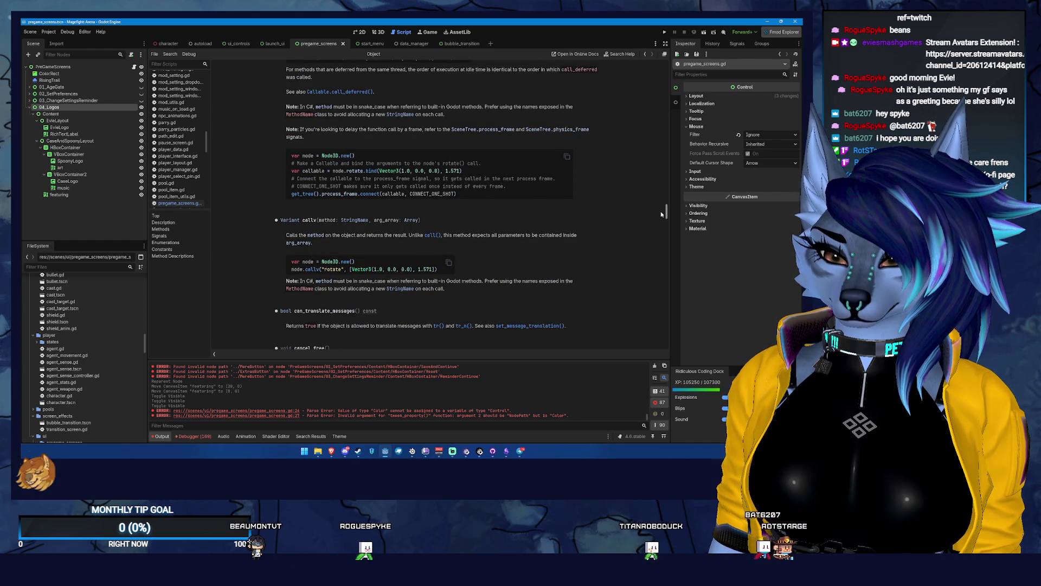
scroll(660, 210, down, 1)
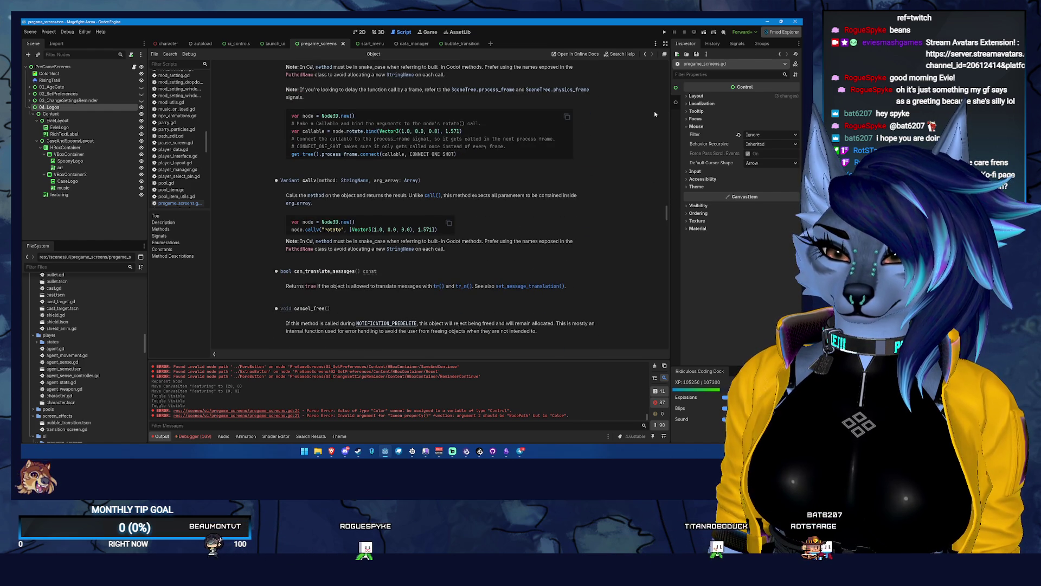
click(644, 54)
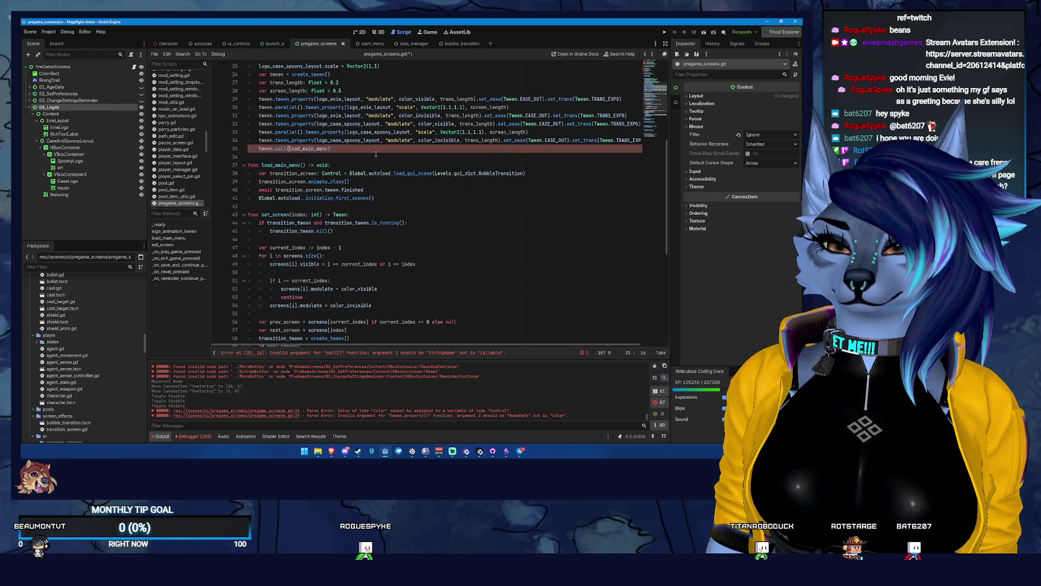
- Wrap load_main_menu in quotes on line 35, save, run the game, and stop it
text(")
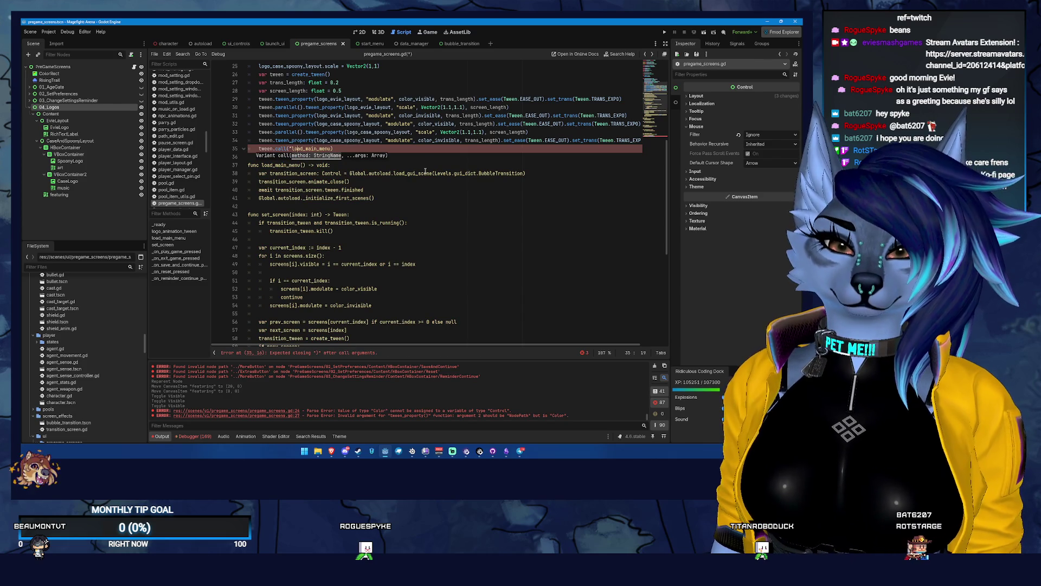
text(")
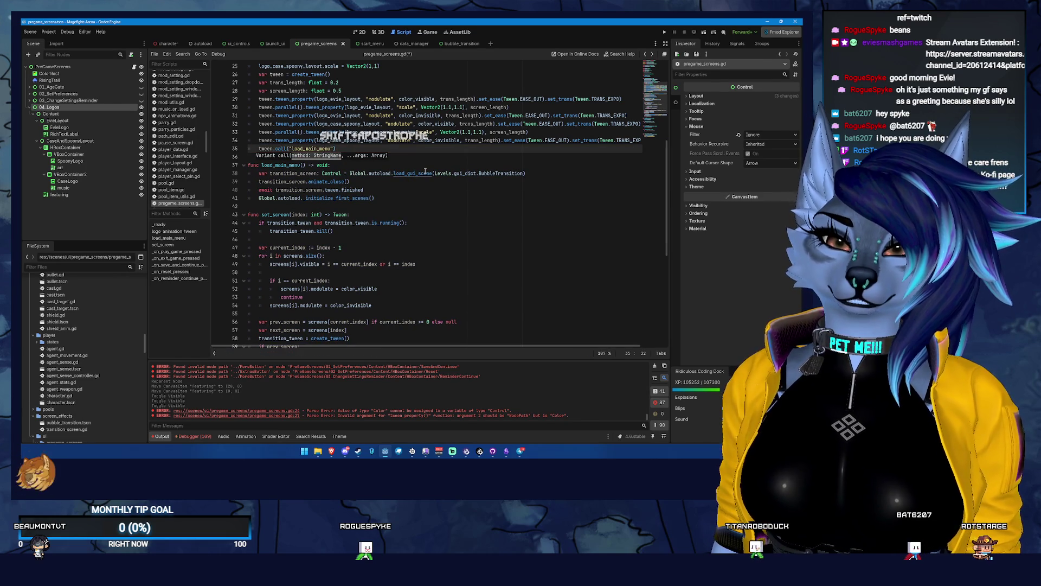
key(ctrl+s)
scroll(394, 163, down, 2)
click(388, 148)
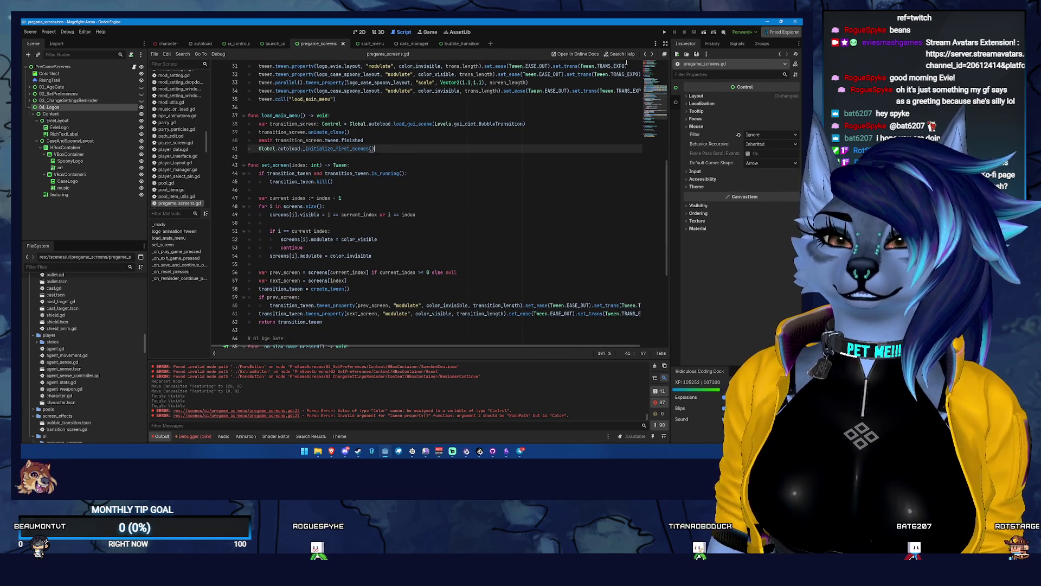
click(665, 32)
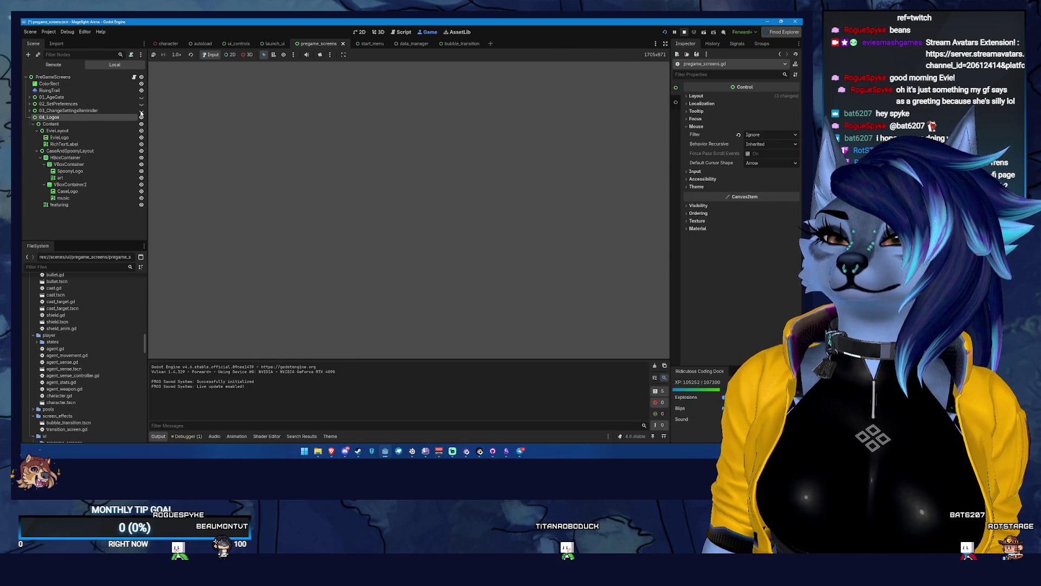
click(142, 113)
- Toggle 01_AgeGate visibility and assign EvieLayout to PreGameScreens' Logo Evie Layout
click(141, 87)
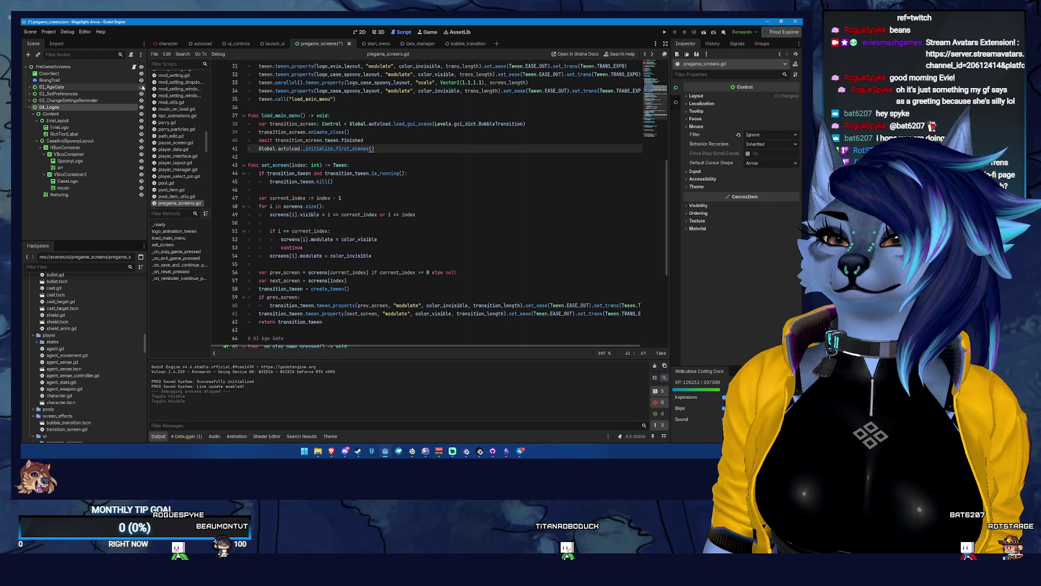
click(363, 33)
click(117, 67)
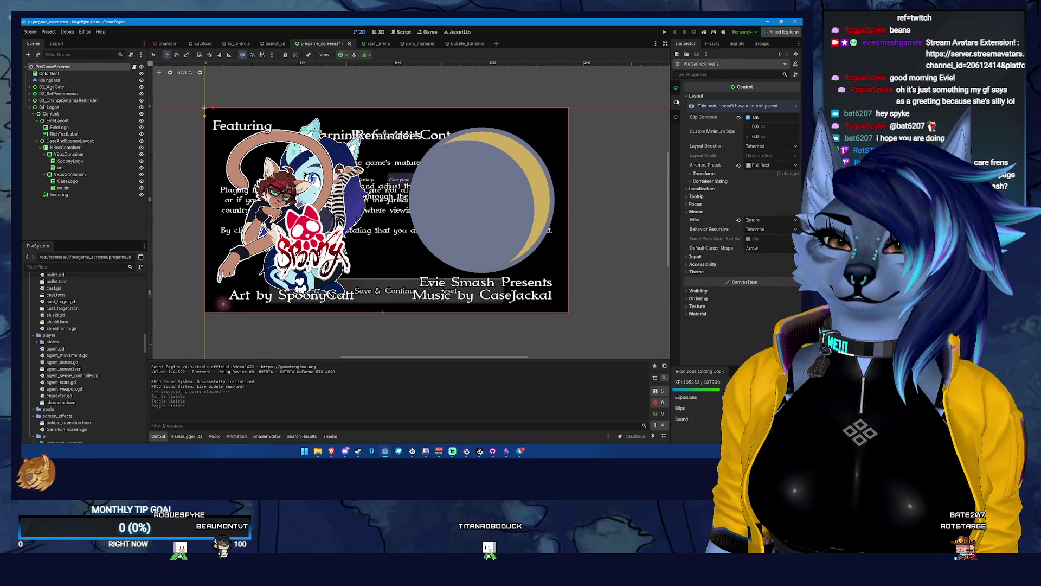
click(677, 102)
click(765, 166)
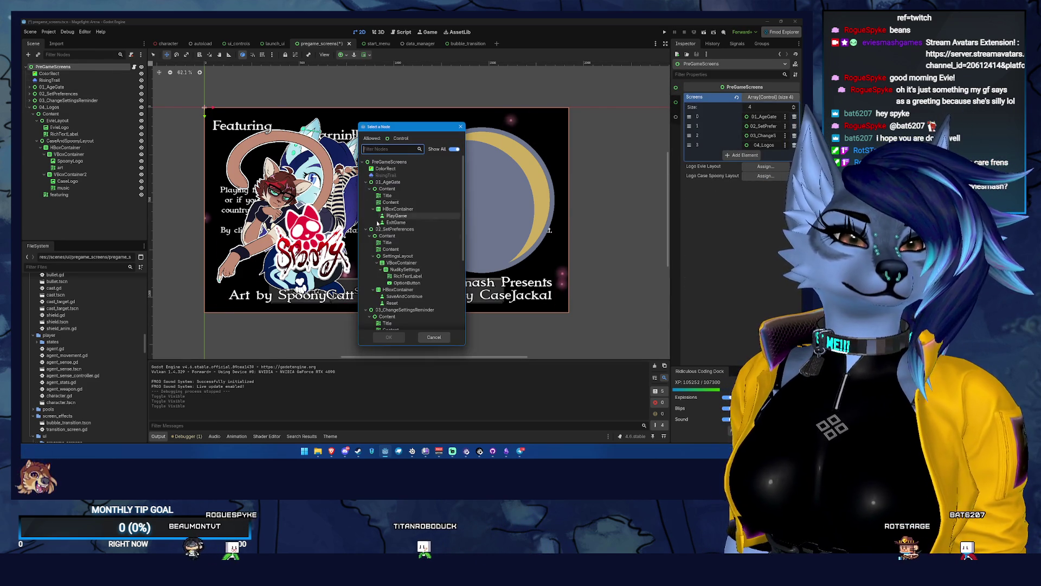
scroll(421, 263, down, 5)
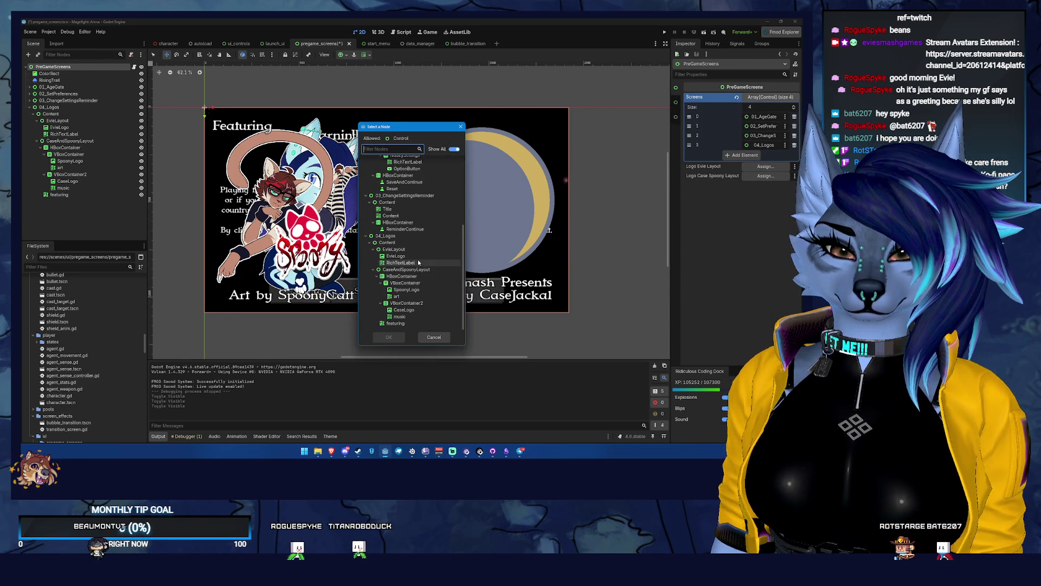
click(423, 250)
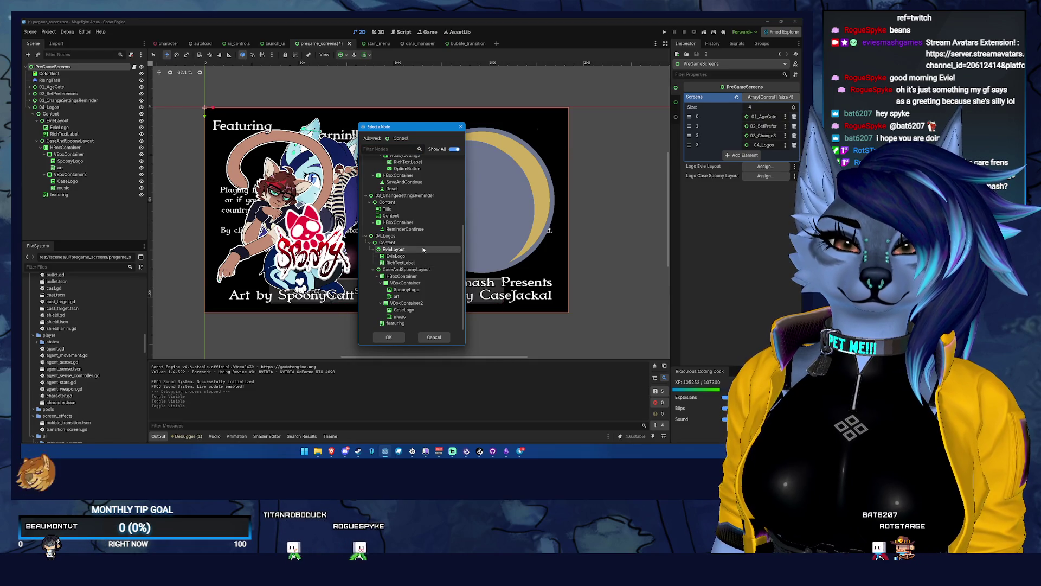
double_click(422, 250)
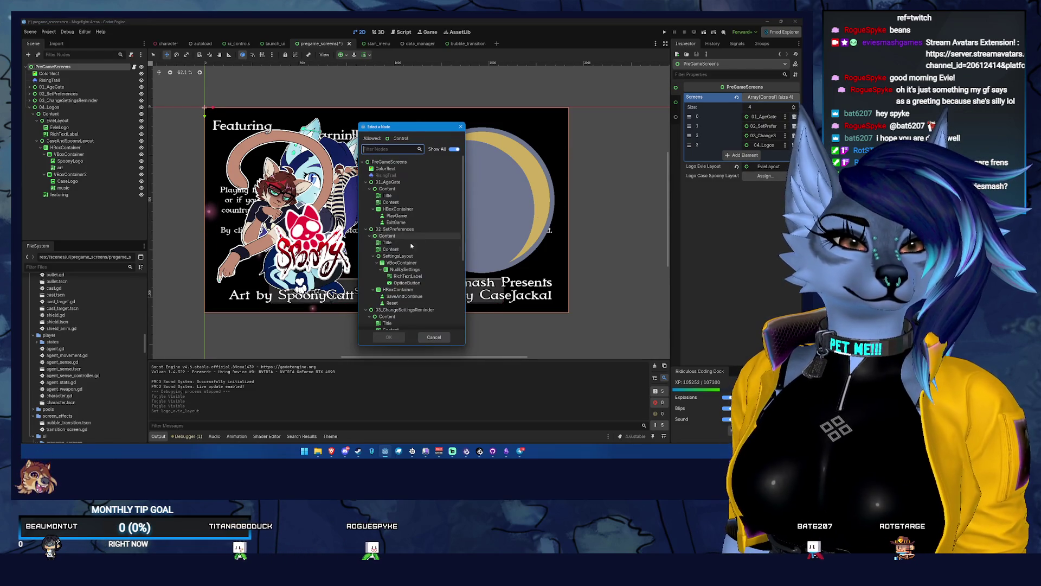
- Assign CaseAndSpoonyLayout to Logo Case Spoony Layout, save the scene, and run the project
scroll(407, 262, down, 1)
scroll(423, 272, down, 5)
double_click(421, 271)
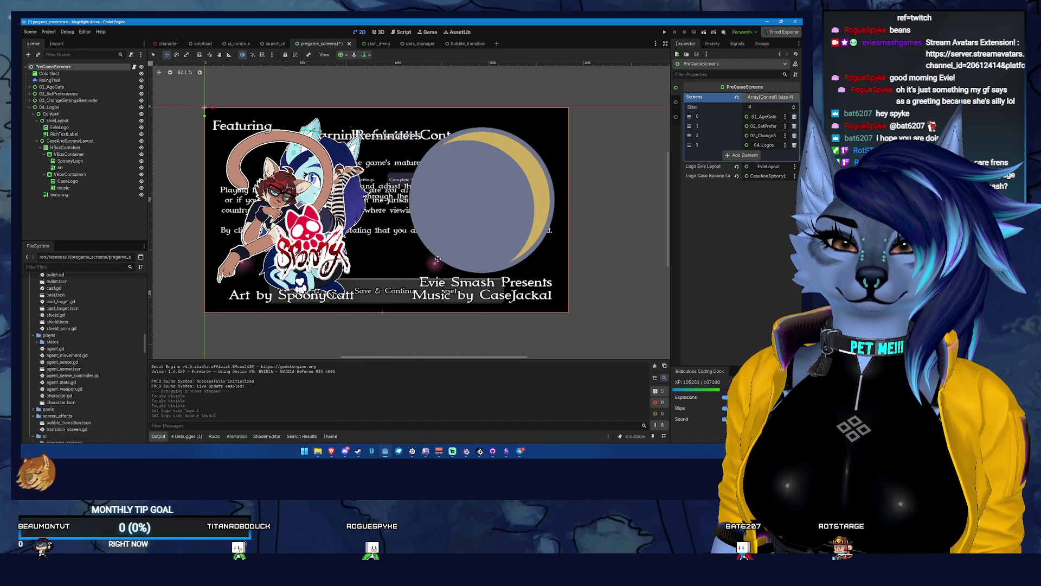
key(ctrl+s)
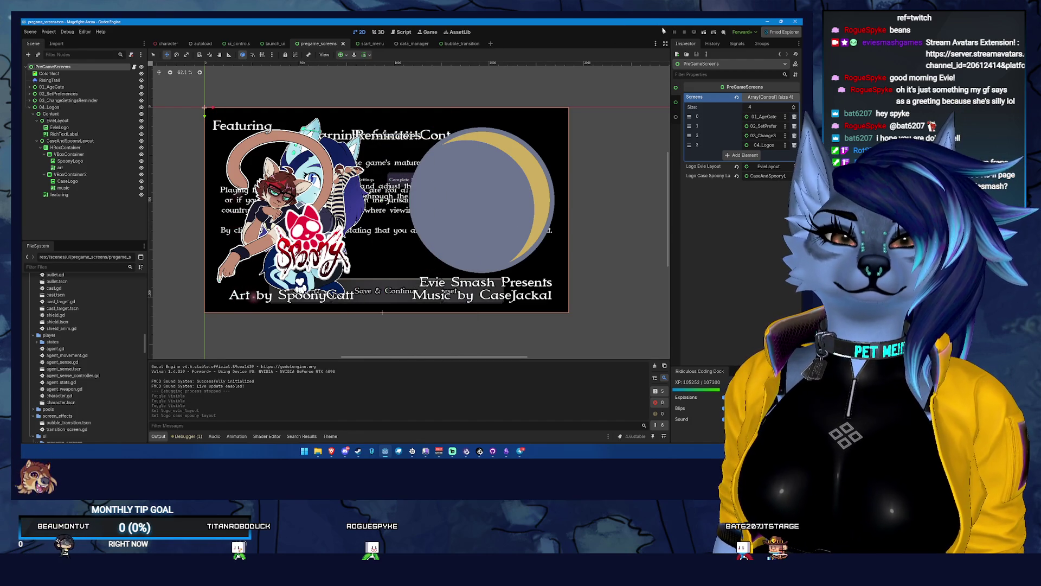
click(664, 32)
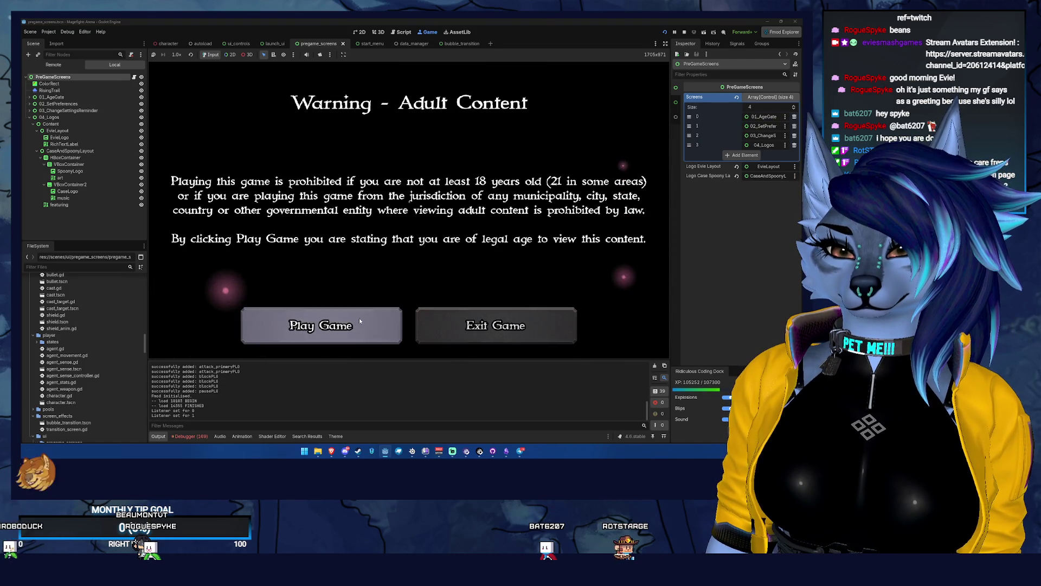
- Continue through the adult content warning, preferences and settings reminder screens
click(359, 321)
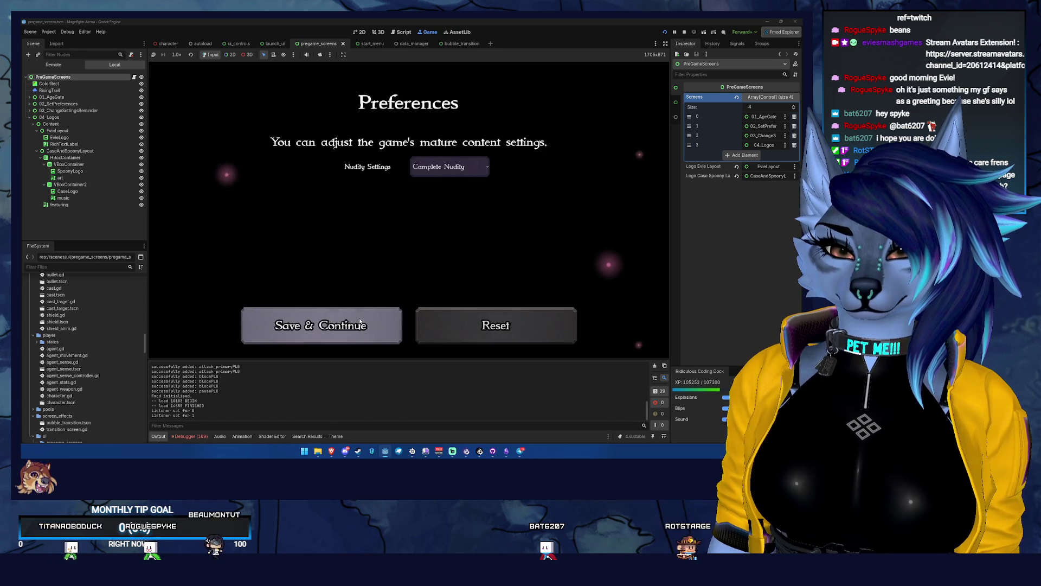
click(359, 321)
click(359, 320)
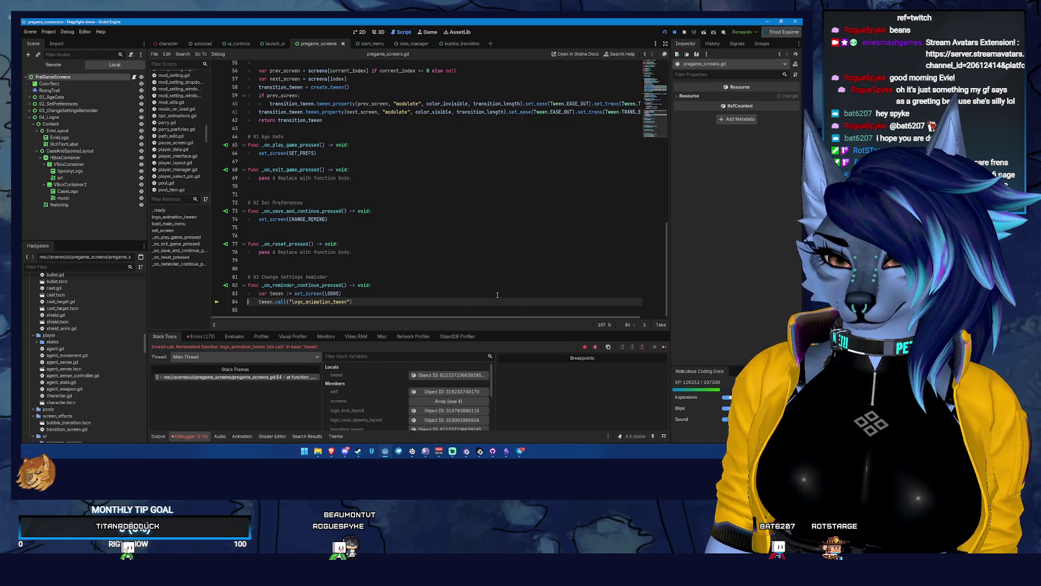
- Paste logo_animation_tween over the quoted name on line 84 and save
drag(668, 265, 672, 97)
click(275, 231)
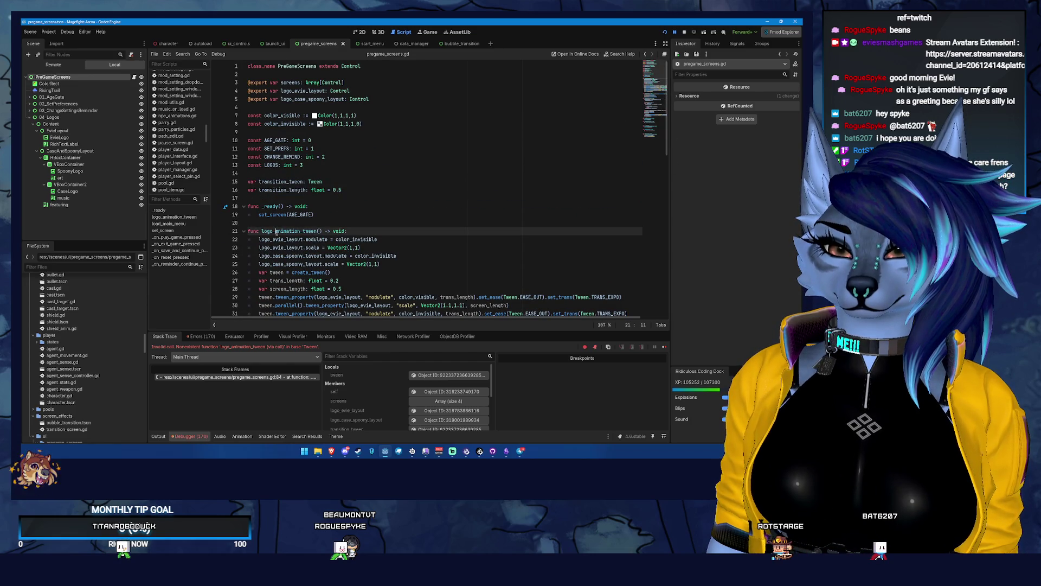
drag(667, 117, 667, 278)
key(ctrl+c)
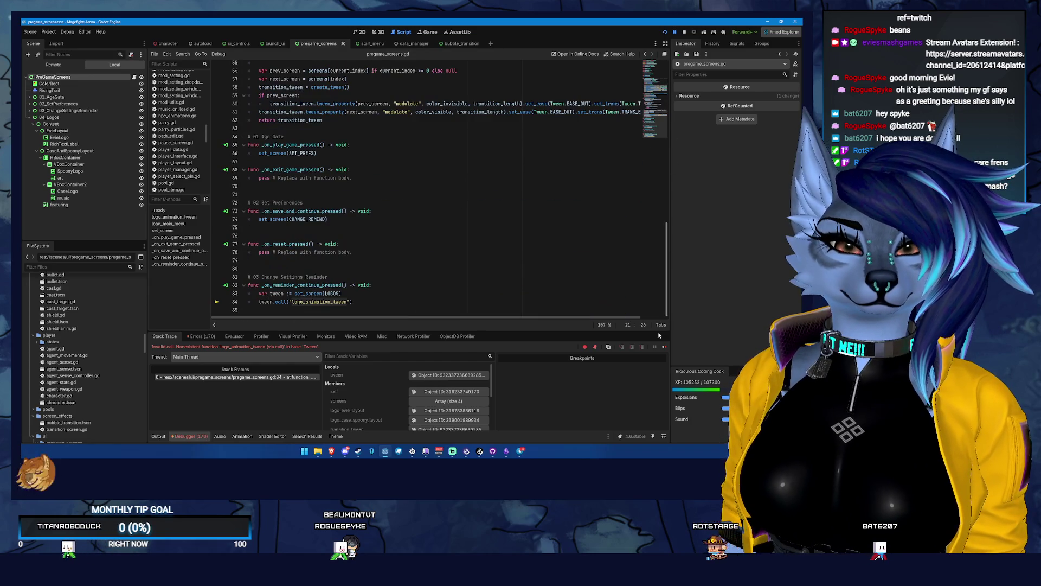
double_click(312, 301)
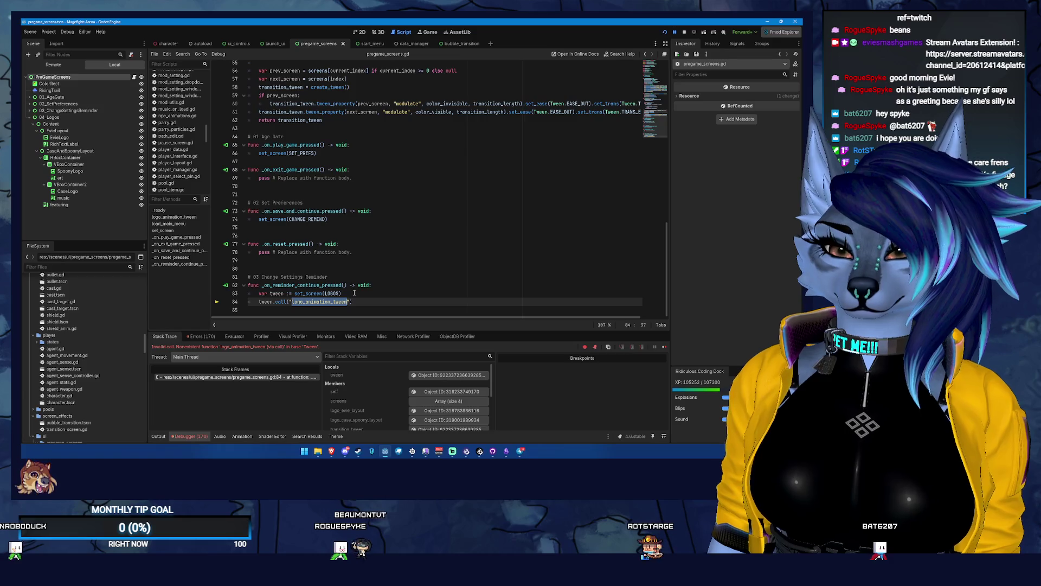
key(ctrl+v)
key(ctrl+s)
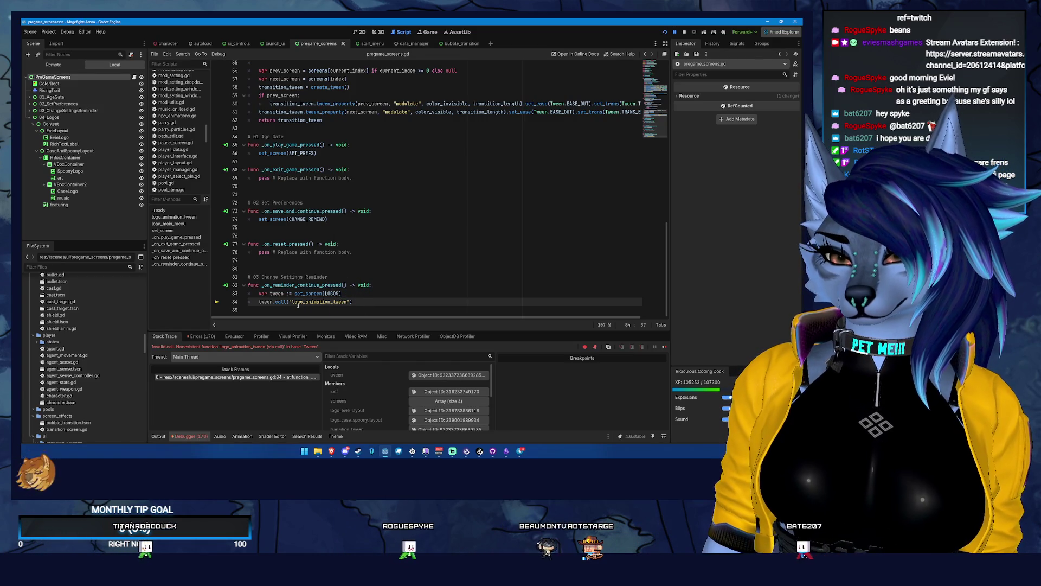
- Rewrite line 84 as tween_callback(logo_animation_tween), checking its docs, and save
click(354, 301)
drag(353, 301, 276, 302)
text(tween_callback()
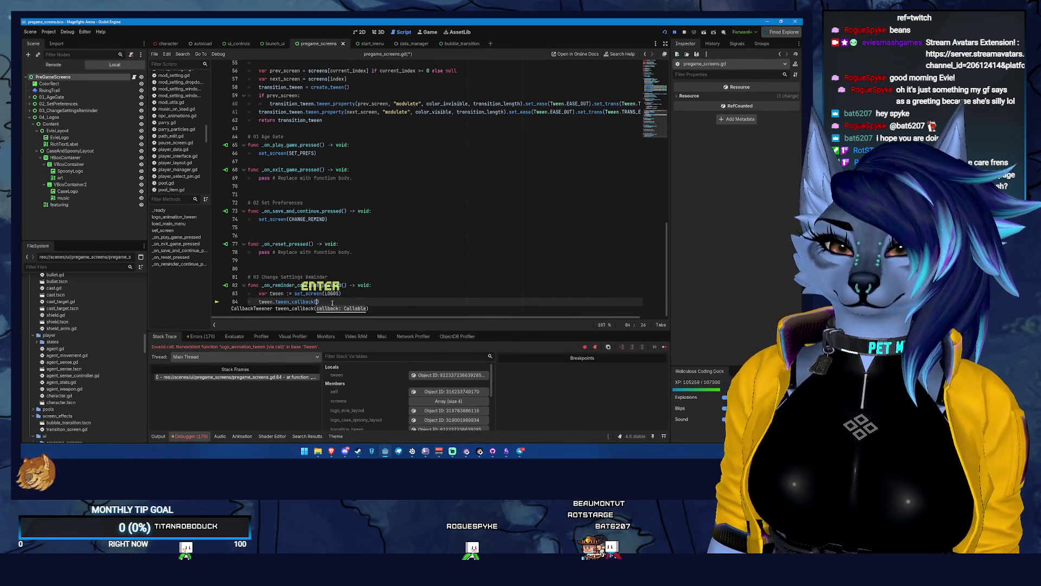
ctrl+click(305, 294)
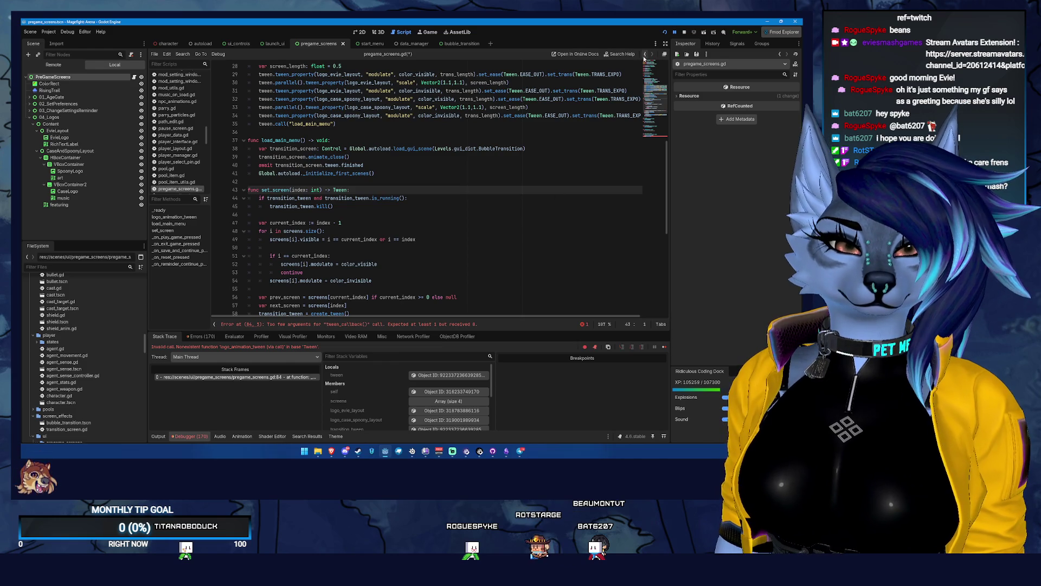
click(645, 54)
ctrl+click(294, 301)
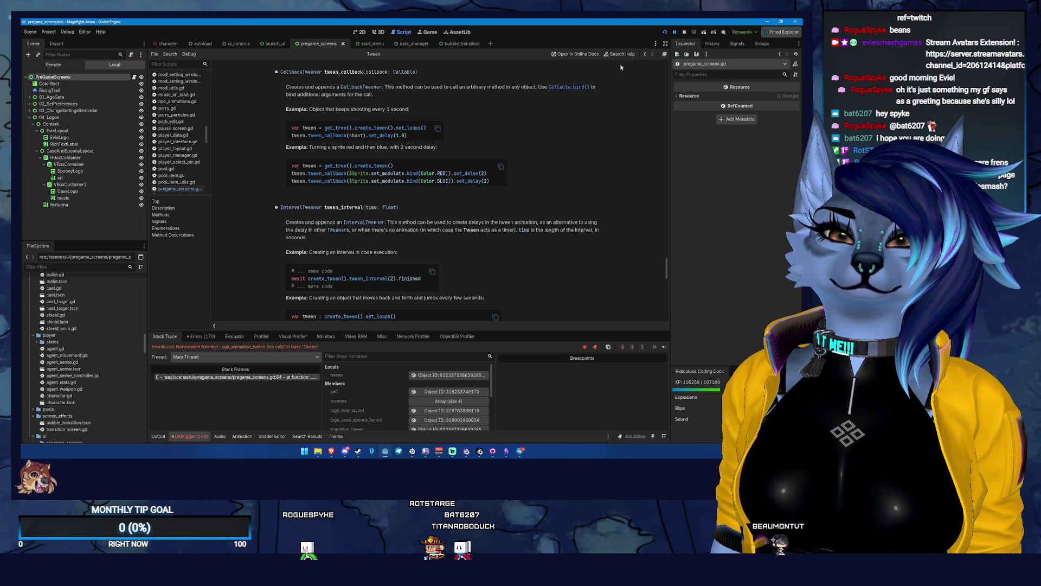
key(alt+Left)
click(315, 306)
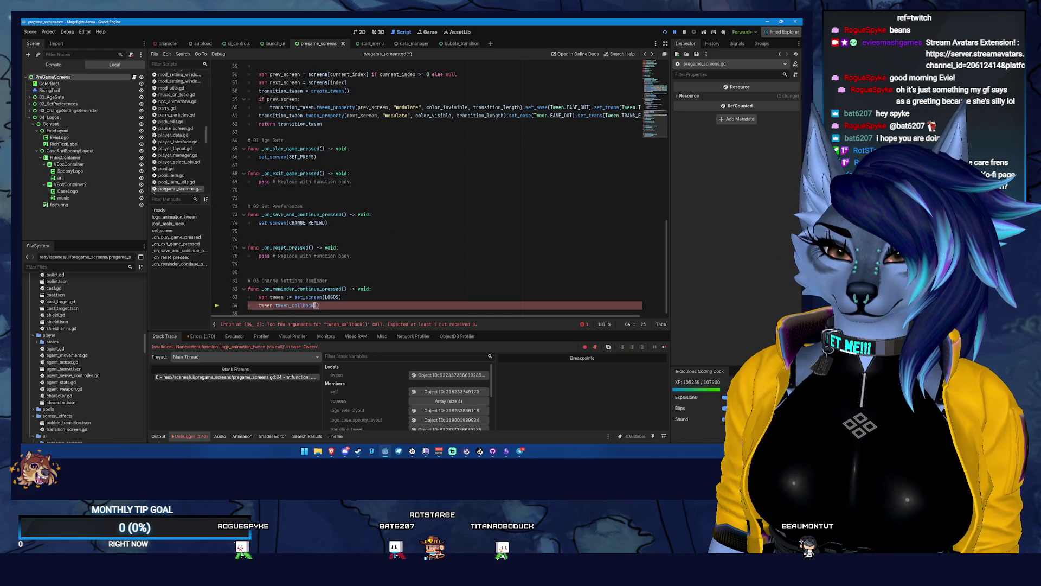
key(ctrl+v)
key(ctrl+s)
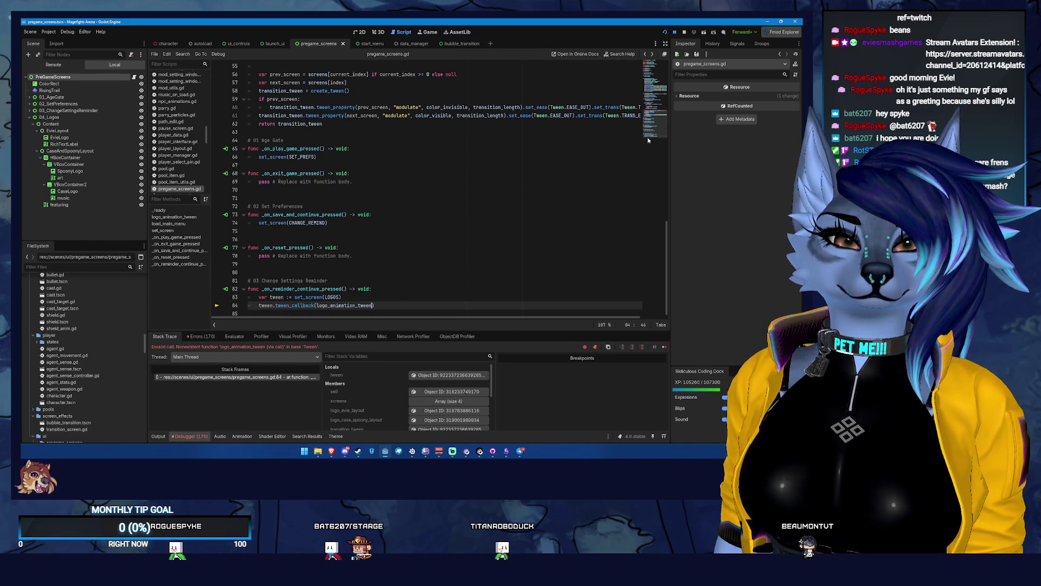
- Change line 35 to tween_callback(load_main_menu) without quotes, save, and run the game
scroll(620, 112, up, 15)
click(287, 288)
key(BackSpace)
text(l)
key(Down)
key(Down)
key(Down)
key(Return)
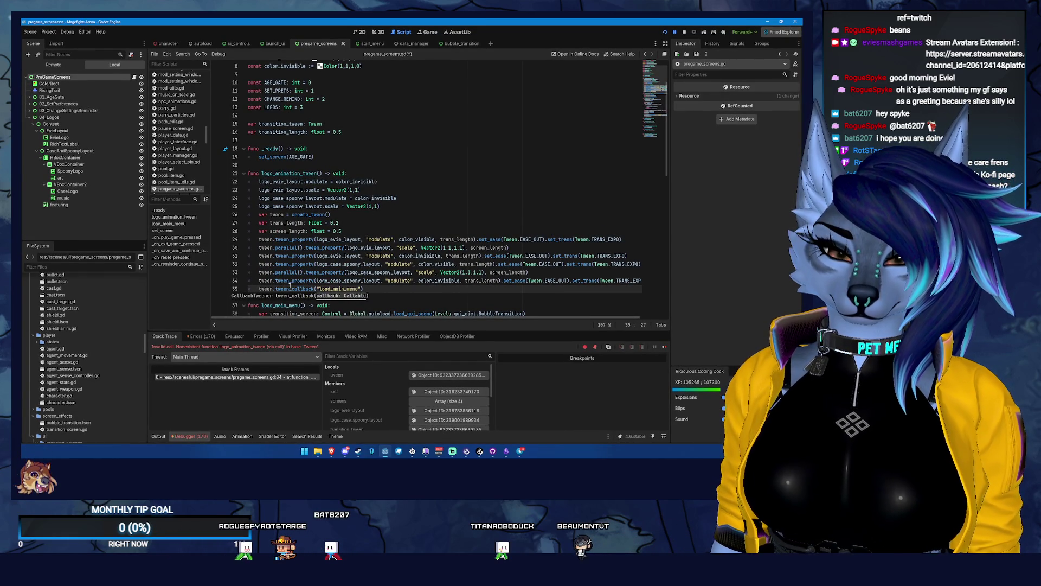
key(BackSpace)
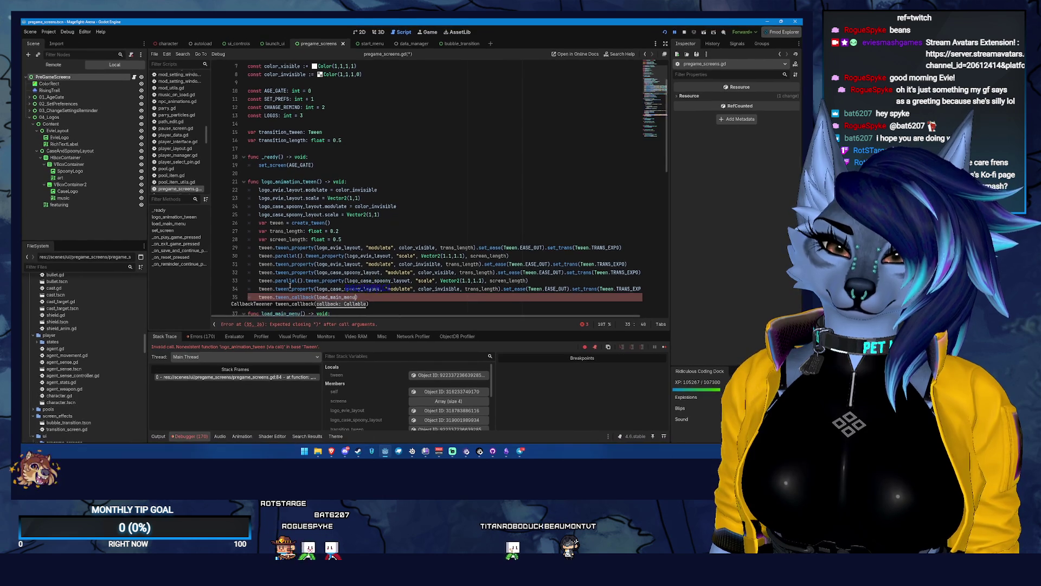
key(BackSpace)
key(ctrl+s)
click(665, 32)
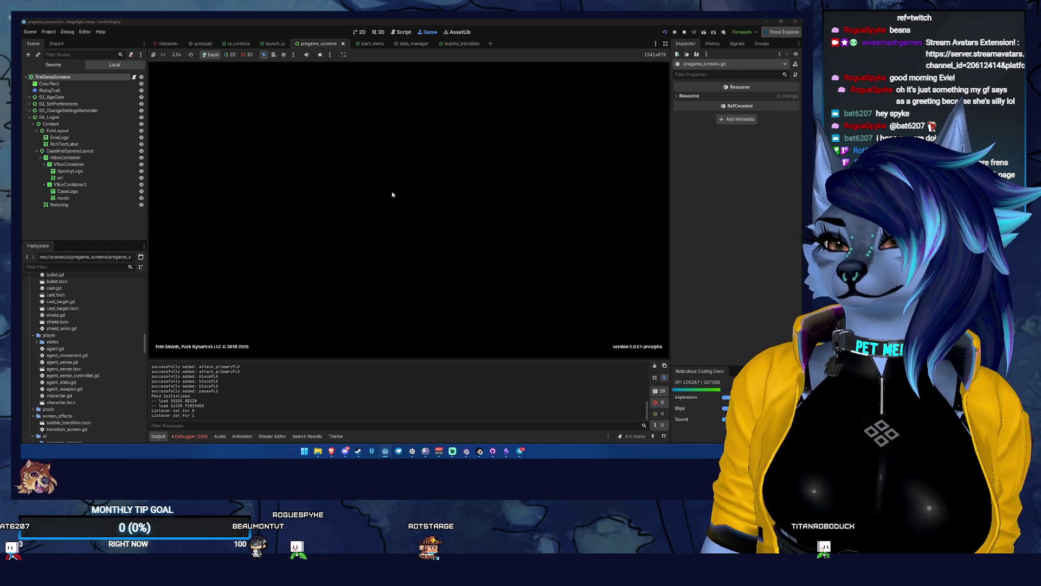
click(314, 326)
click(315, 326)
click(343, 321)
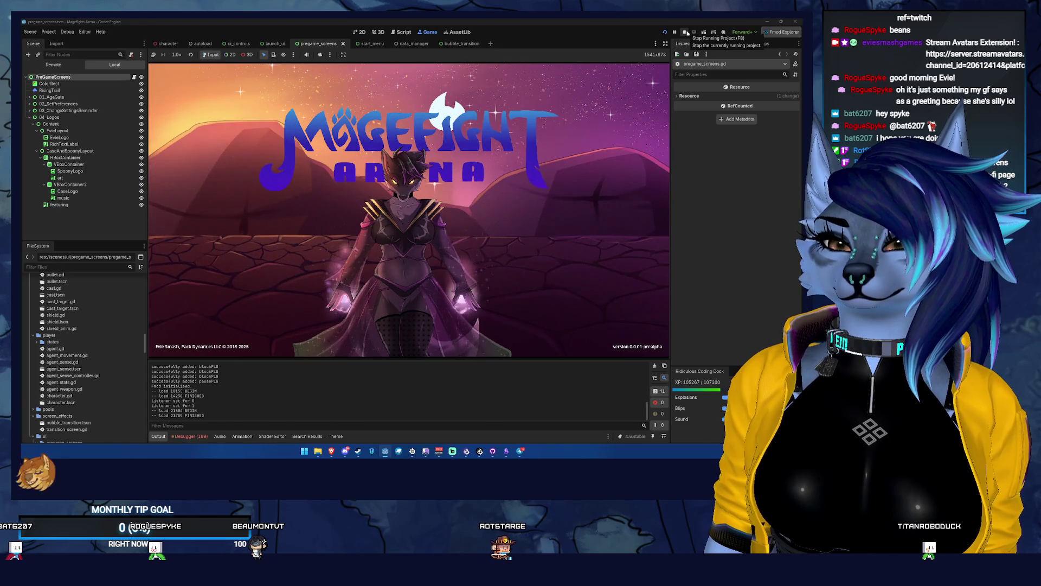
click(685, 32)
click(665, 33)
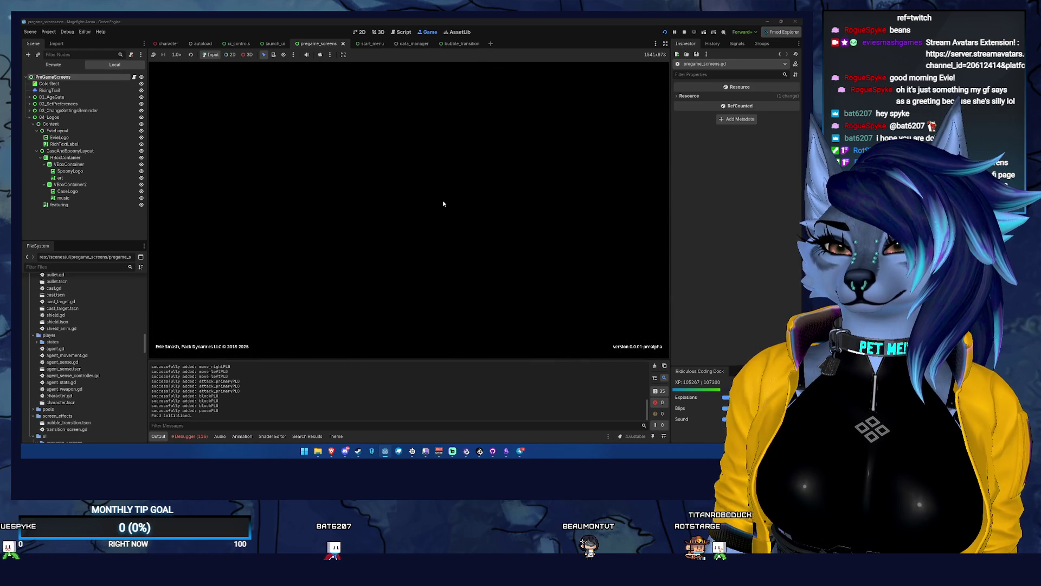
key(F8)
click(101, 173)
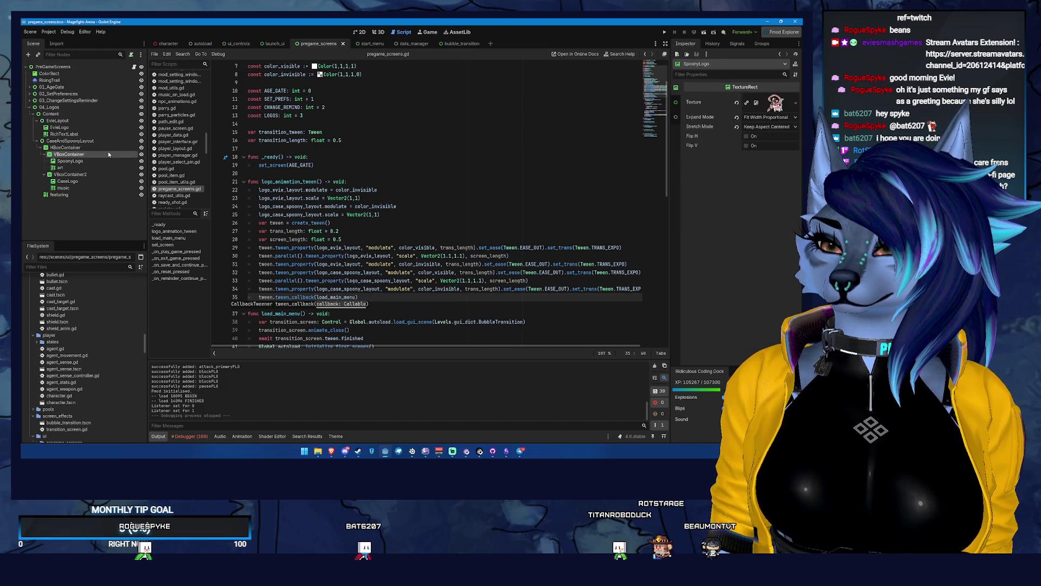
- Set CaseAndSpoonyLayout's Pivot Offset Ratio to 0.5, 0.5
click(103, 155)
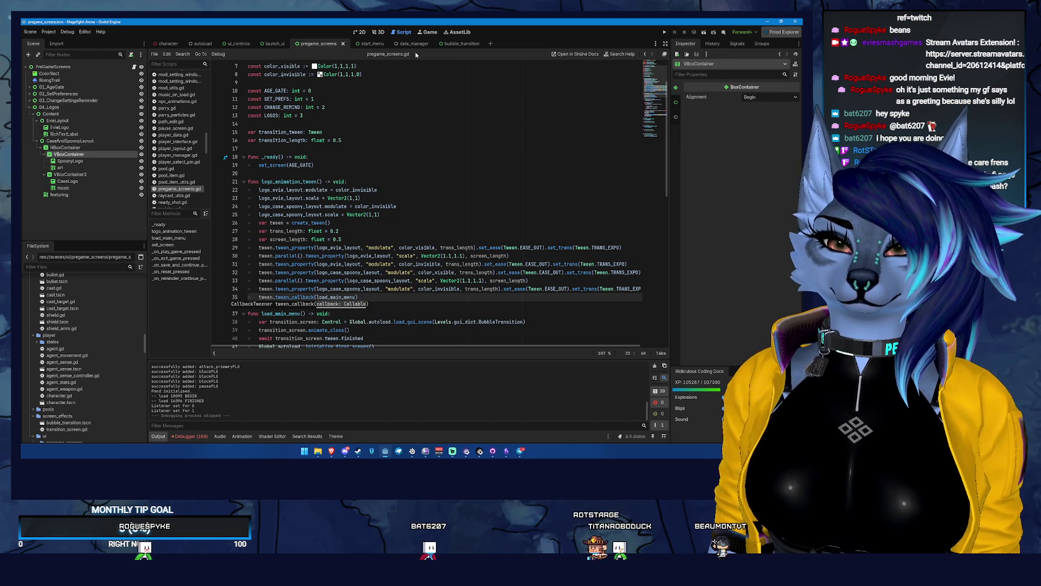
click(358, 32)
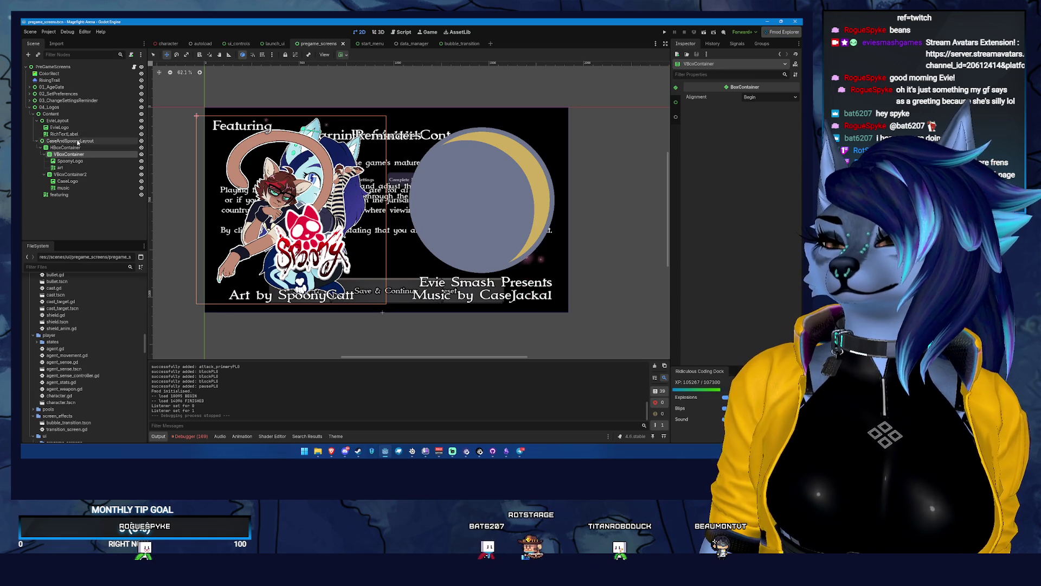
click(97, 140)
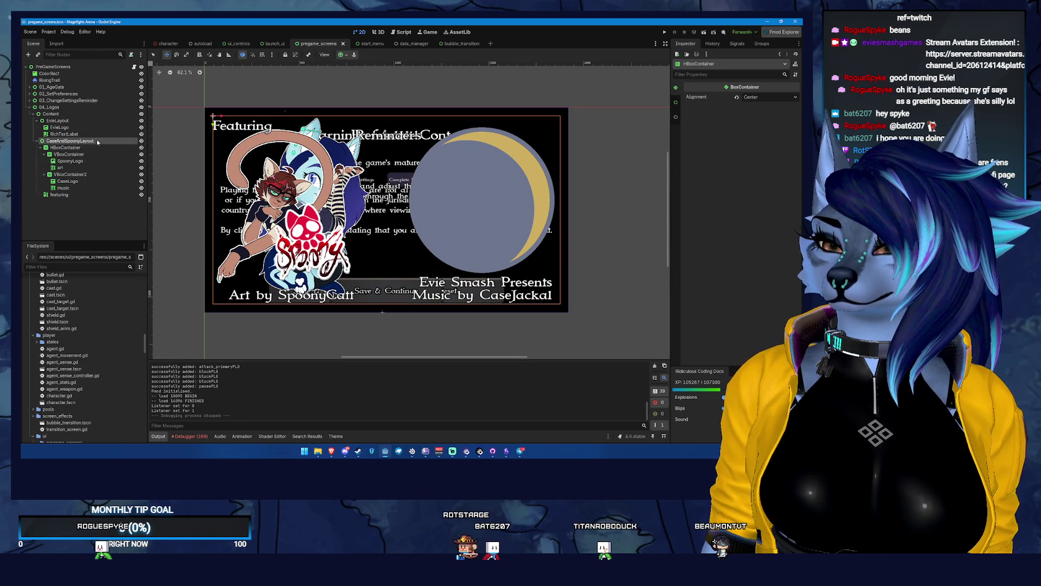
click(696, 95)
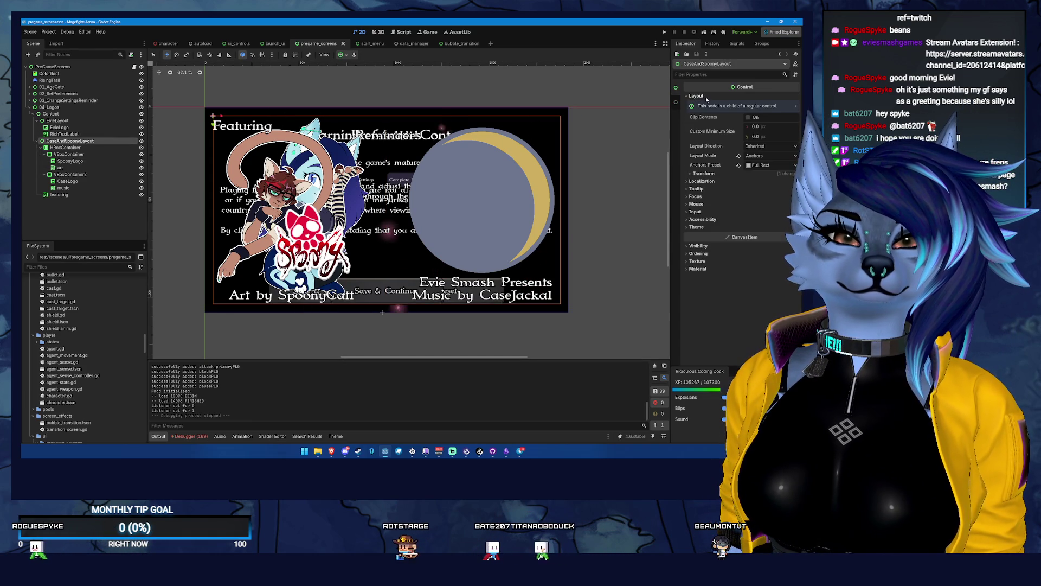
click(705, 173)
click(774, 270)
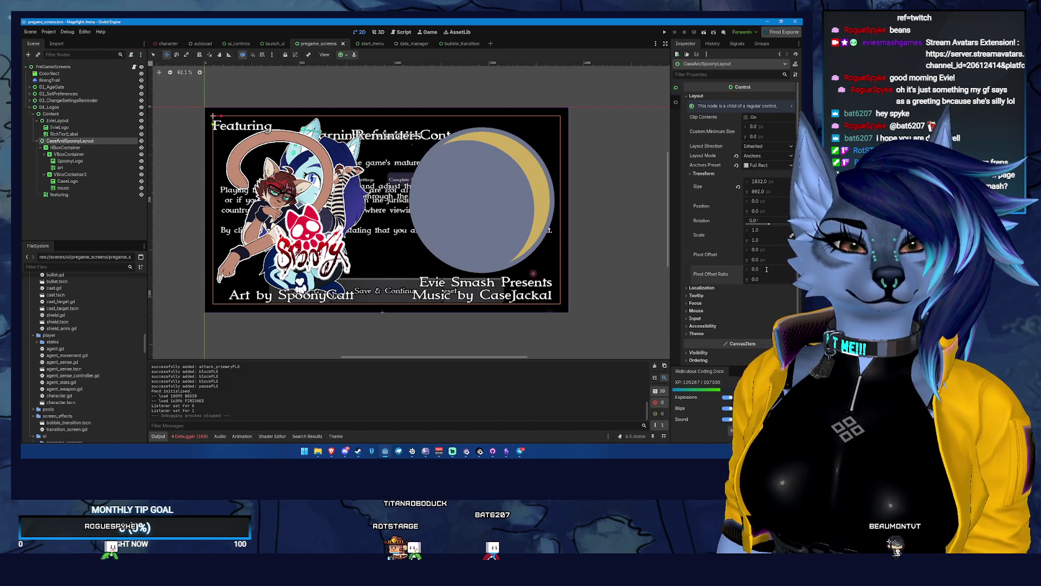
text(0.5)
key(Tab)
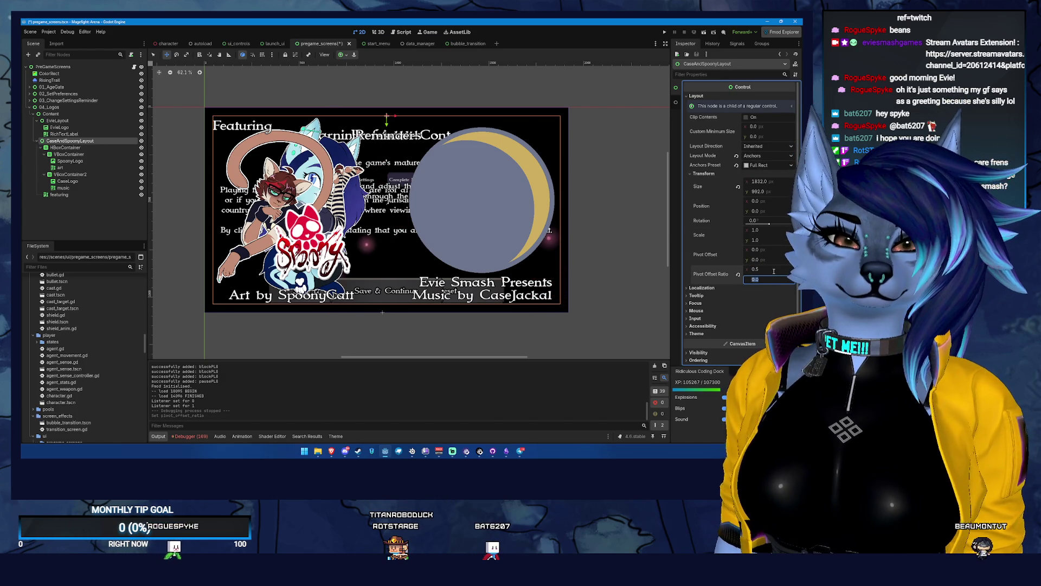
key(Return)
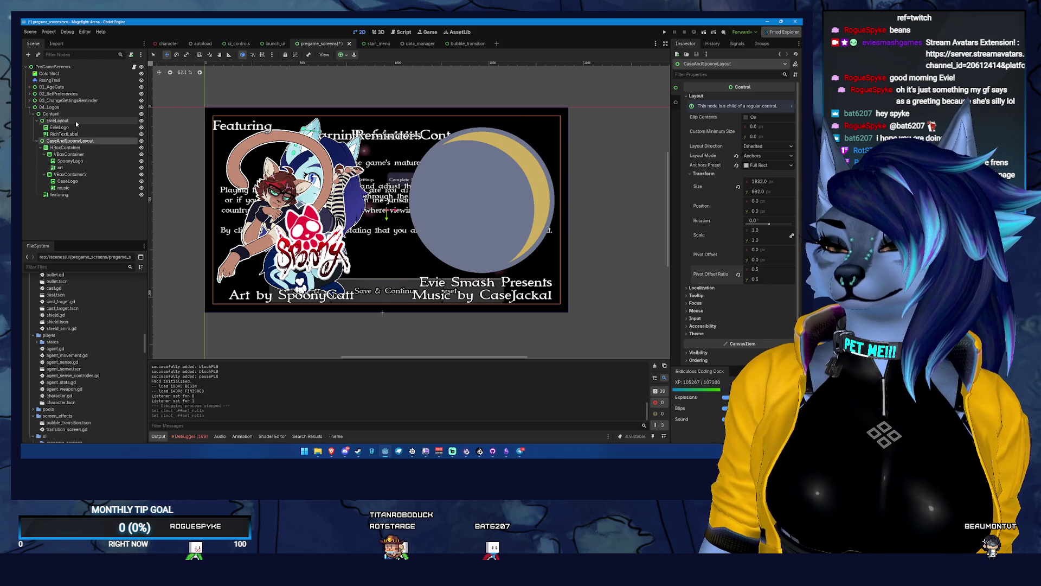
- Set EvieLayout's Pivot Offset Ratio to 0.5, 0.5 and save the scene
click(58, 120)
click(718, 175)
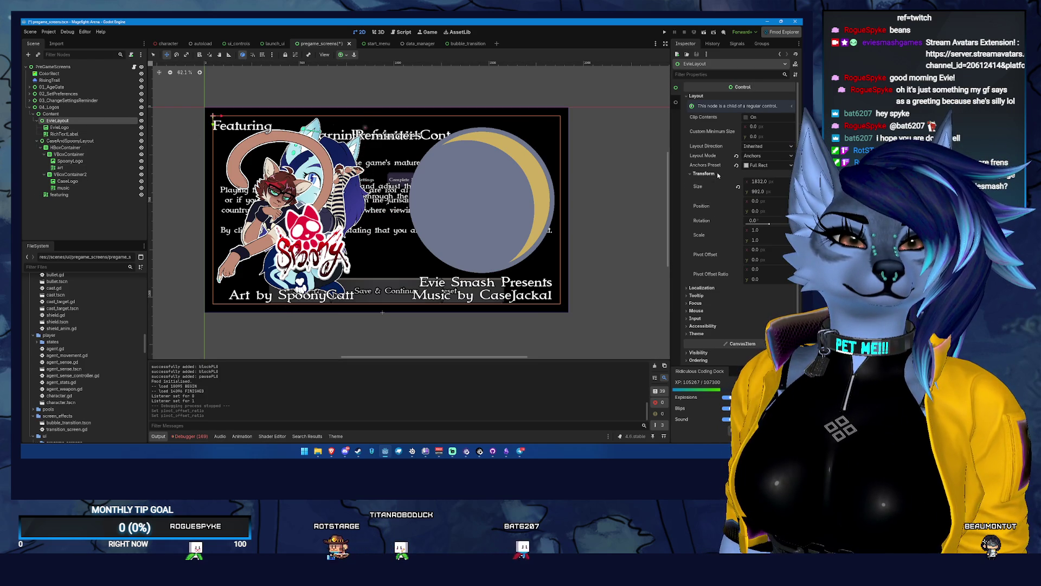
click(768, 273)
text(0.5)
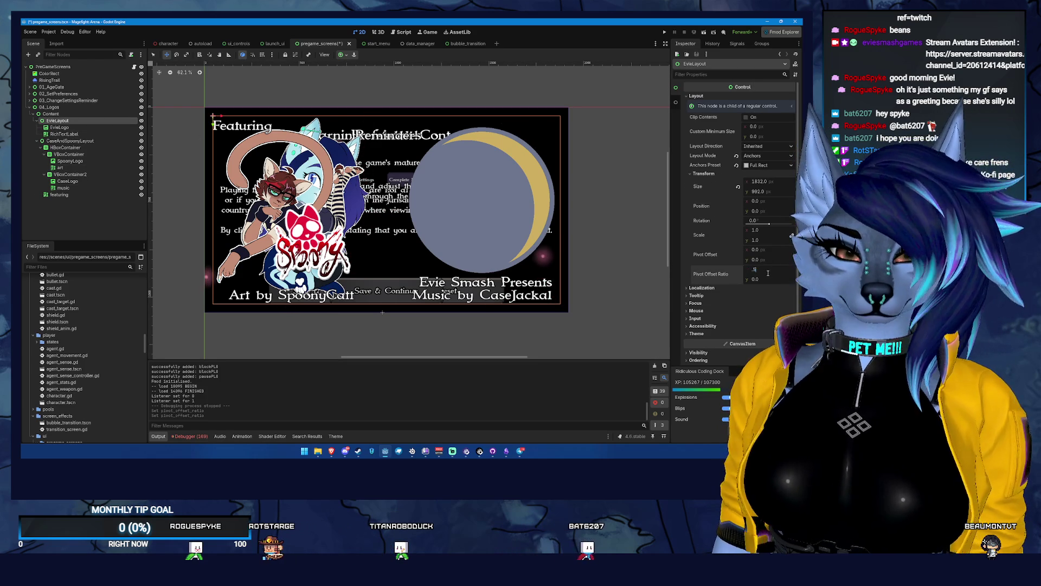
key(Tab)
text(0.5)
key(Return)
key(ctrl+s)
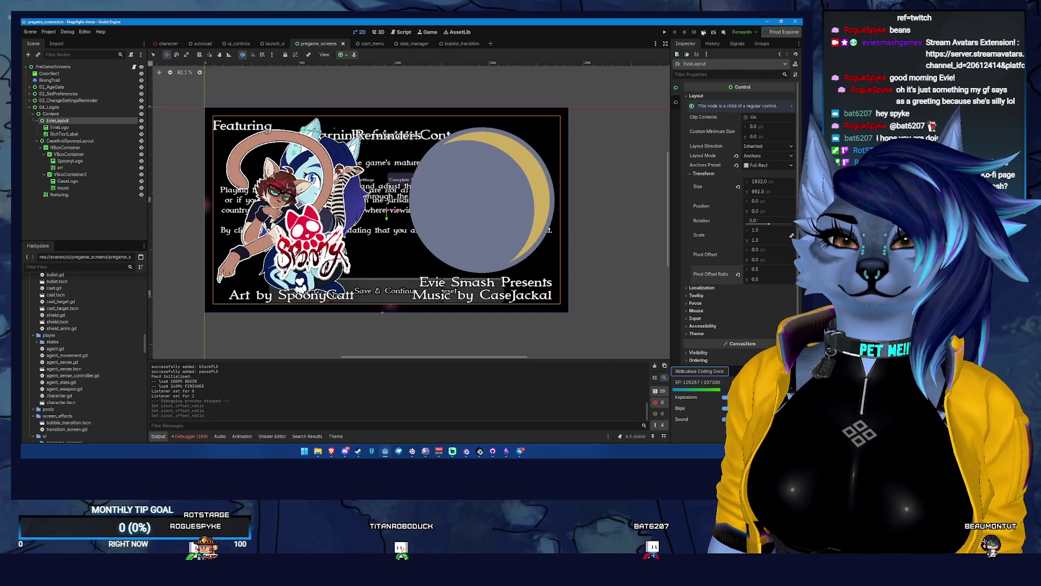
- Run the game through warning, preferences and reminder to the logos, then stop and reopen pregame_screens.gd
click(664, 32)
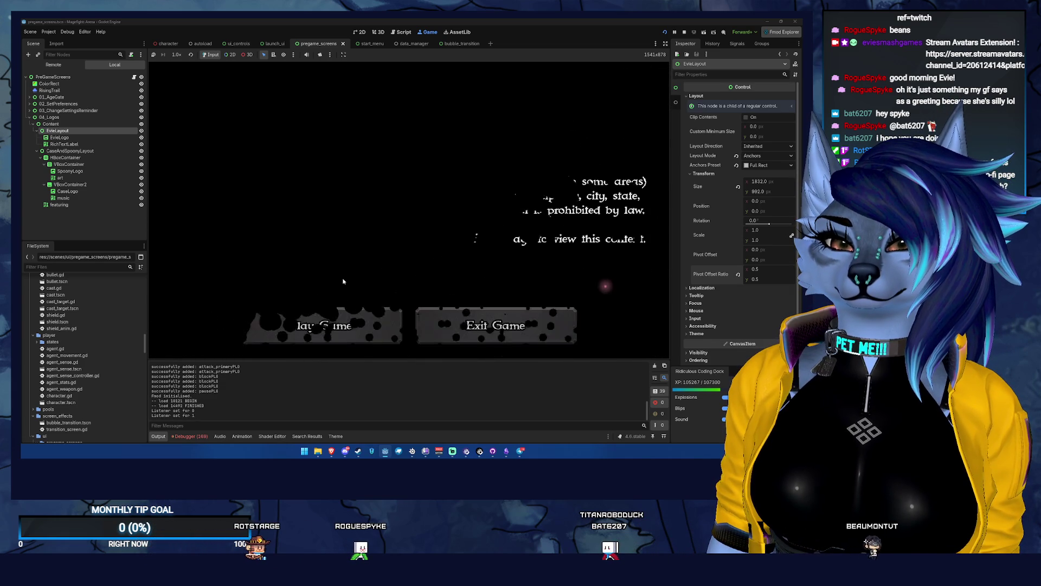
click(331, 320)
click(334, 321)
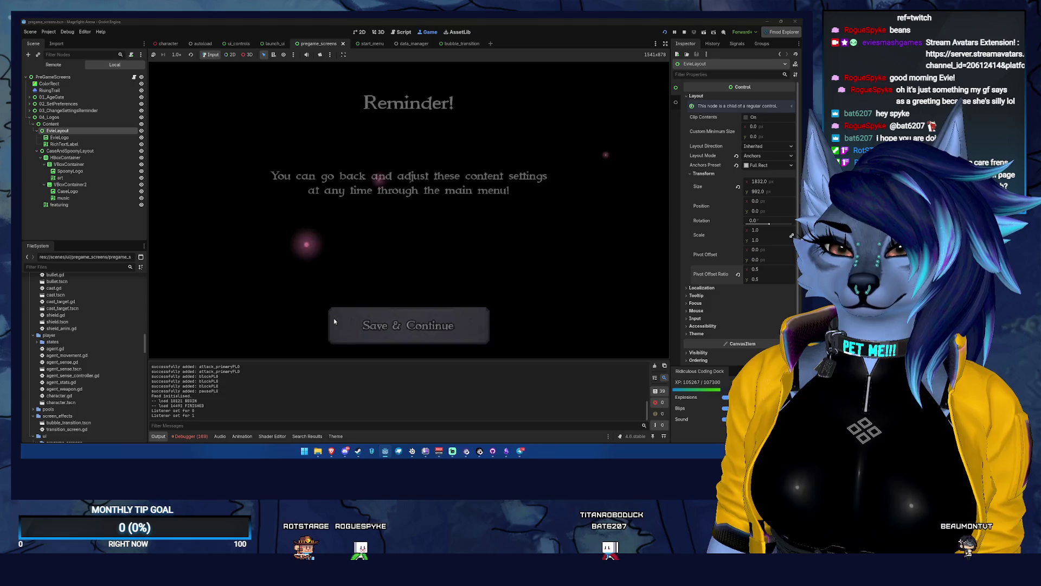
click(339, 323)
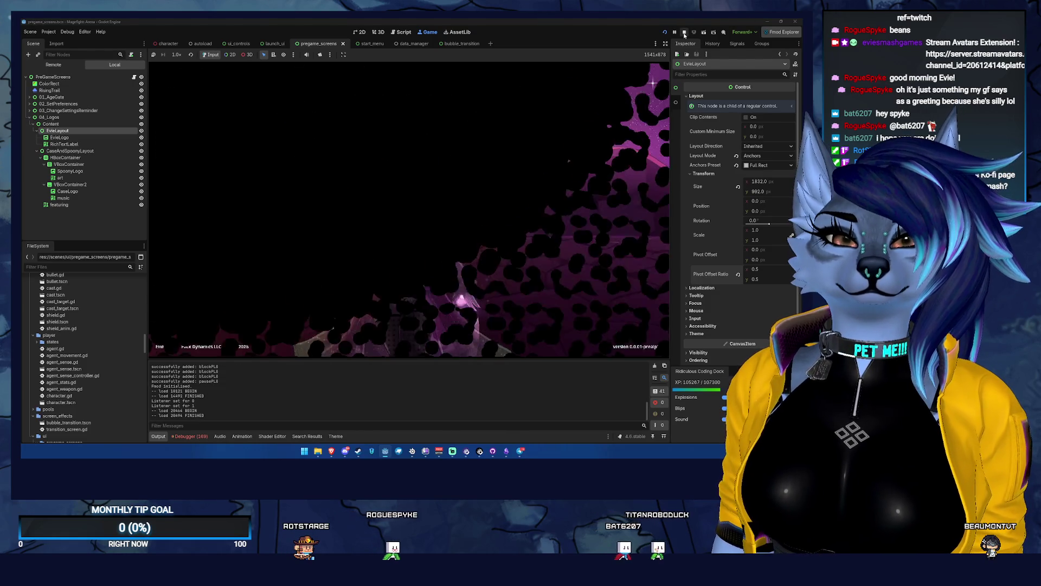
click(685, 33)
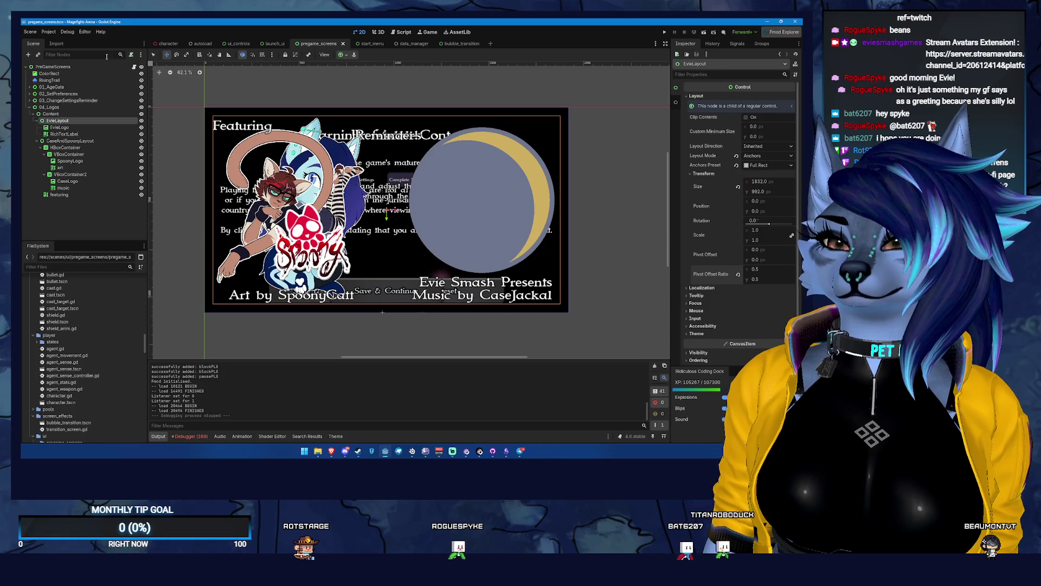
click(134, 67)
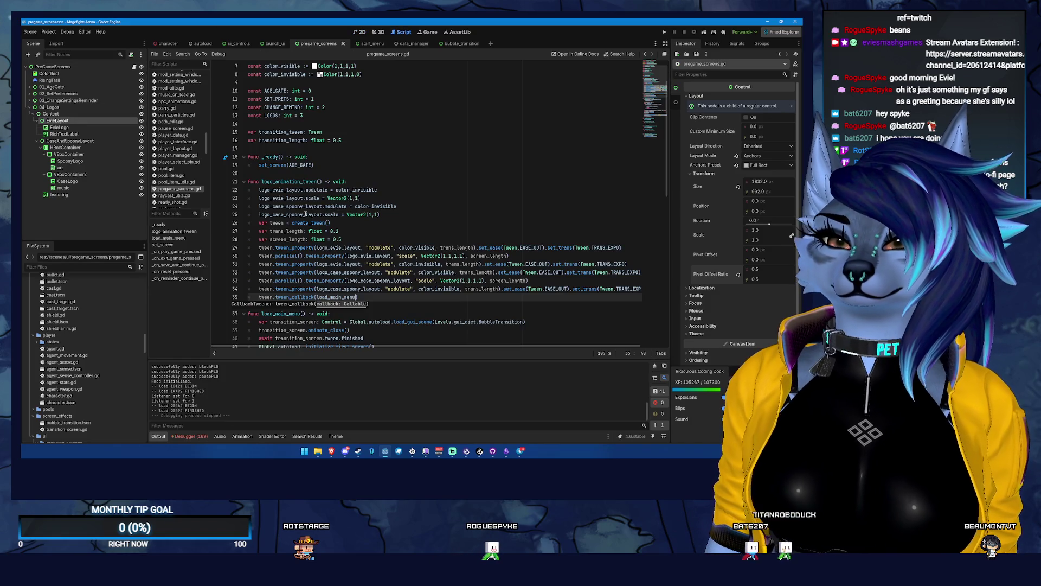
- Set both logos' starting scale to Vector2(0.9,0.9) on lines 23 and 25
click(350, 198)
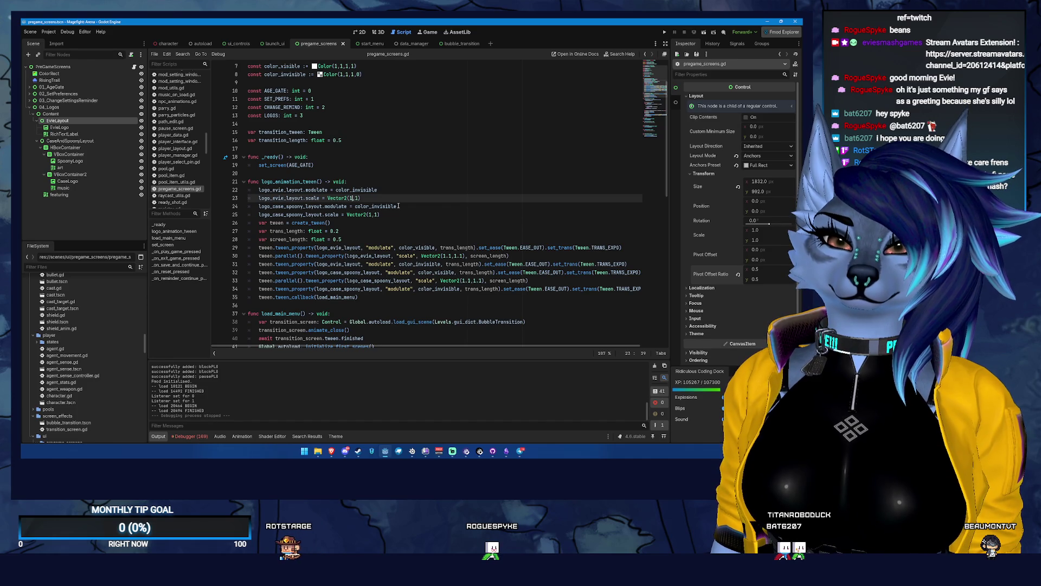
key(BackSpace)
text(0.9)
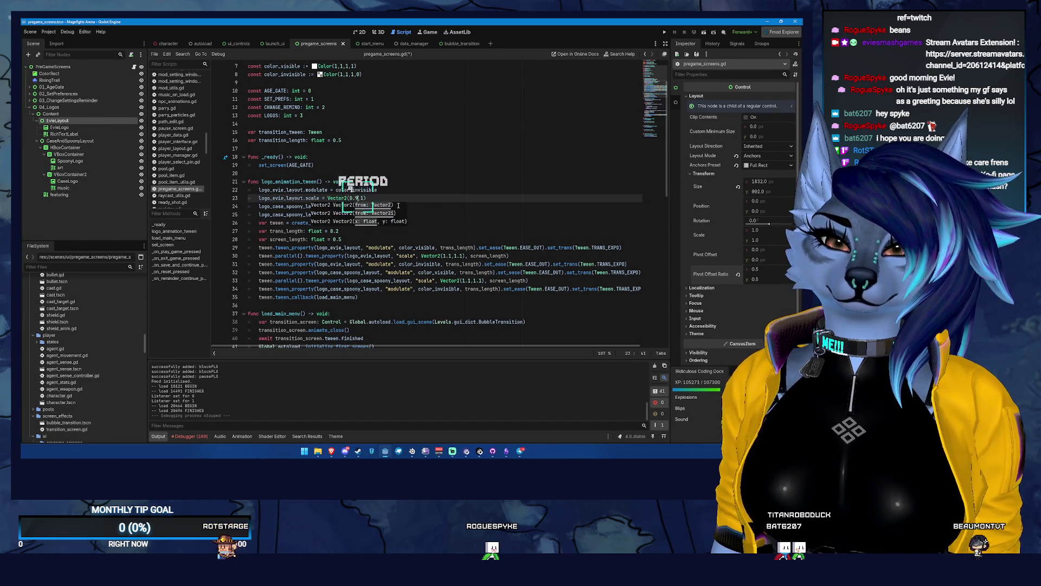
key(BackSpace)
text(0.9)
key(Down)
key(Down)
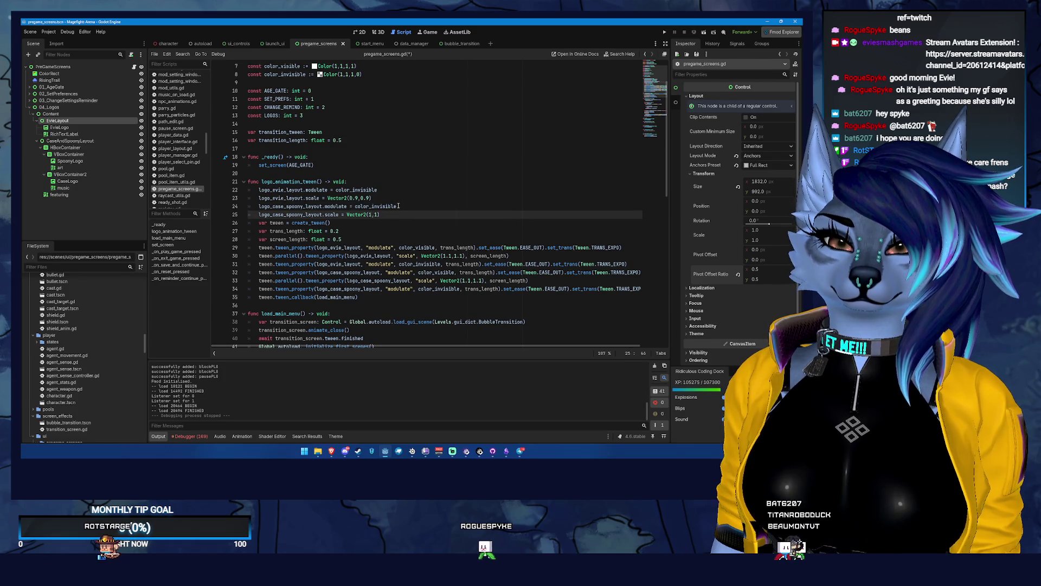
key(BackSpace)
text(0.9,)
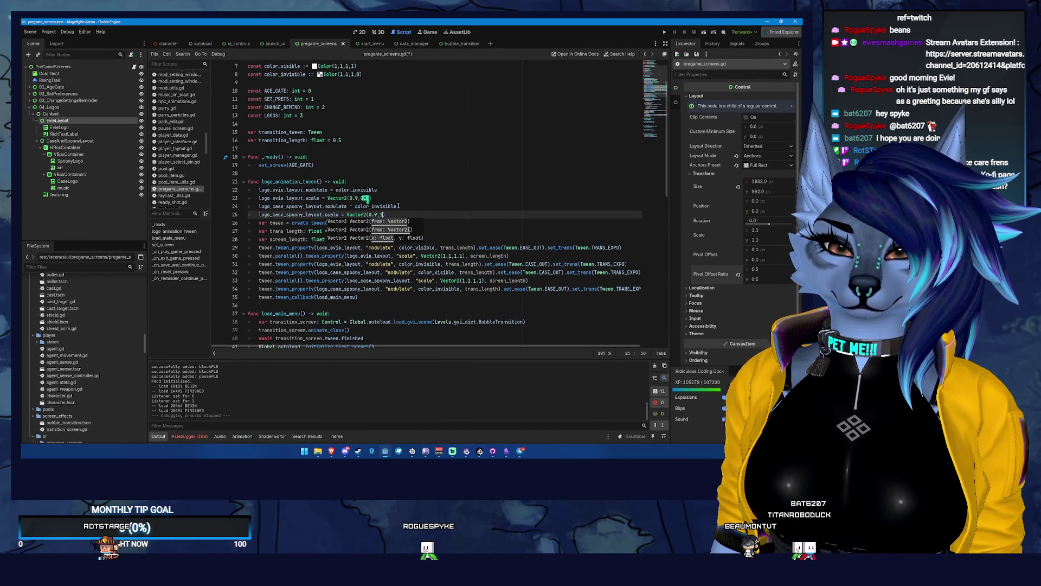
text(0.9)
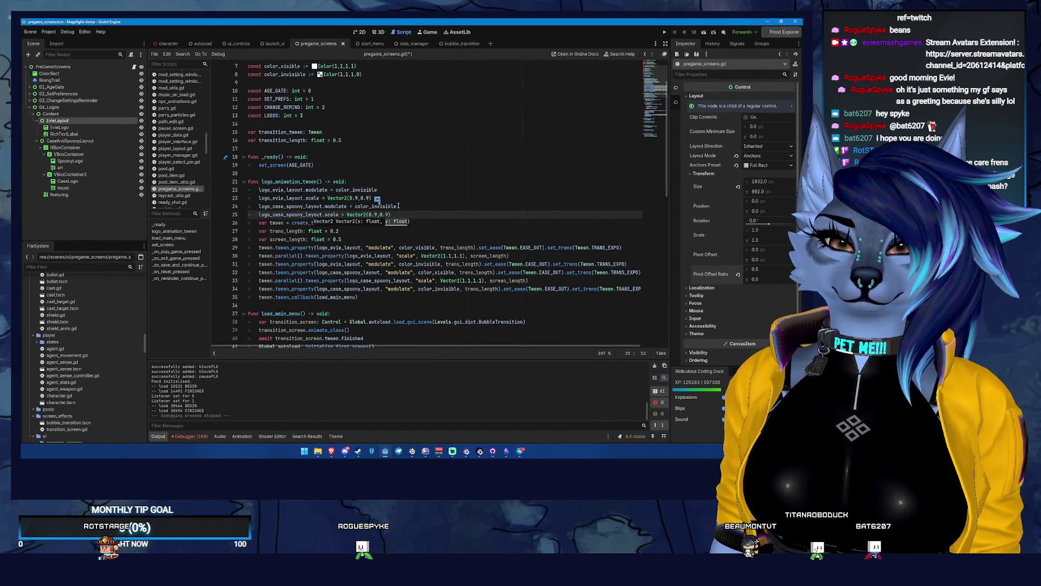
- Make both scale tweens grow to Vector2(1,1), set screen_length to 1.0, save, and run
click(462, 257)
key(BackSpace)
key(BackSpace)
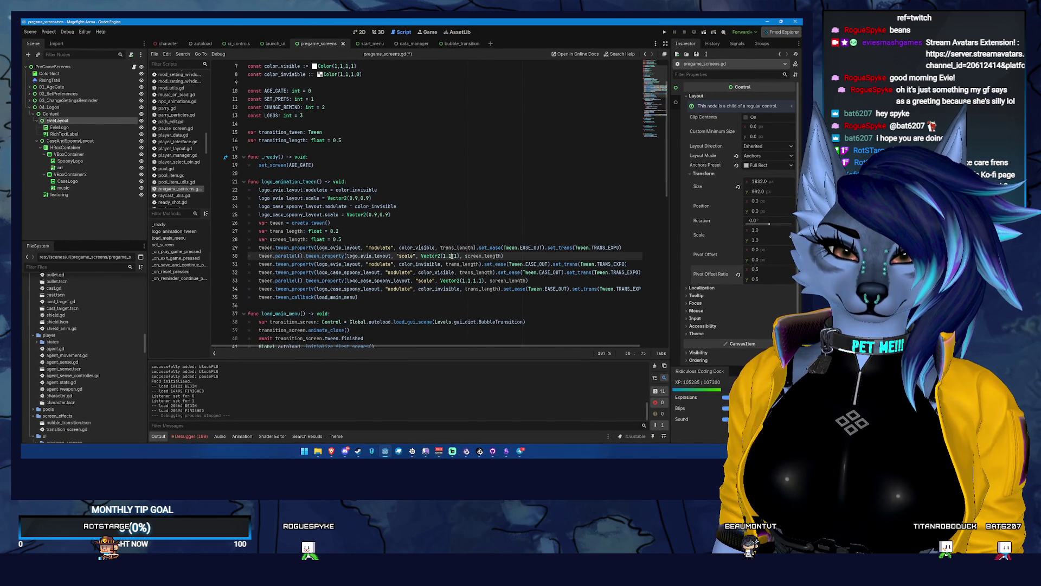
click(483, 280)
key(BackSpace)
key(BackSpace)
key(BackSpace)
key(BackSpace)
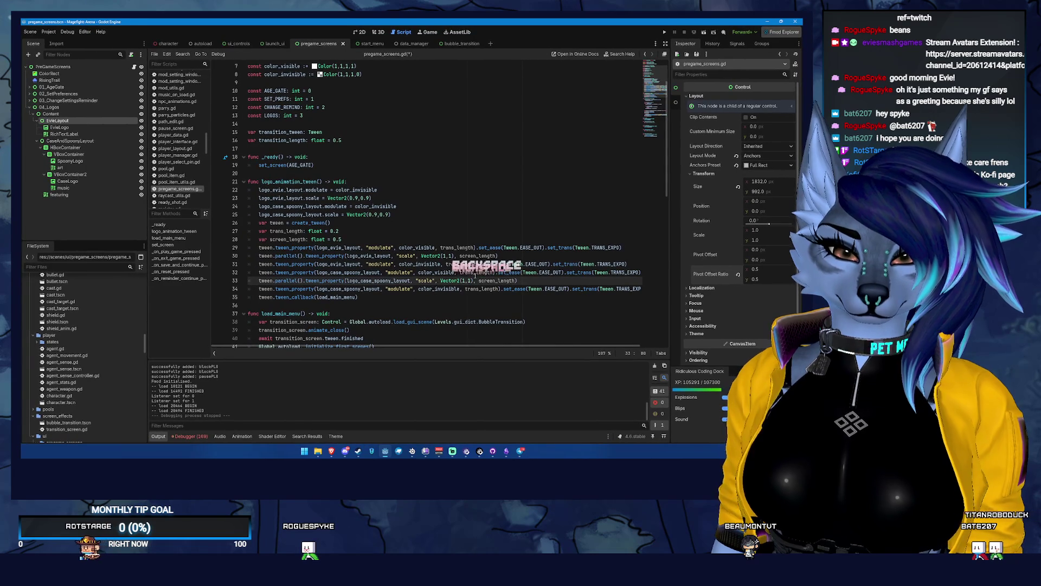
click(341, 240)
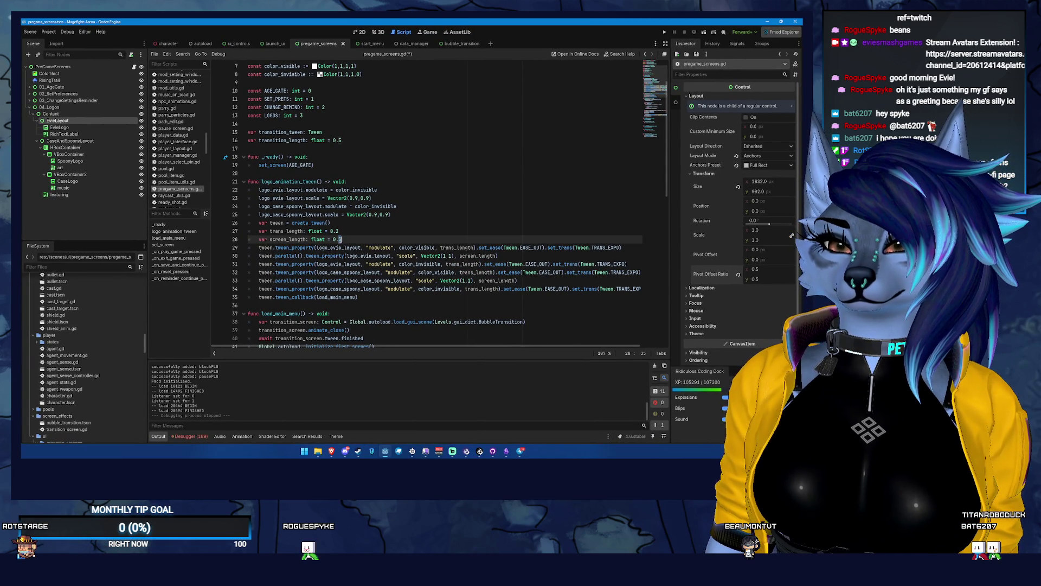
key(ctrl+s)
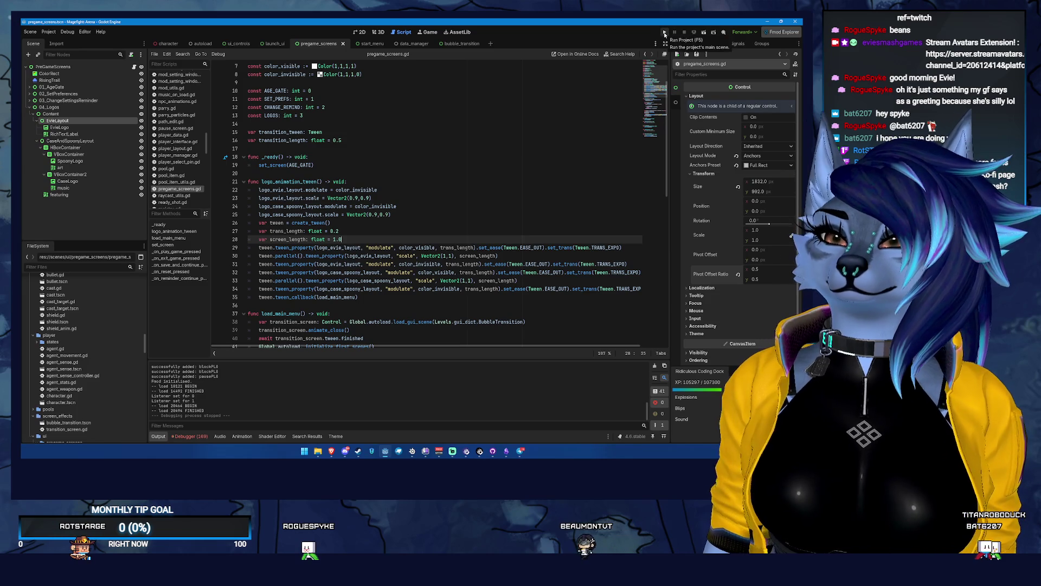
click(665, 32)
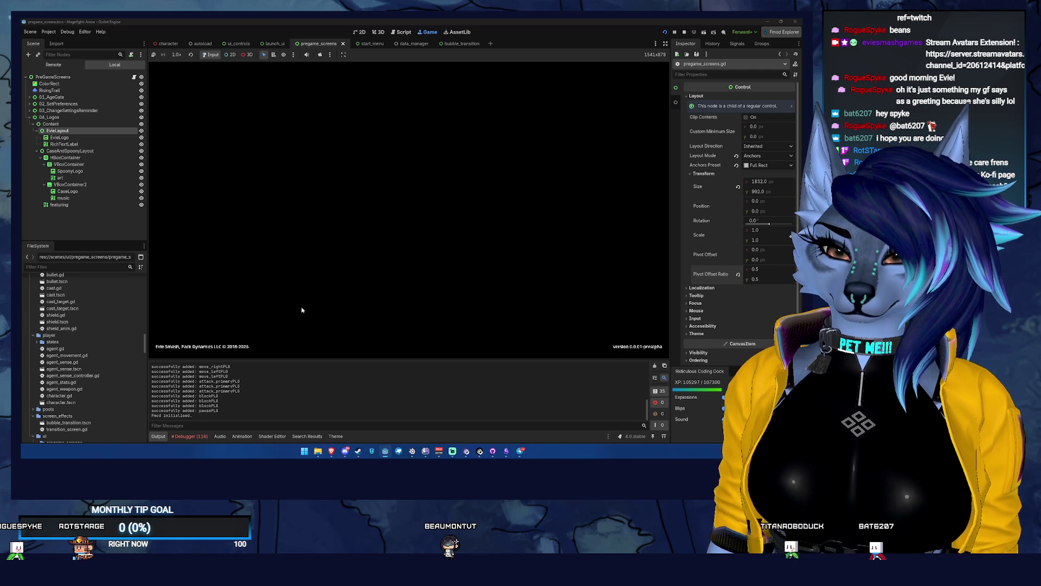
- Click through the adult-content warning, preferences and reminder screens, then stop the game
click(328, 325)
click(331, 325)
click(372, 328)
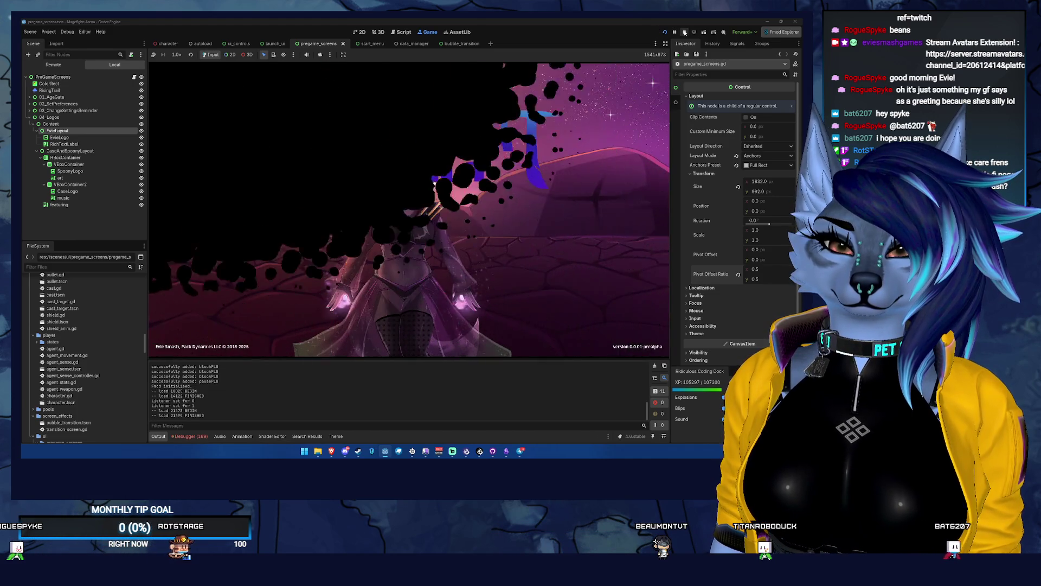
click(685, 33)
- Insert .parallel() before tween_callback on line 84 of the reminder's continue handler and save
scroll(541, 139, down, 3)
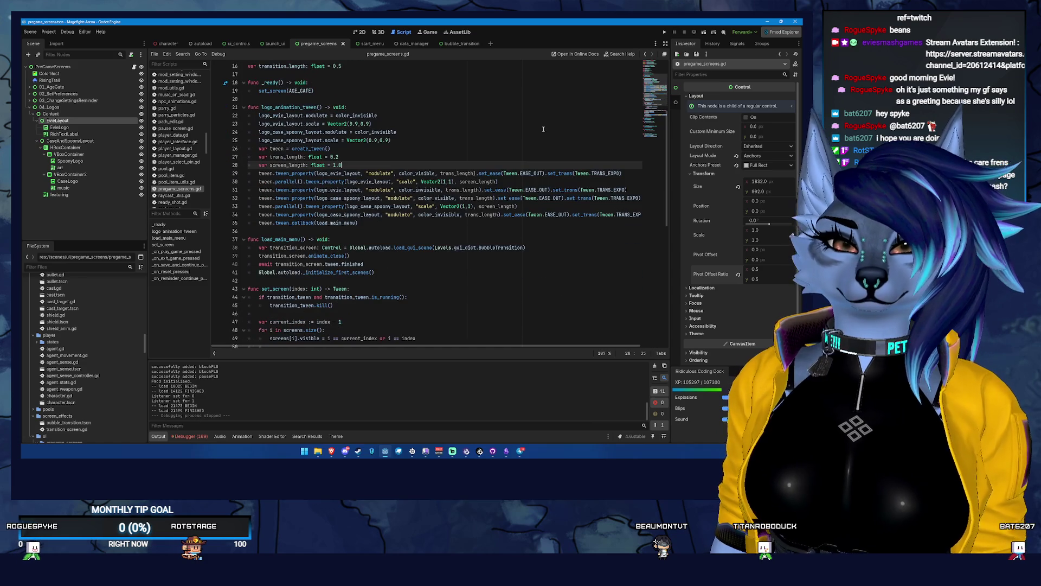
drag(652, 88, 656, 205)
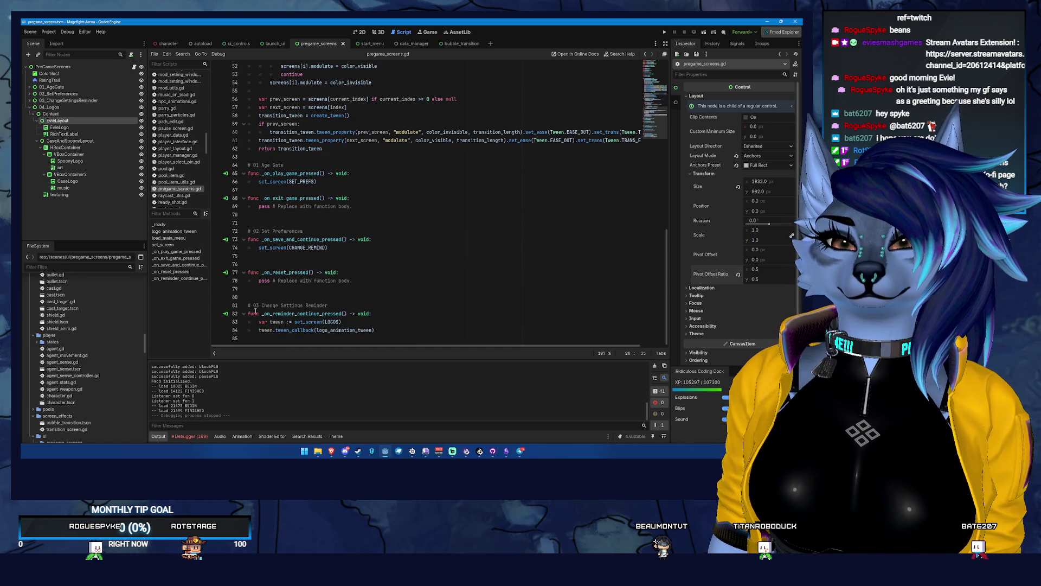
click(308, 322)
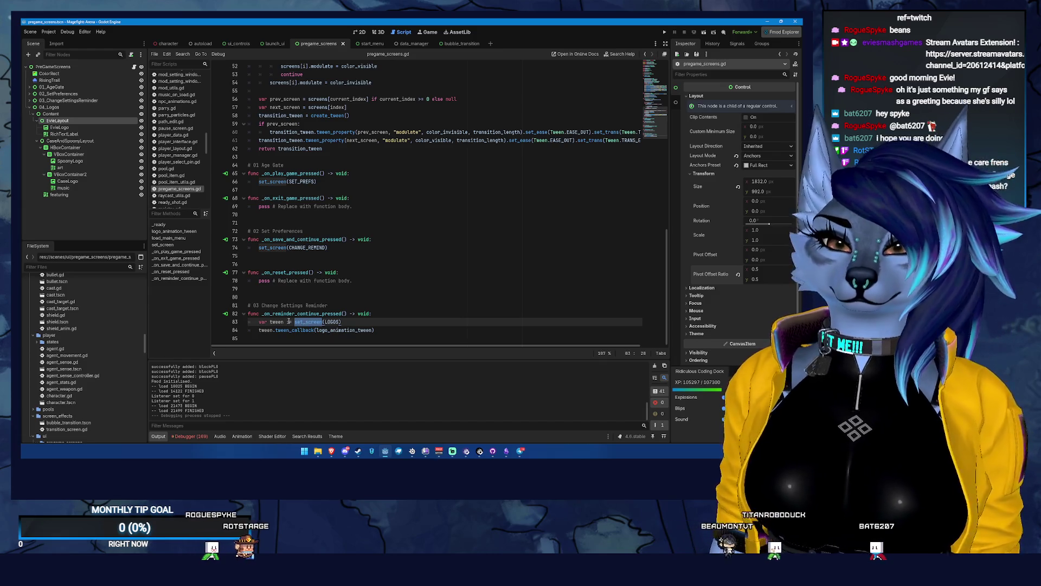
key(Down)
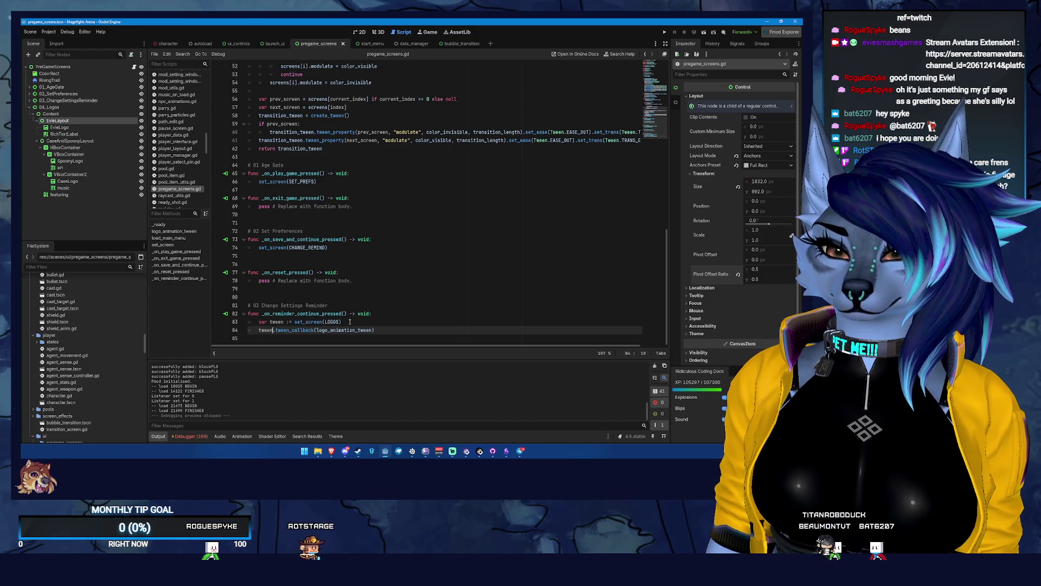
key(ctrl+Left)
text(par)
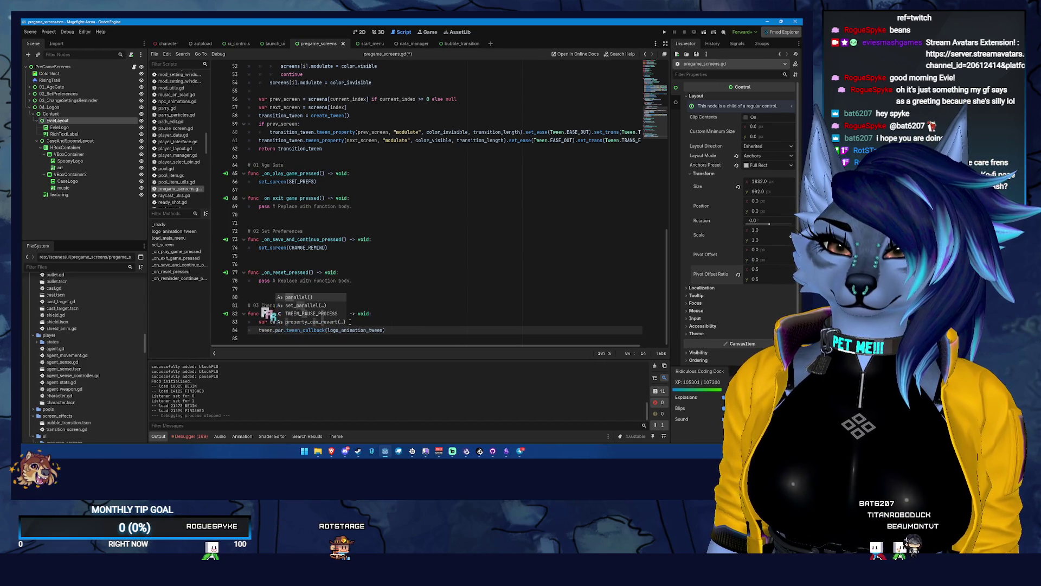
key(Return)
key(ctrl+s)
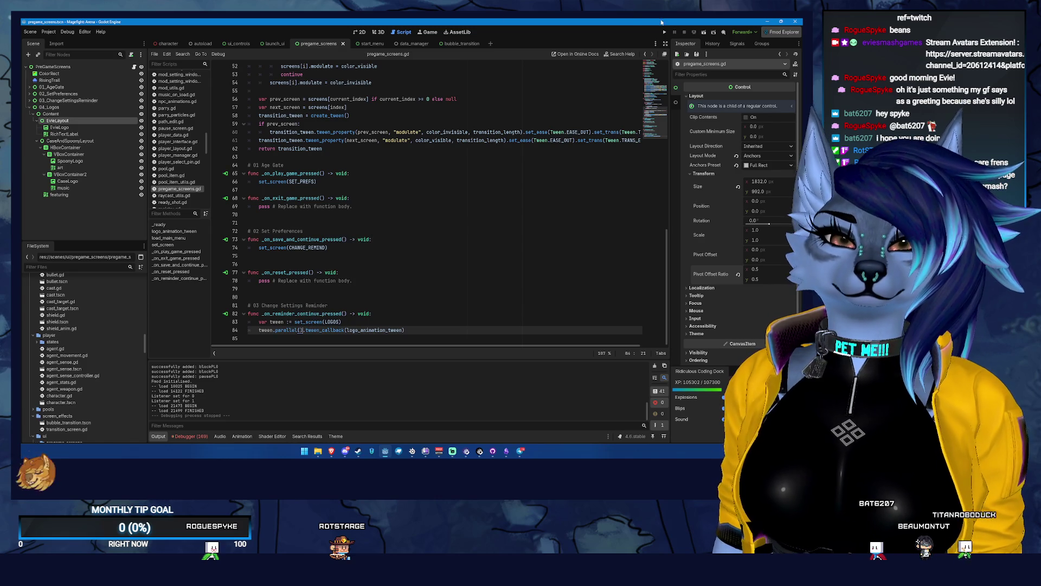
- Rerun the game through the warning, preferences and reminder to the Evie Smash Presents logo, then stop
click(666, 32)
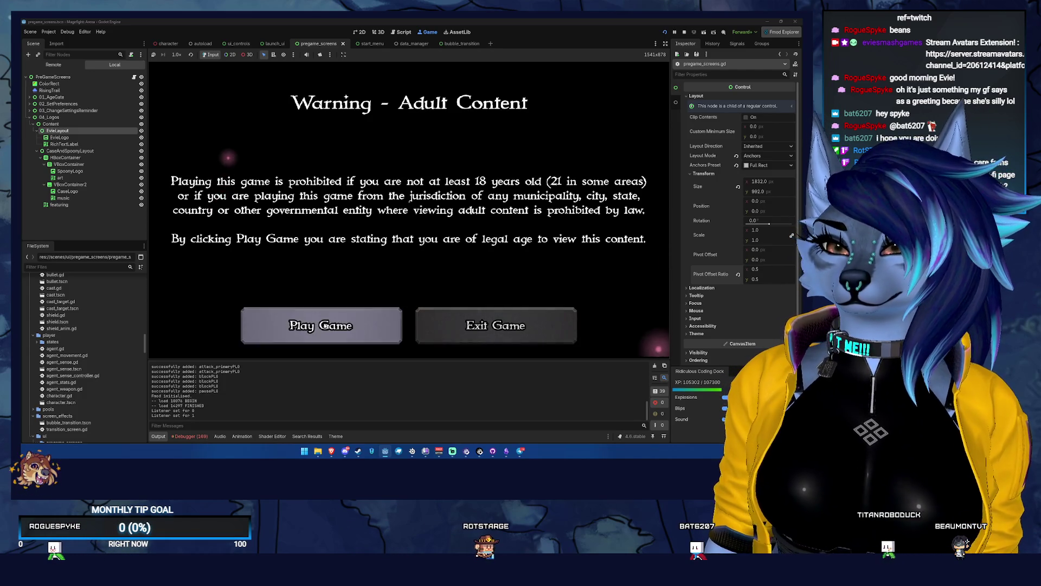
click(324, 324)
click(324, 324)
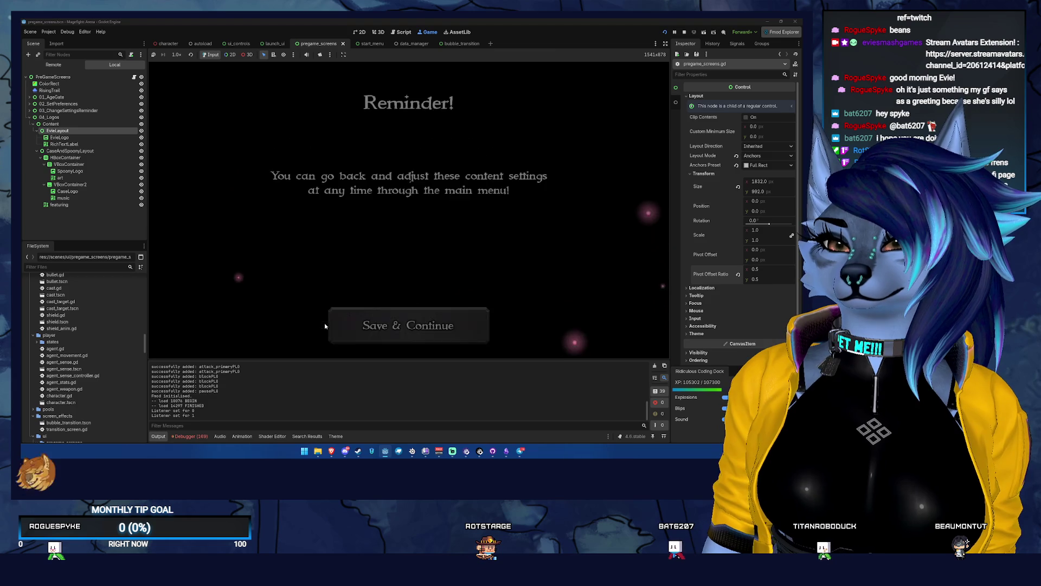
click(375, 328)
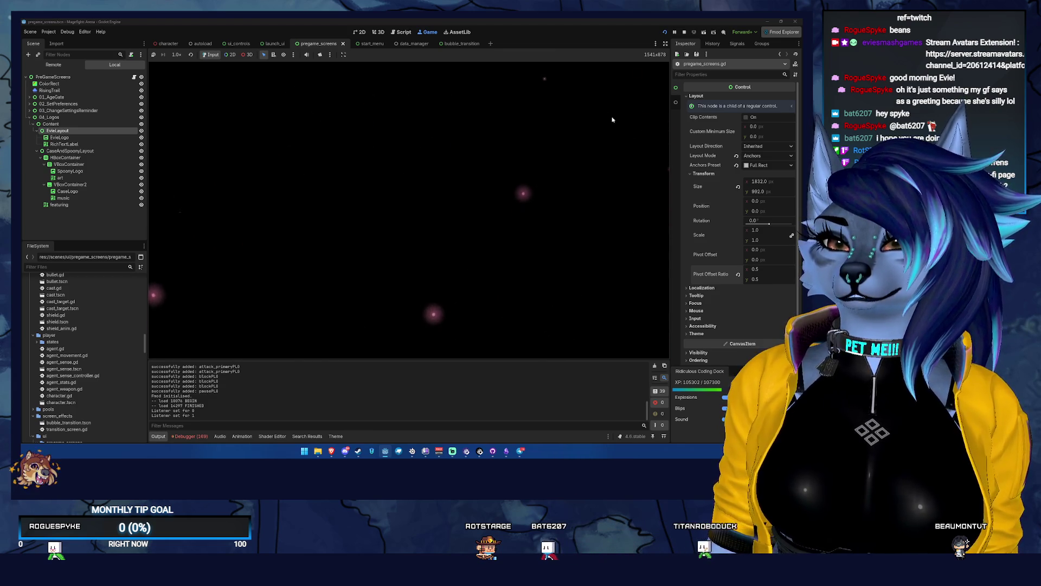
click(685, 32)
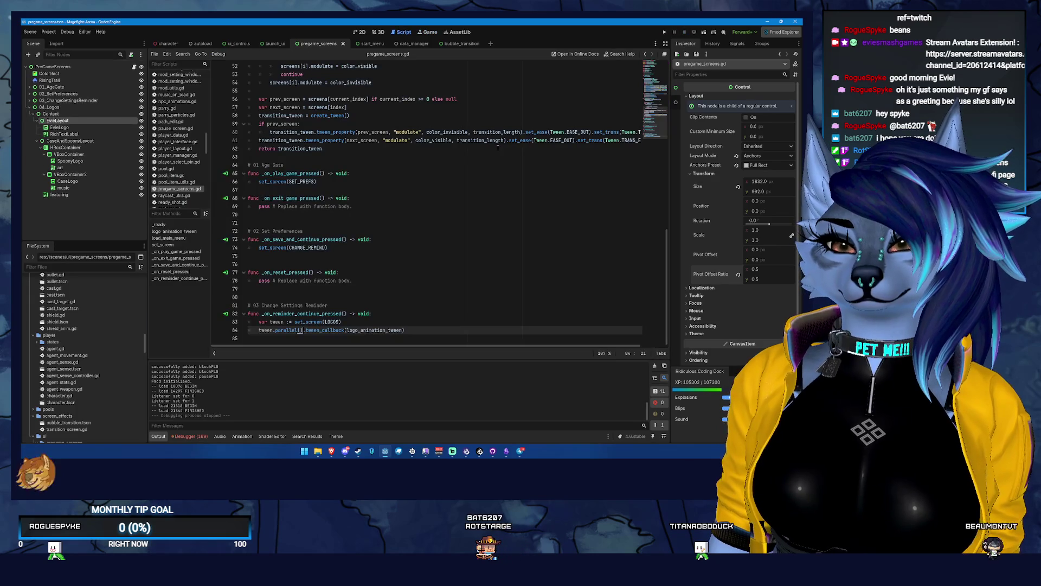
- Change the screen_length value on line 28 to 2.0 and save the script
scroll(413, 187, up, 7)
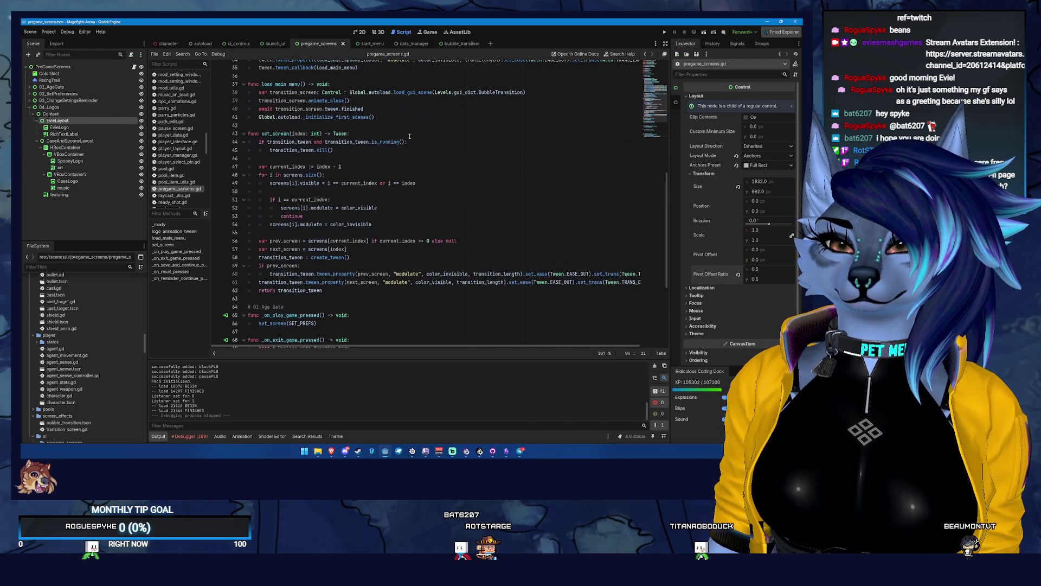
scroll(402, 217, down, 6)
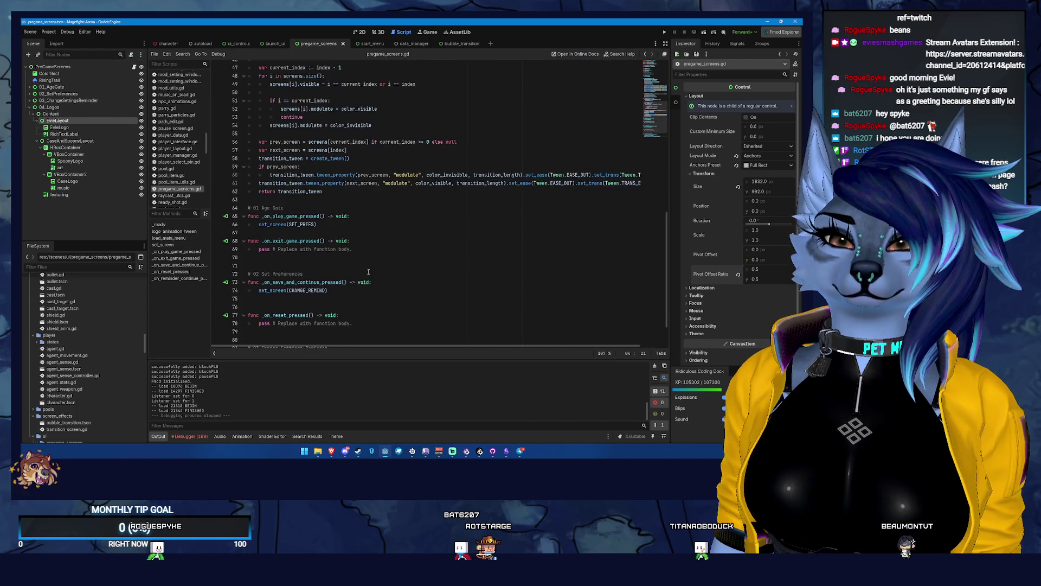
scroll(371, 256, down, 1)
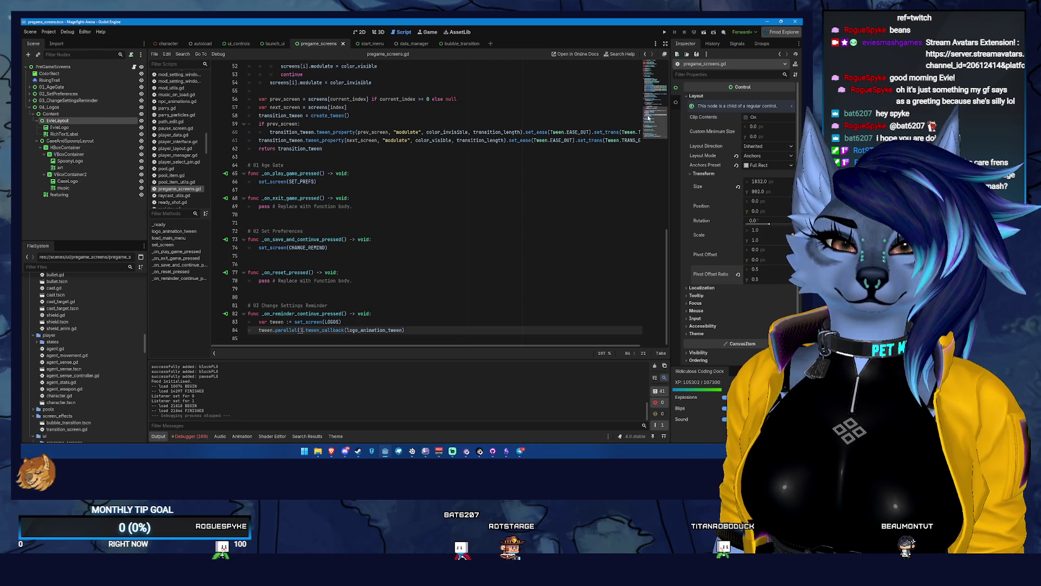
scroll(346, 230, up, 15)
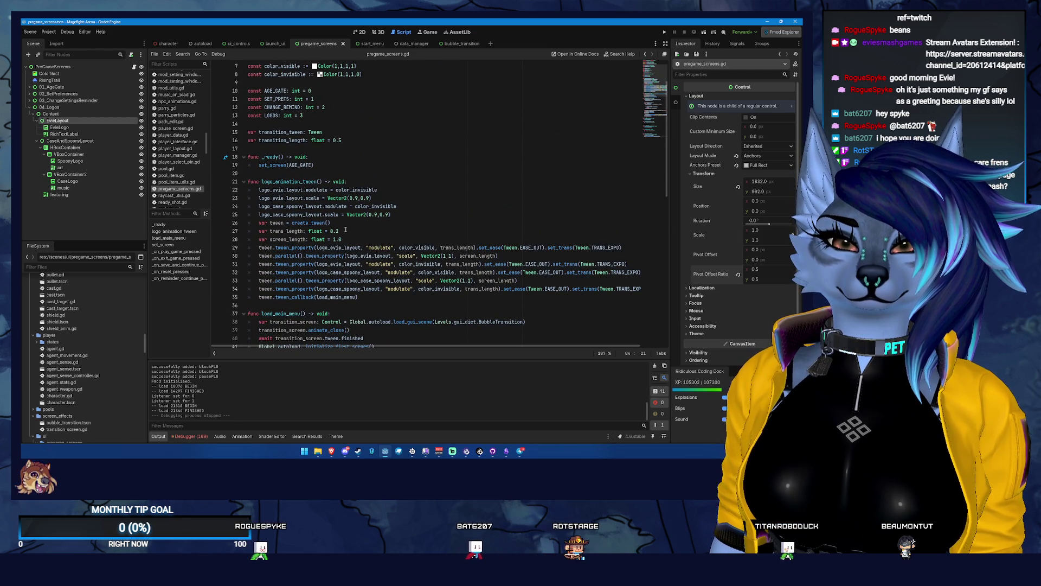
click(335, 237)
key(Delete)
text(2)
key(Up)
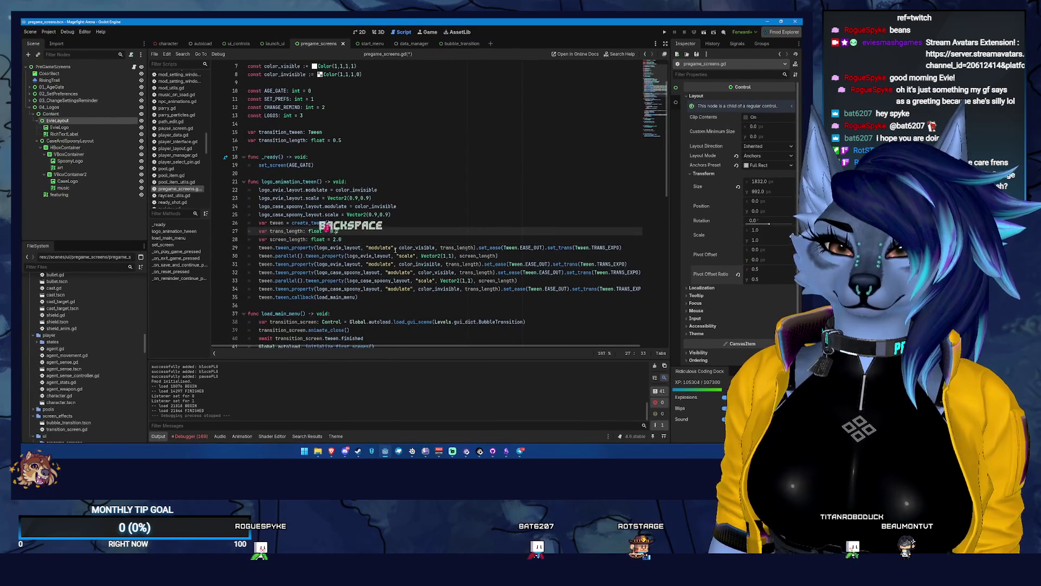
key(BackSpace)
key(ctrl+s)
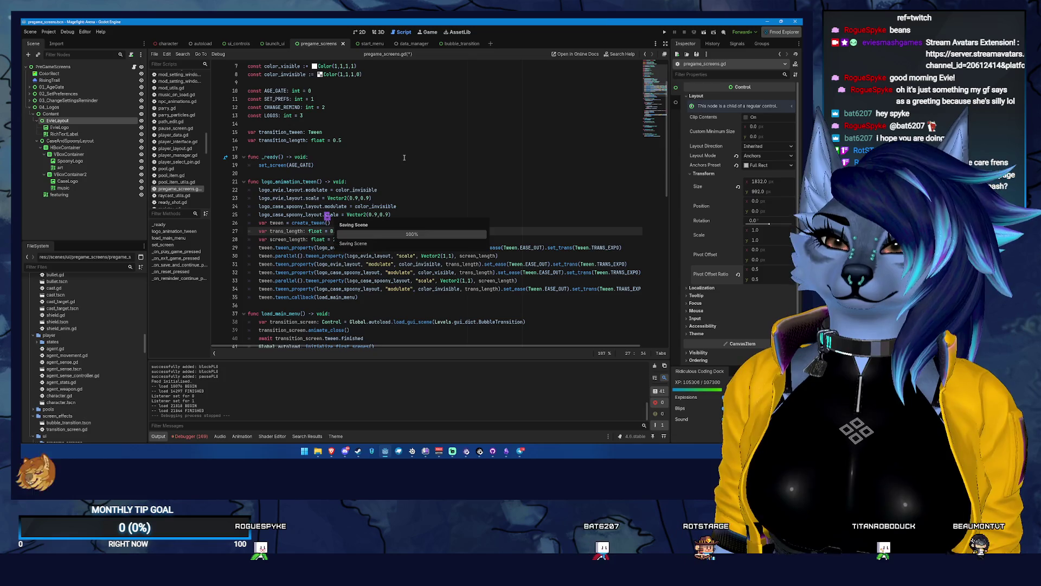
- Run the game through the pregame screens to the title, then select CaseAndSpoonyLayout in the 2D view
click(665, 32)
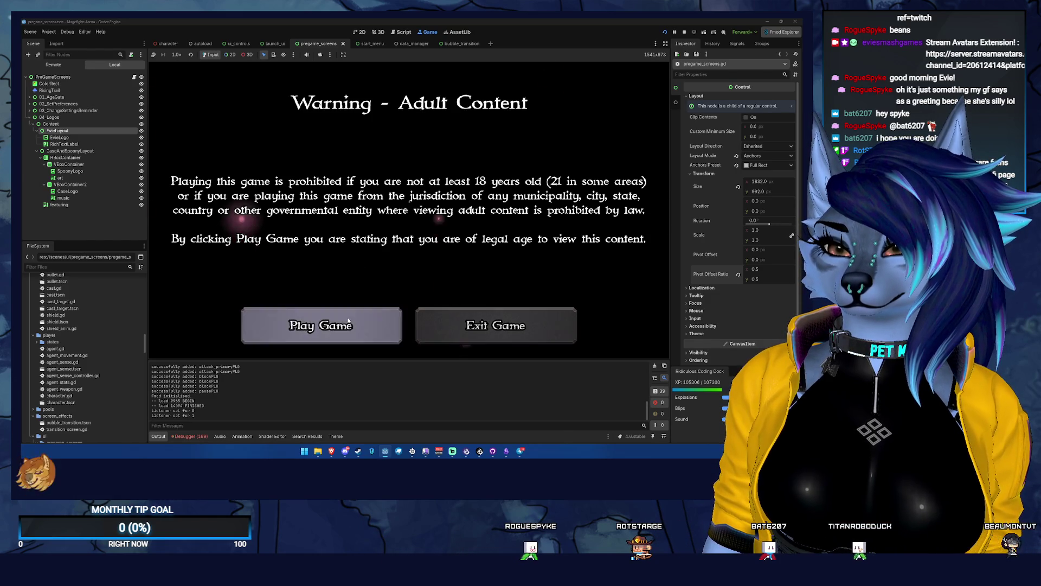
click(349, 322)
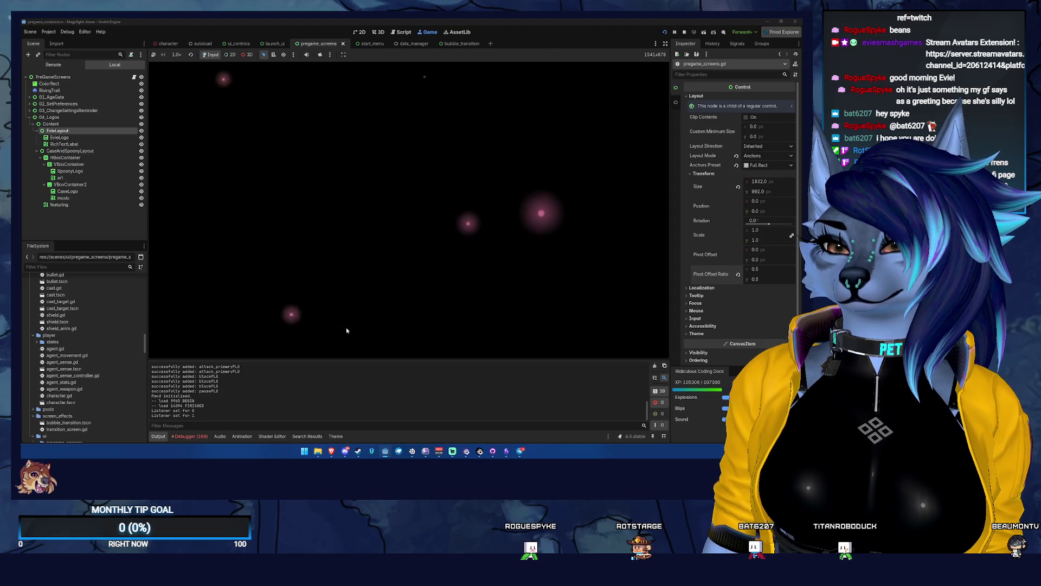
click(347, 329)
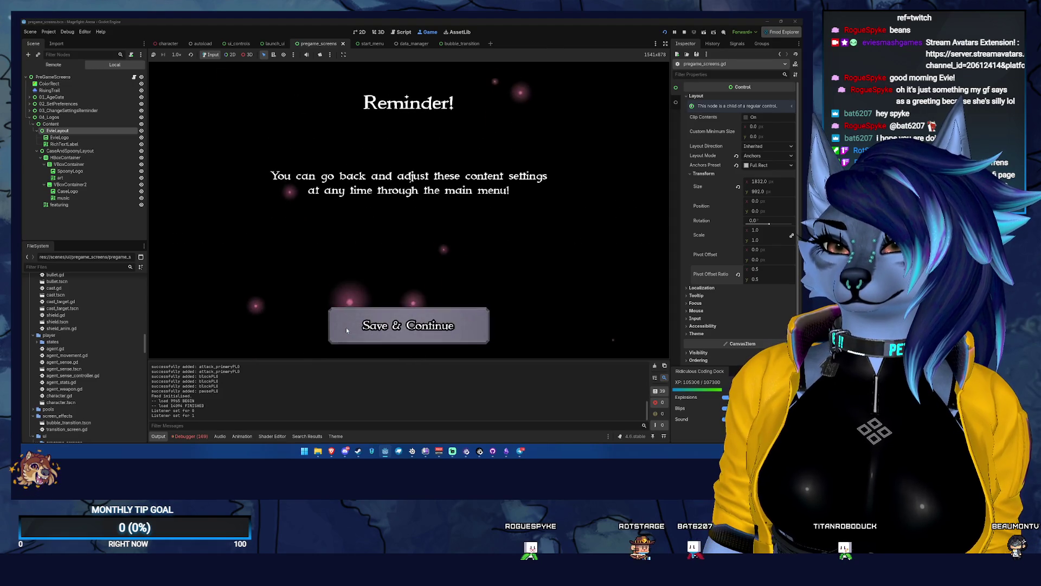
click(346, 327)
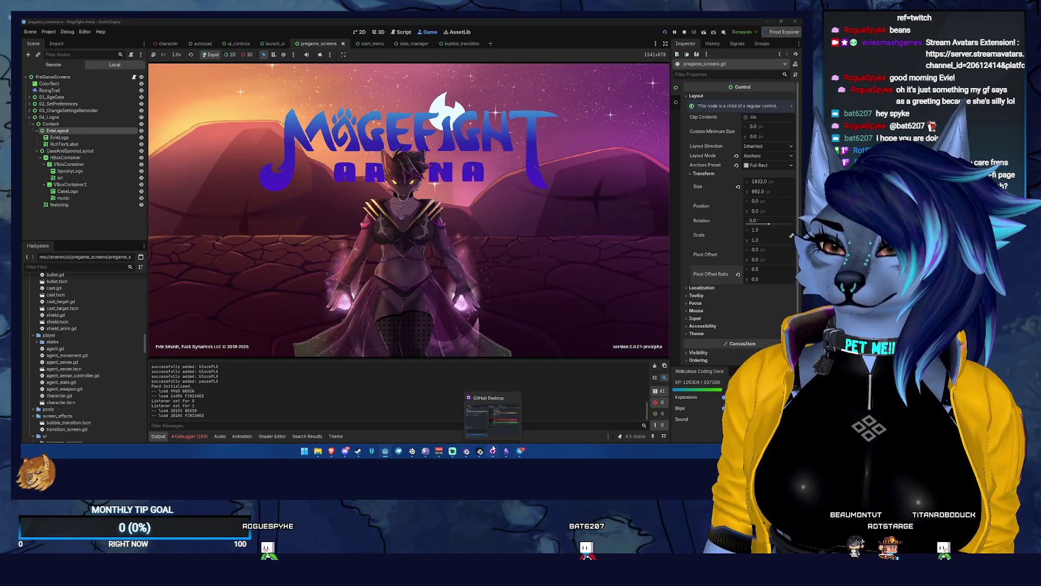
click(70, 151)
click(362, 32)
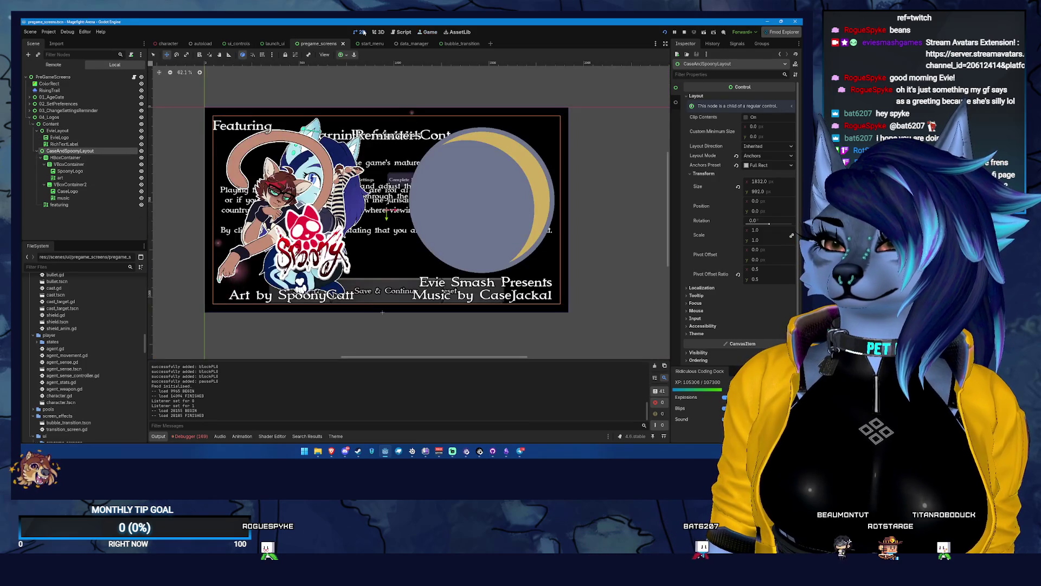
- Hide the 03_ChangeSettingsReminder, 02_SetPreferences, 01_AgeGate and CaseAndSpoonyLayout screens to reveal the Evie logo
click(141, 111)
click(142, 104)
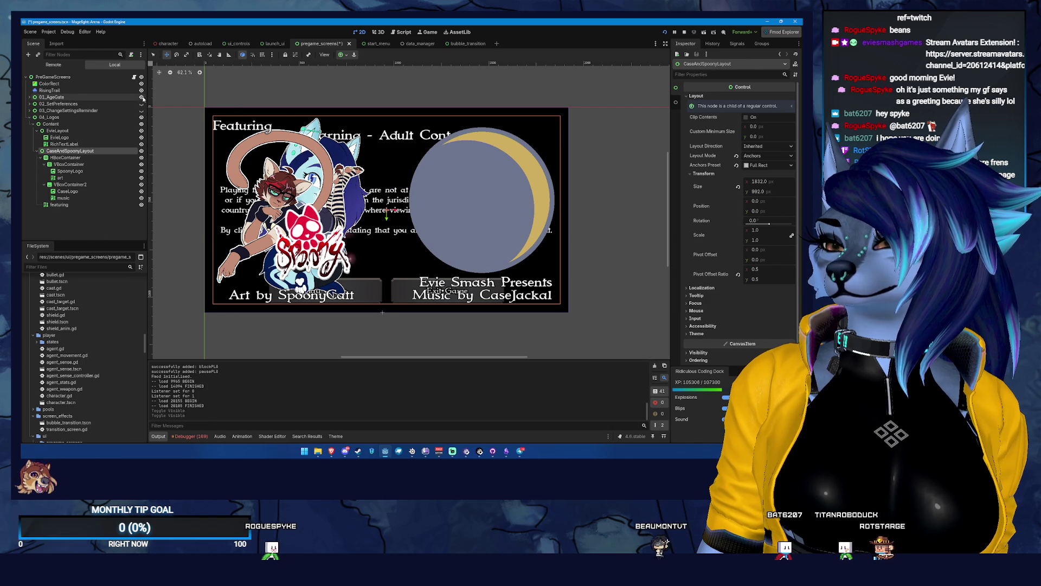
click(141, 97)
click(142, 151)
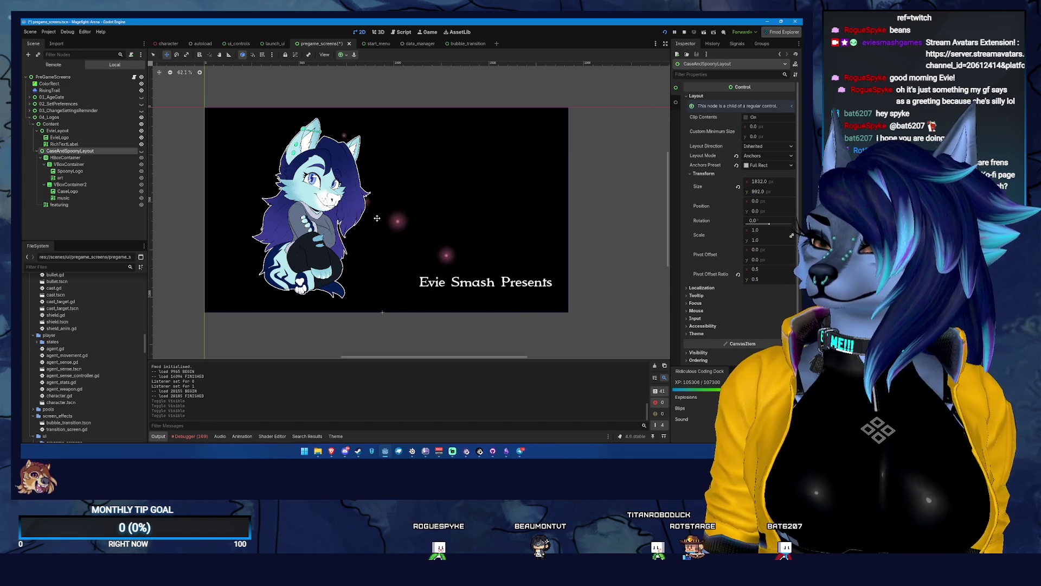
- Shrink the EvieLogo image and move it toward the centre
click(54, 137)
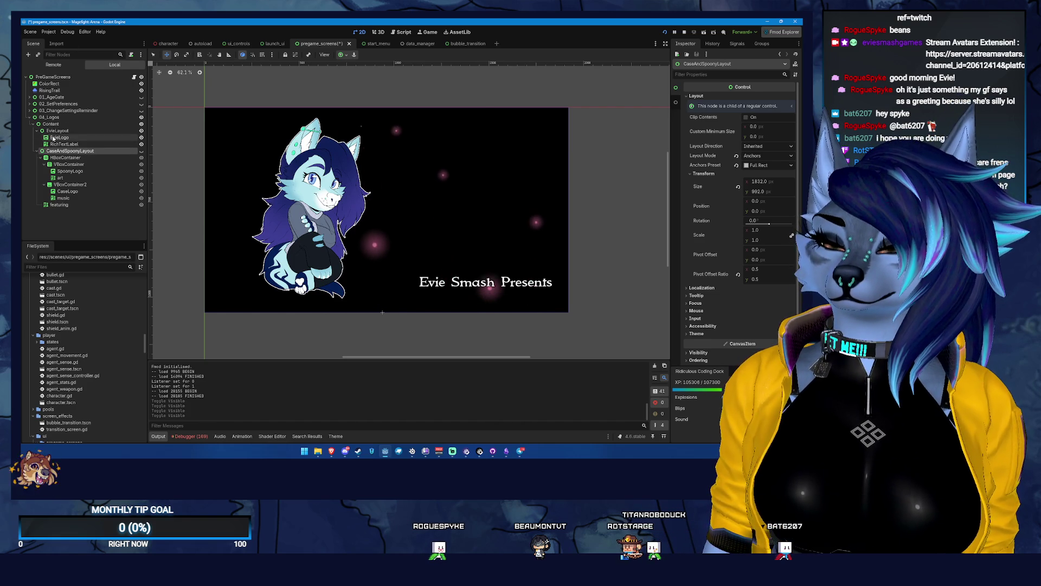
drag(205, 113, 210, 103)
scroll(265, 130, down, 2)
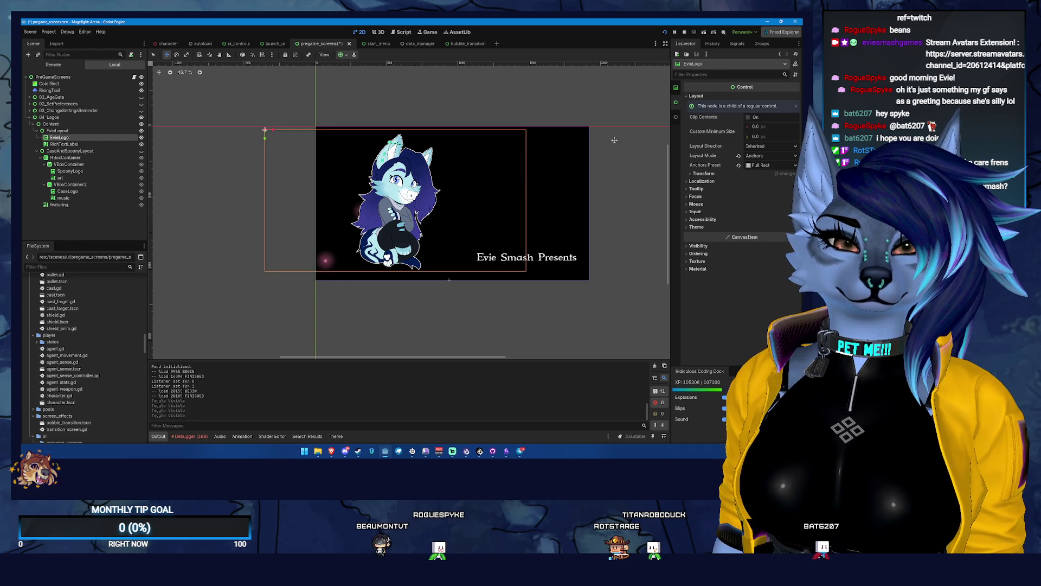
click(676, 87)
key(q)
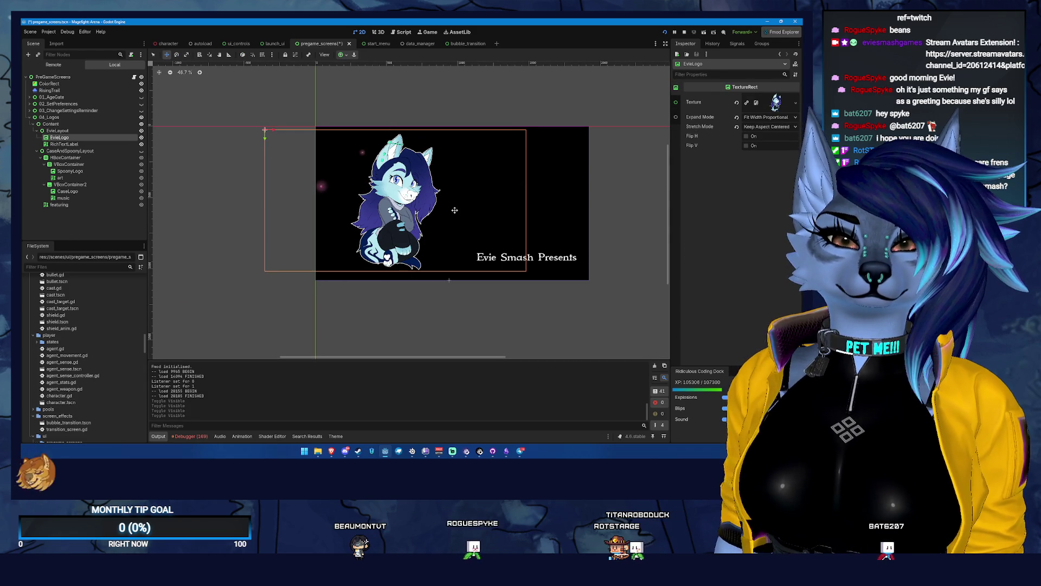
drag(528, 274, 428, 221)
mouse_move(319, 182)
mouse_down()
mouse_move(379, 187)
mouse_move(376, 206)
mouse_up()
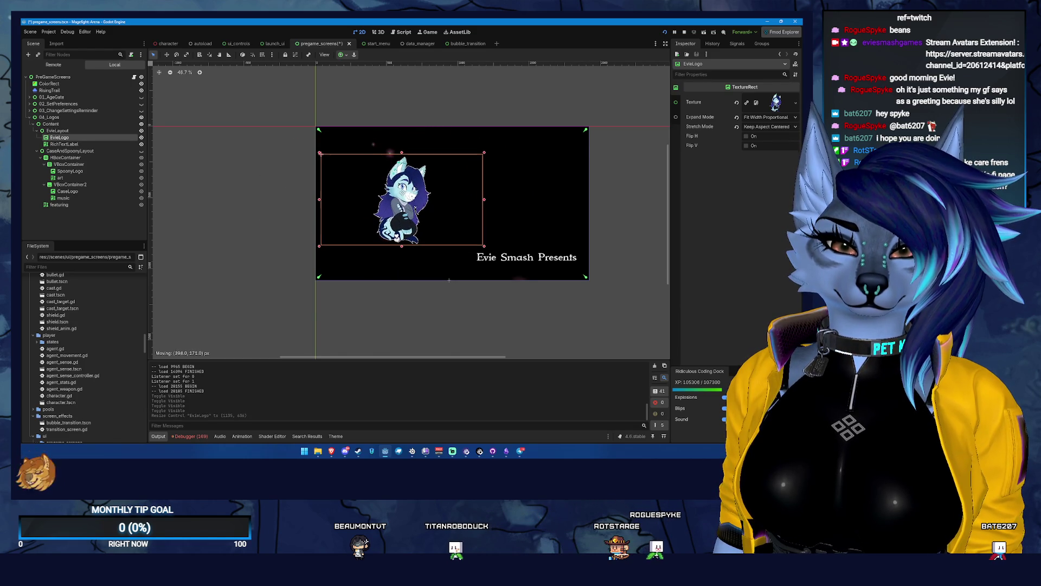
drag(486, 247, 460, 224)
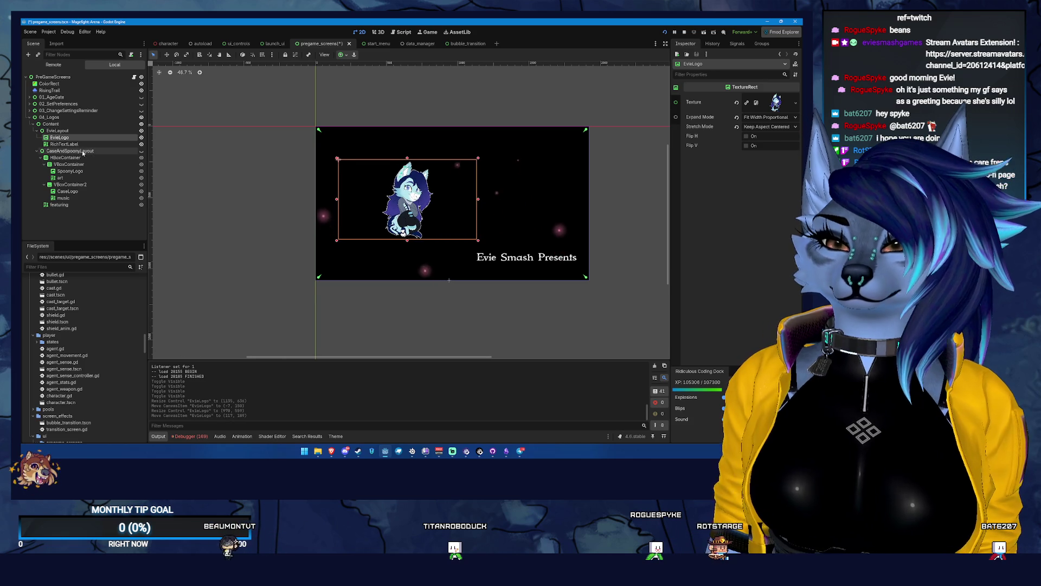
- Move the Evie Smash Presents caption up under the logo and hide EvieLayout
click(485, 259)
mouse_move(484, 259)
mouse_down()
mouse_move(419, 206)
mouse_move(404, 243)
mouse_move(435, 221)
mouse_up()
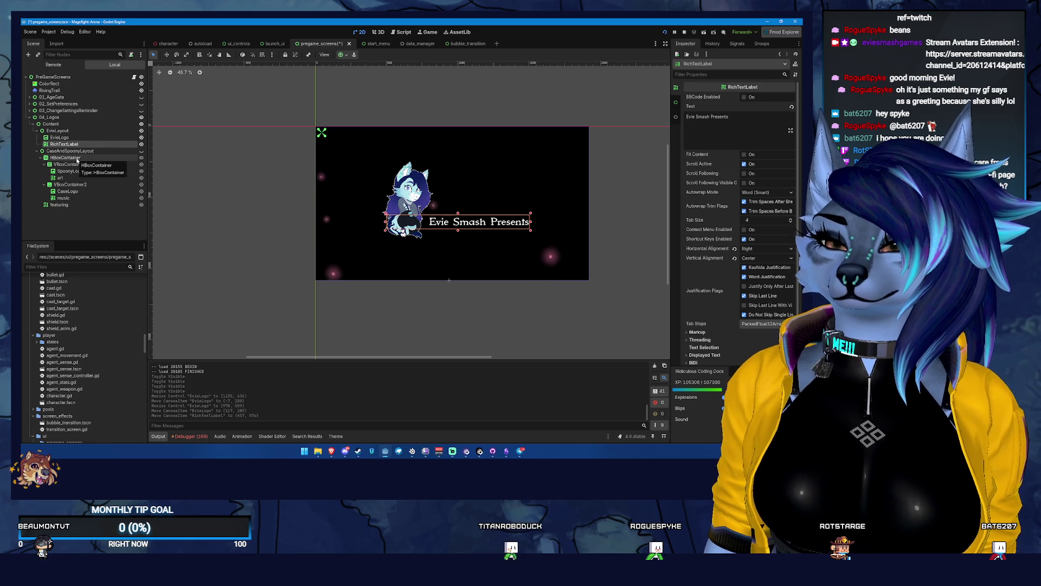
click(141, 130)
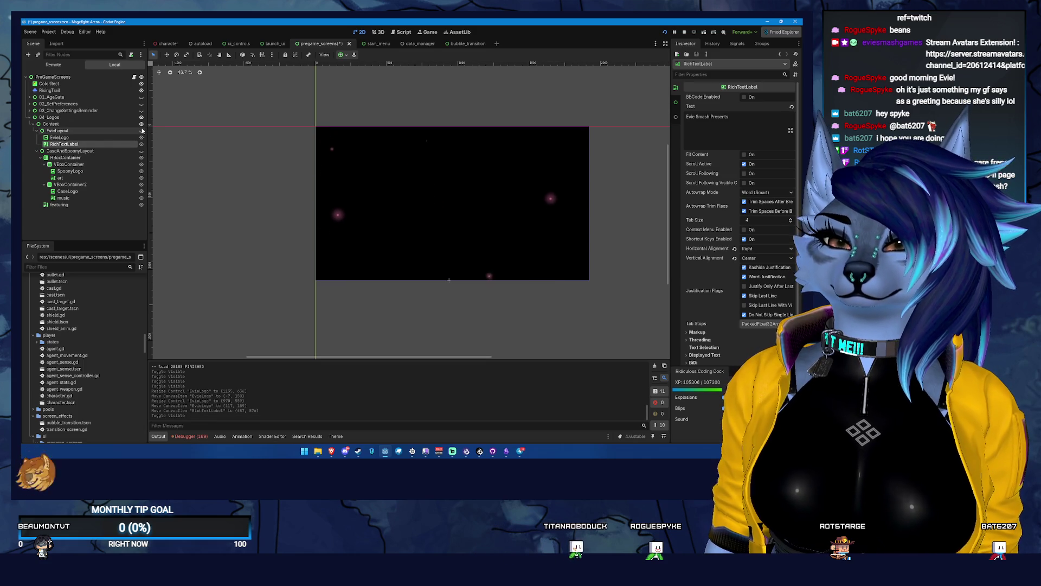
- Show the Featuring credits screen and select its HBoxContainer holding both credits
click(117, 152)
click(141, 151)
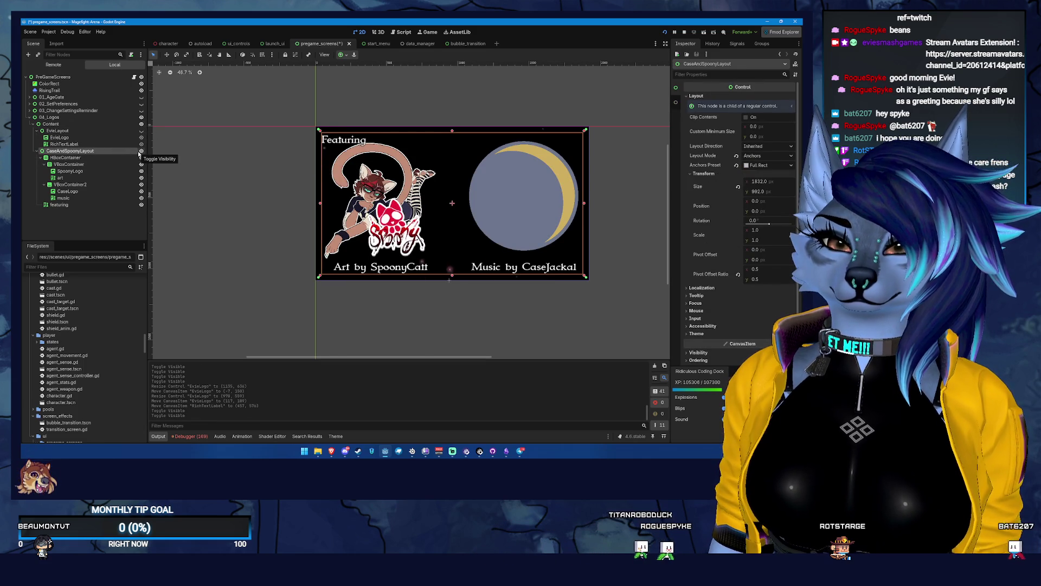
click(121, 158)
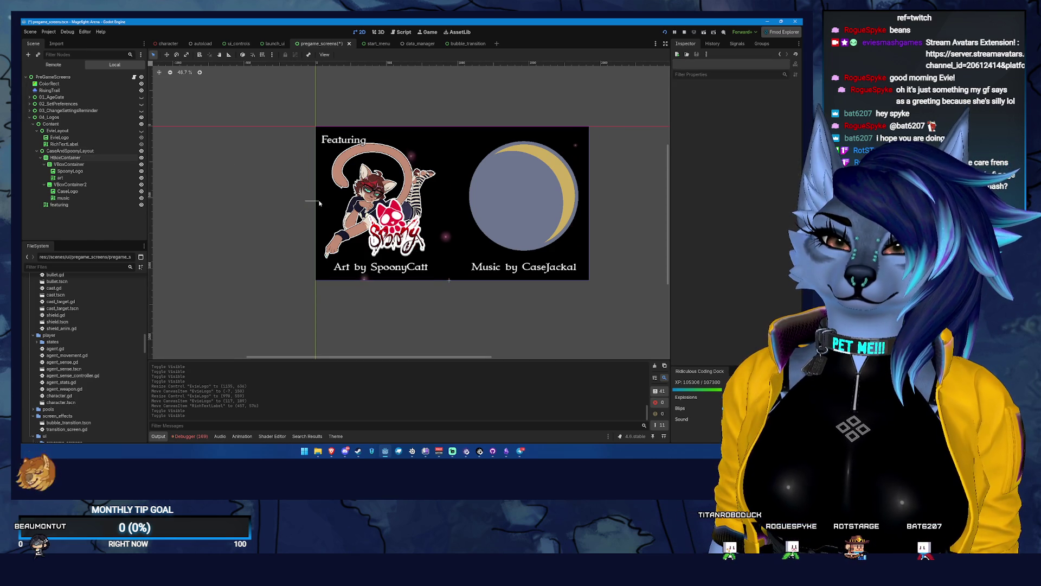
click(91, 165)
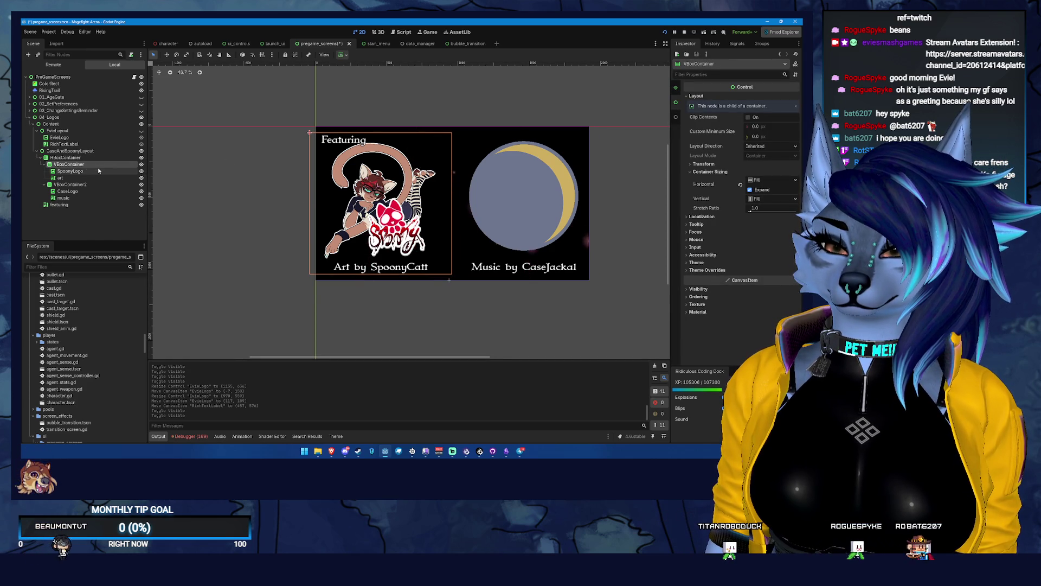
click(81, 157)
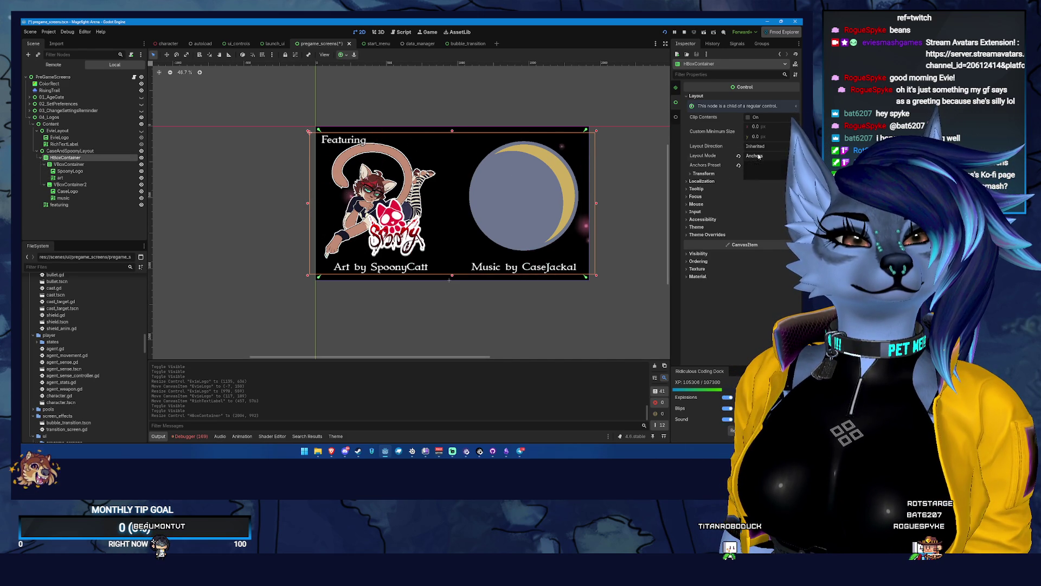
click(768, 166)
key(ctrl+z)
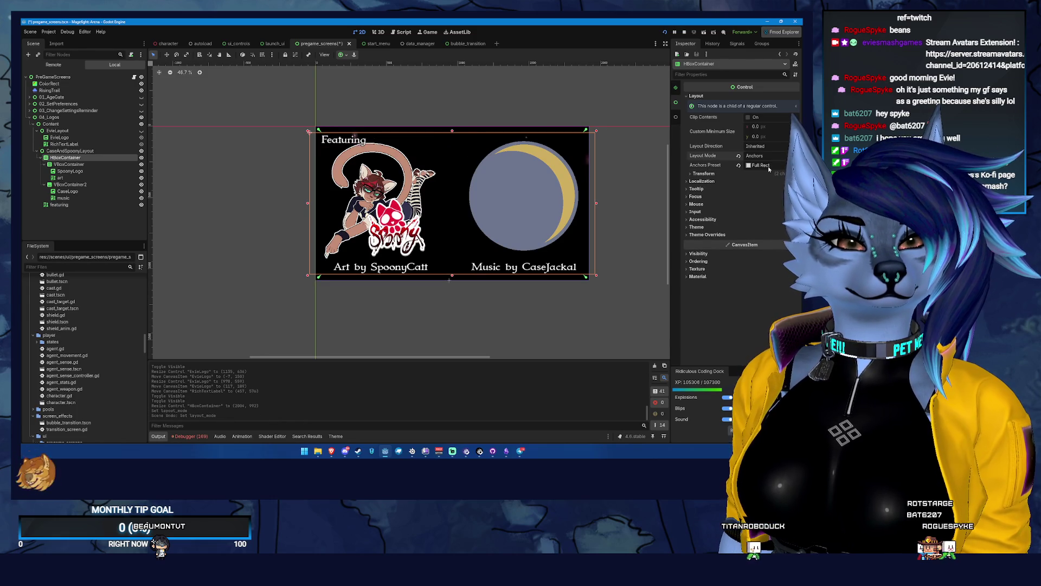
- Shorten the credits HBoxContainer so the artwork, moon and captions shrink
drag(597, 277, 596, 229)
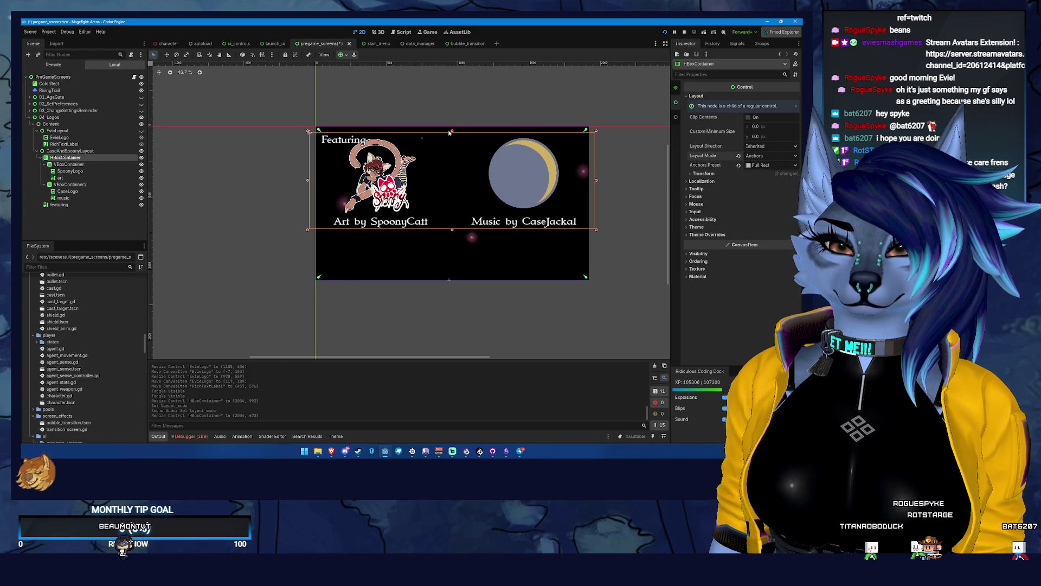
key(ctrl+z)
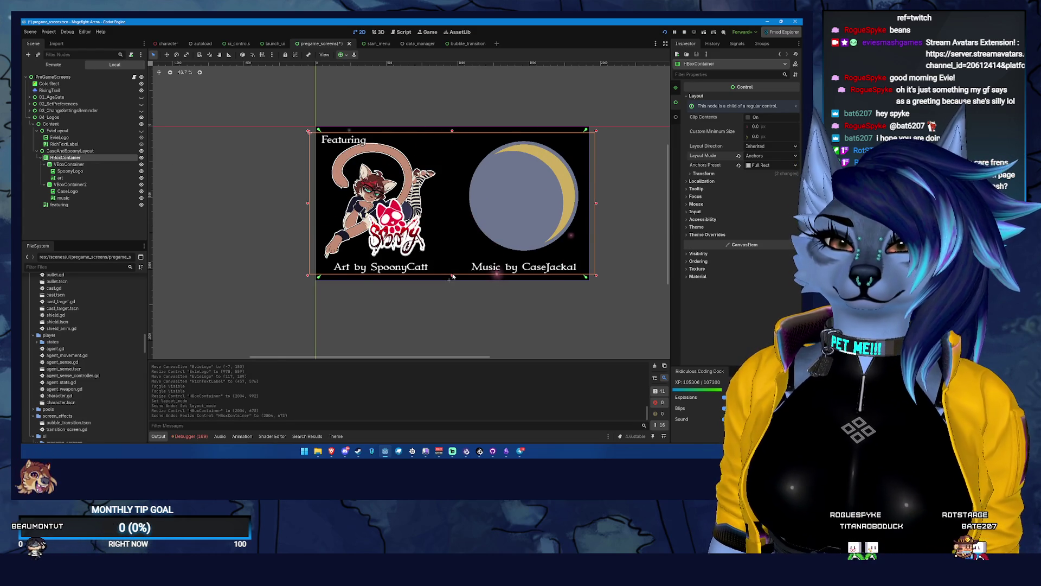
drag(452, 275, 455, 260)
click(531, 239)
key(ctrl+z)
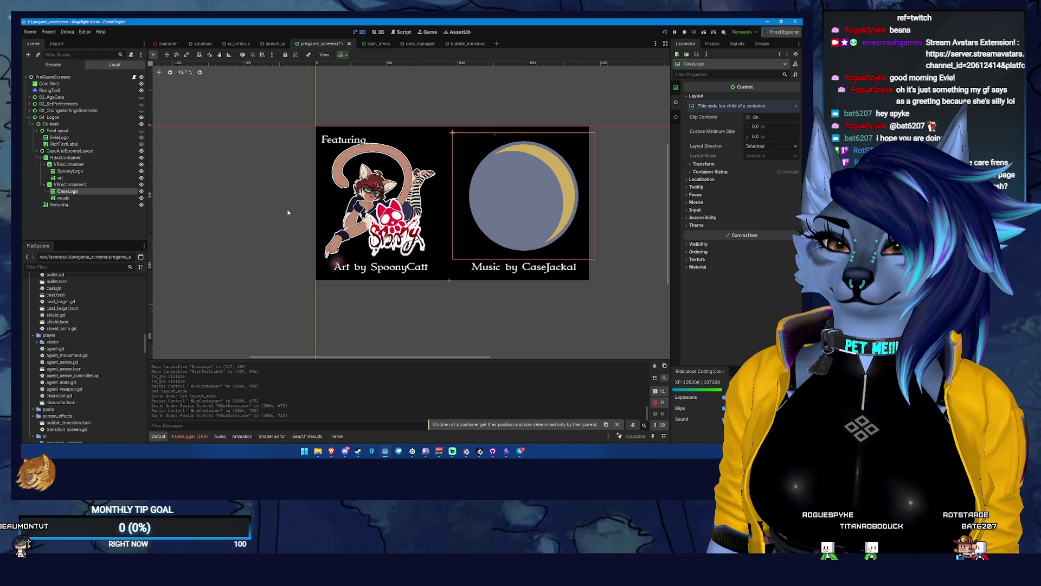
click(65, 157)
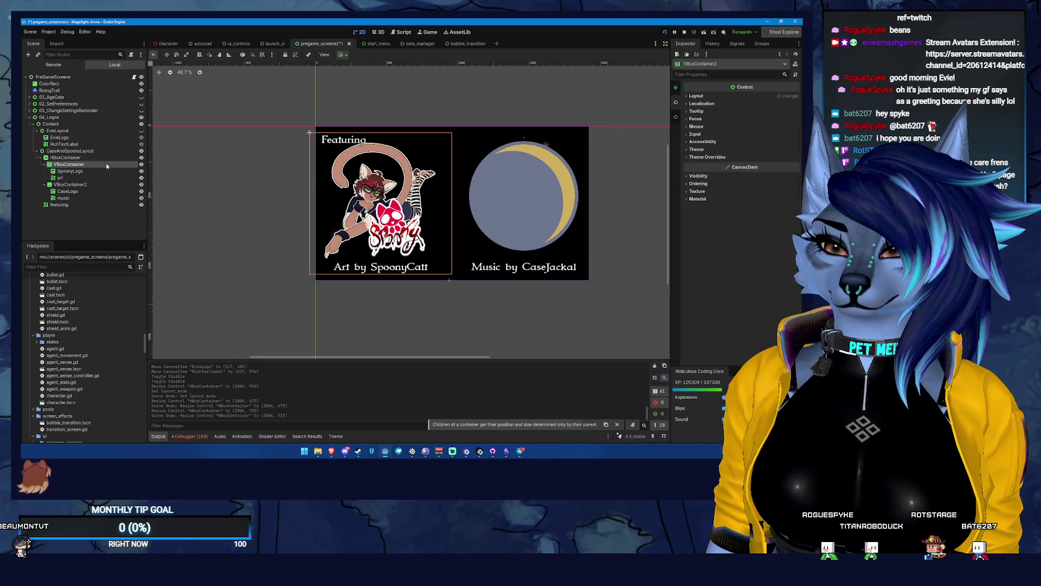
click(454, 270)
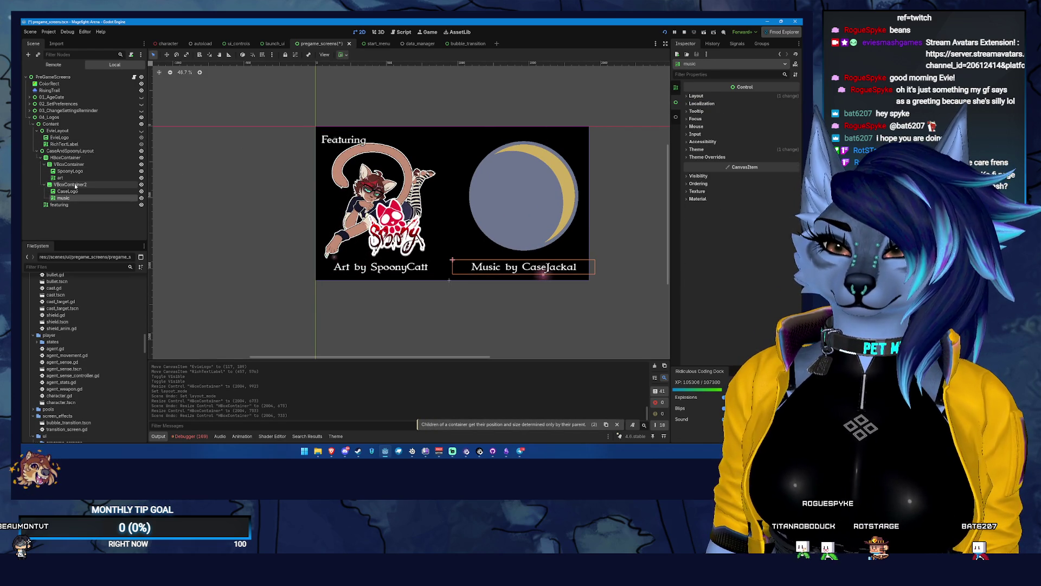
click(65, 157)
drag(453, 275, 452, 235)
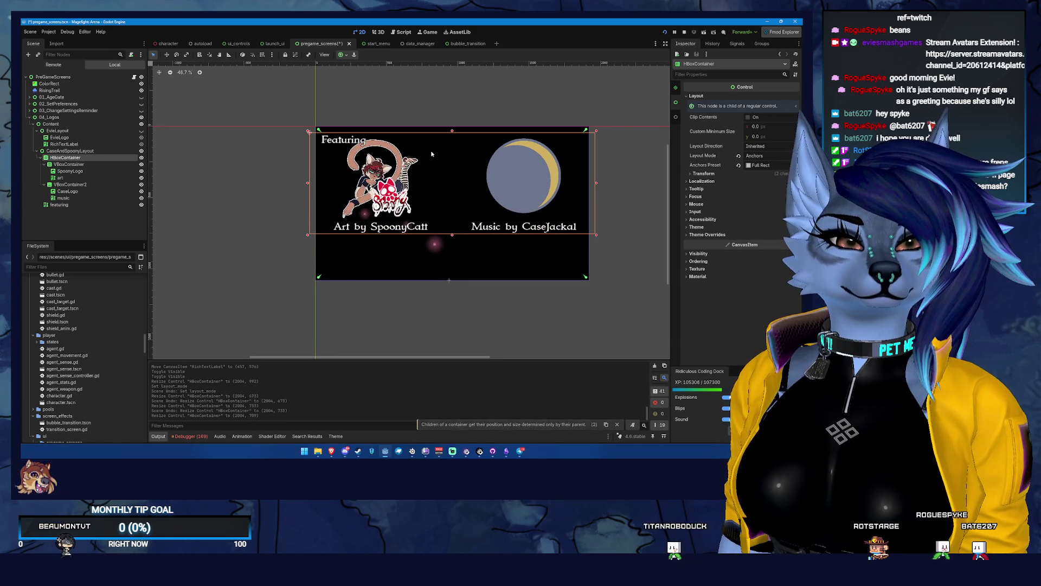
- Pull CaseAndSpoonyLayout's edges inward to 1328×854 at position 249,158
click(70, 151)
drag(320, 204, 356, 206)
drag(586, 207, 548, 206)
drag(450, 131, 451, 154)
drag(451, 276, 452, 279)
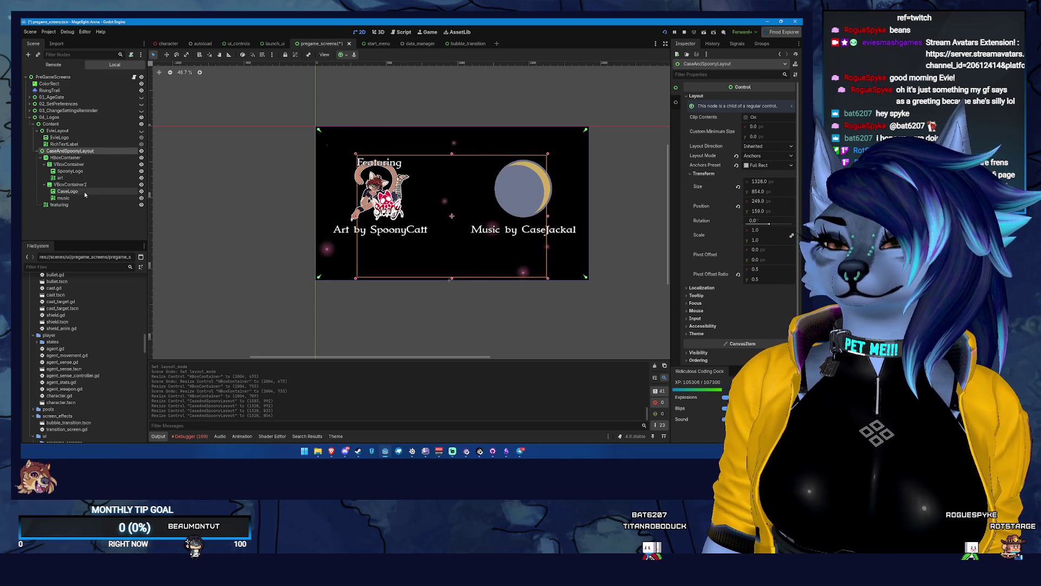
- Move the Featuring heading upward
click(81, 199)
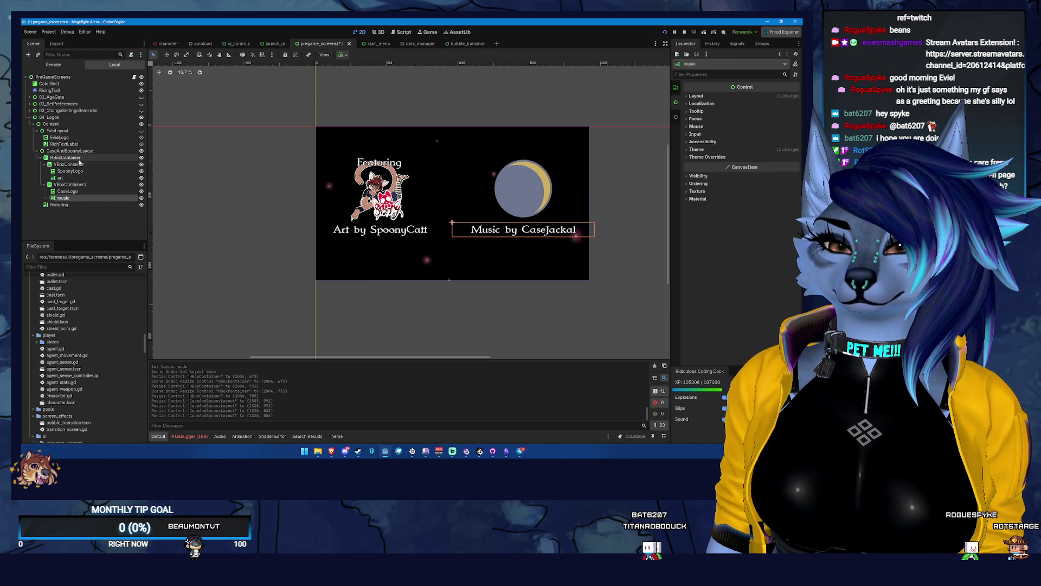
click(76, 205)
mouse_move(393, 163)
mouse_down()
mouse_move(384, 150)
mouse_move(418, 162)
mouse_move(376, 152)
mouse_up()
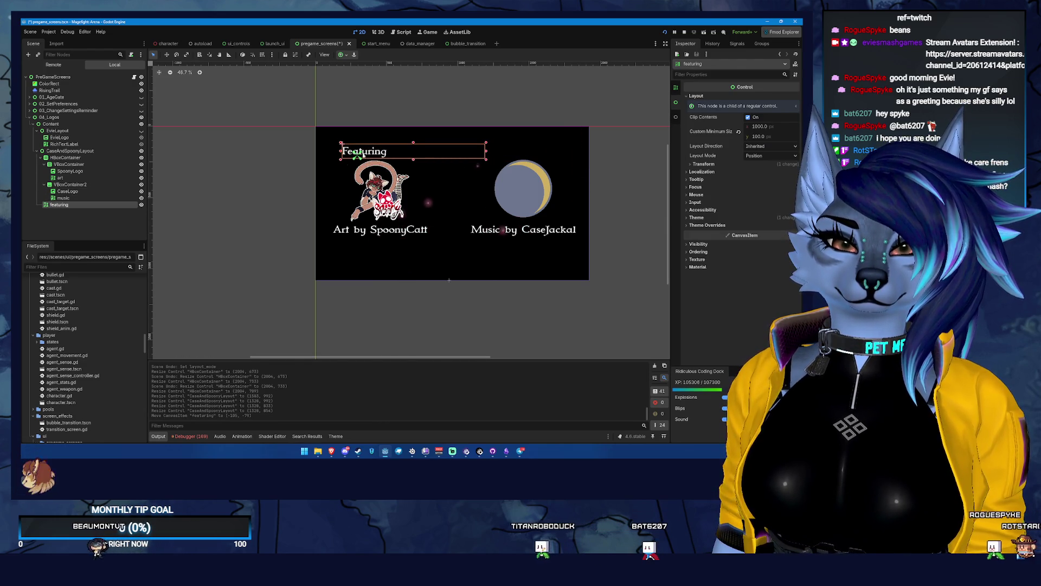
- Set the HBoxContainer's Separation theme override to -101 and show EvieLayout again
click(69, 184)
click(62, 157)
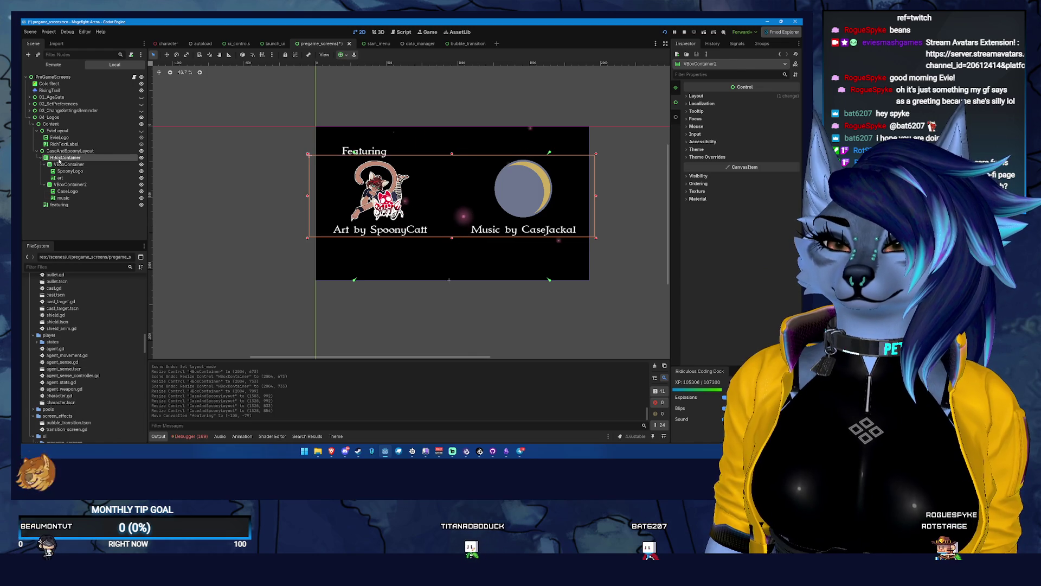
click(698, 234)
click(708, 242)
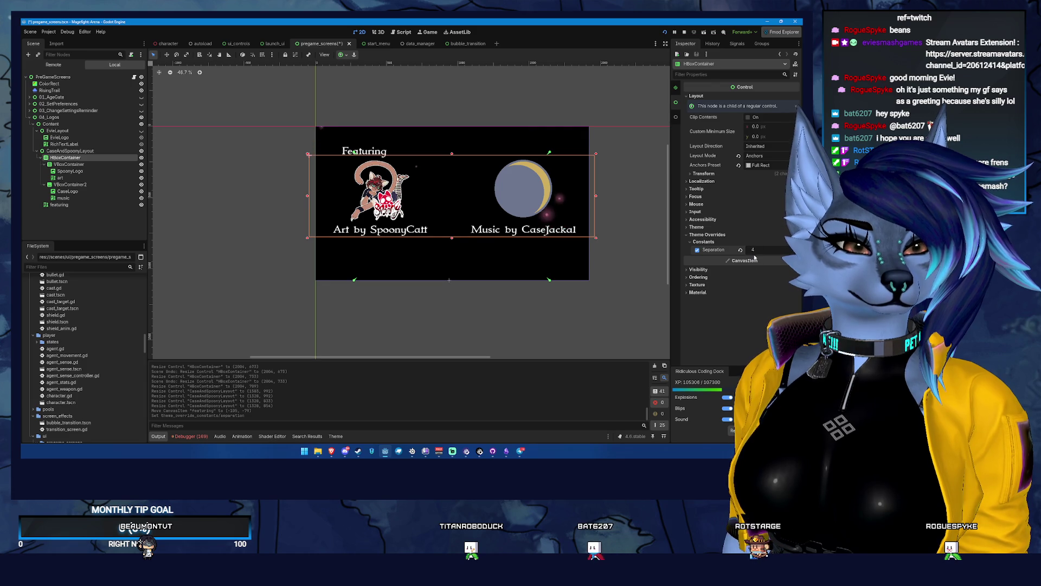
drag(759, 250, 647, 249)
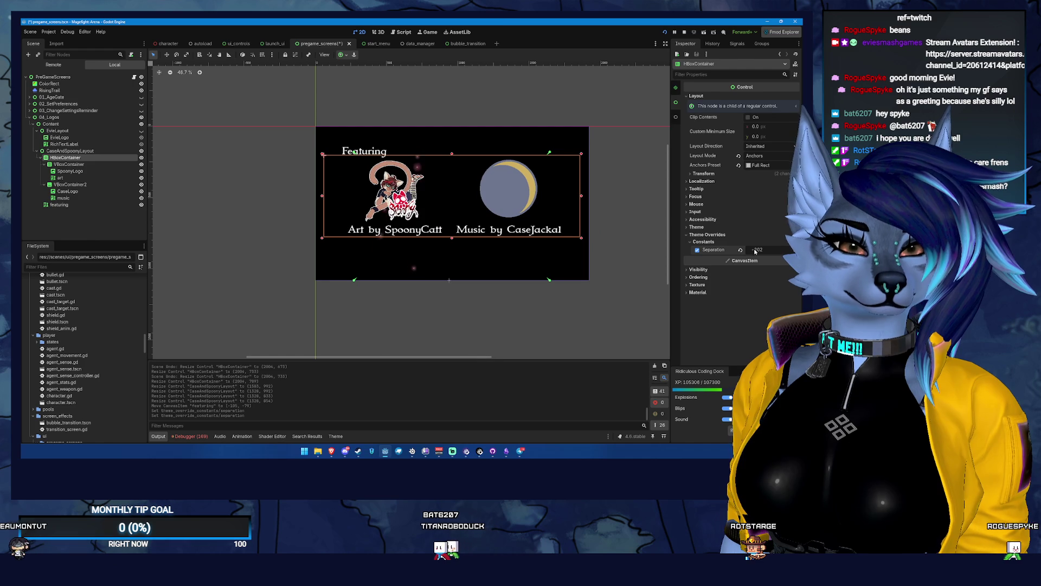
click(244, 123)
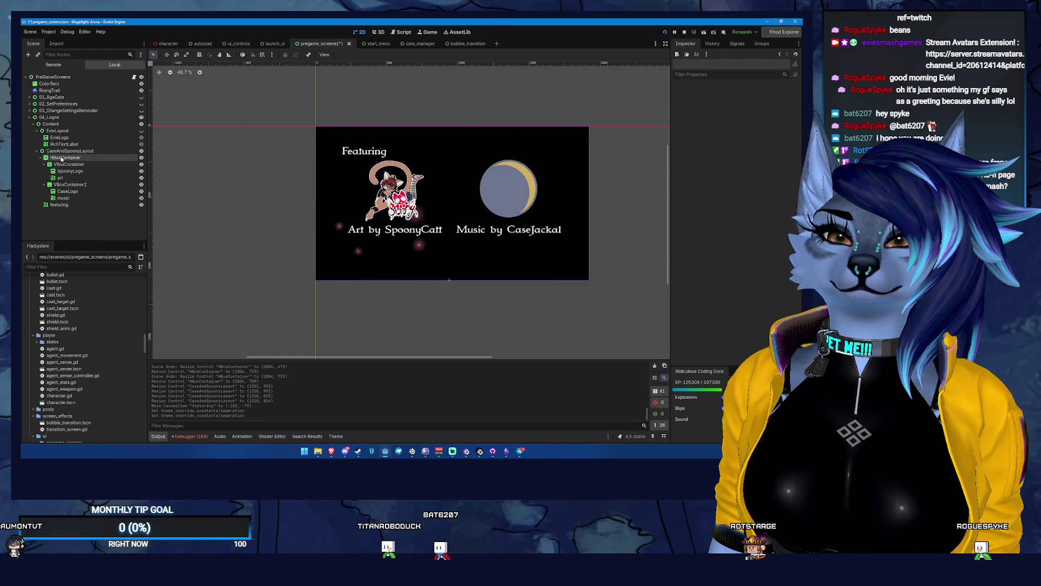
click(142, 130)
- Hide the Evie logo, nudge CaseAndSpoonyLayout down to 249, 204.5, and save the scene
click(142, 131)
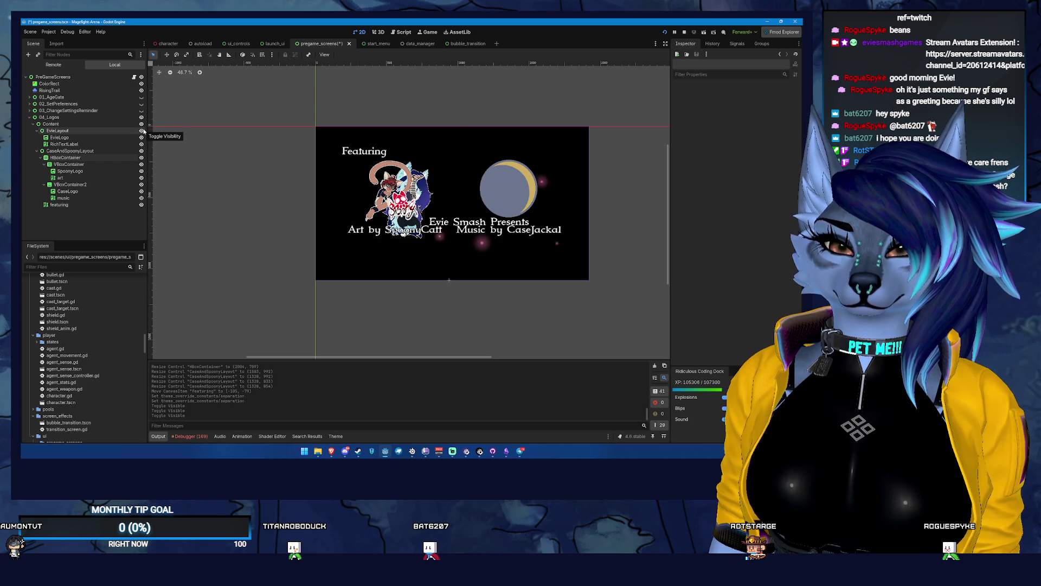
click(106, 151)
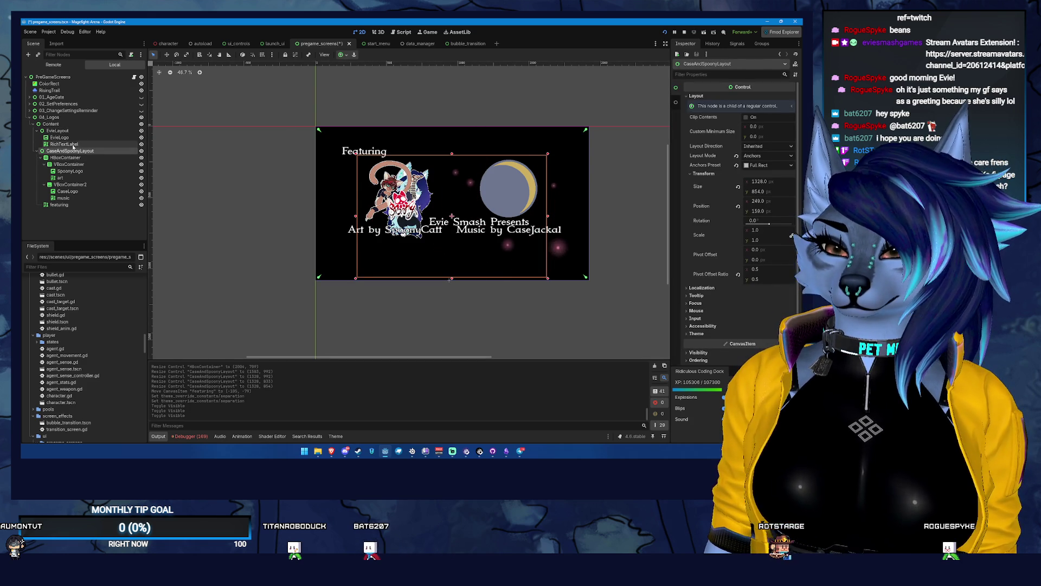
click(70, 170)
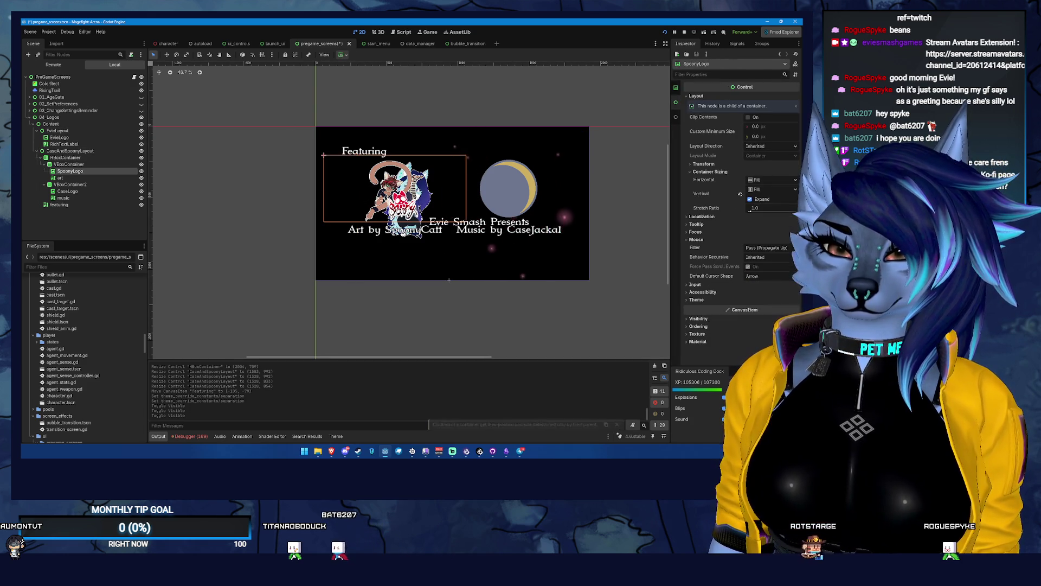
click(72, 152)
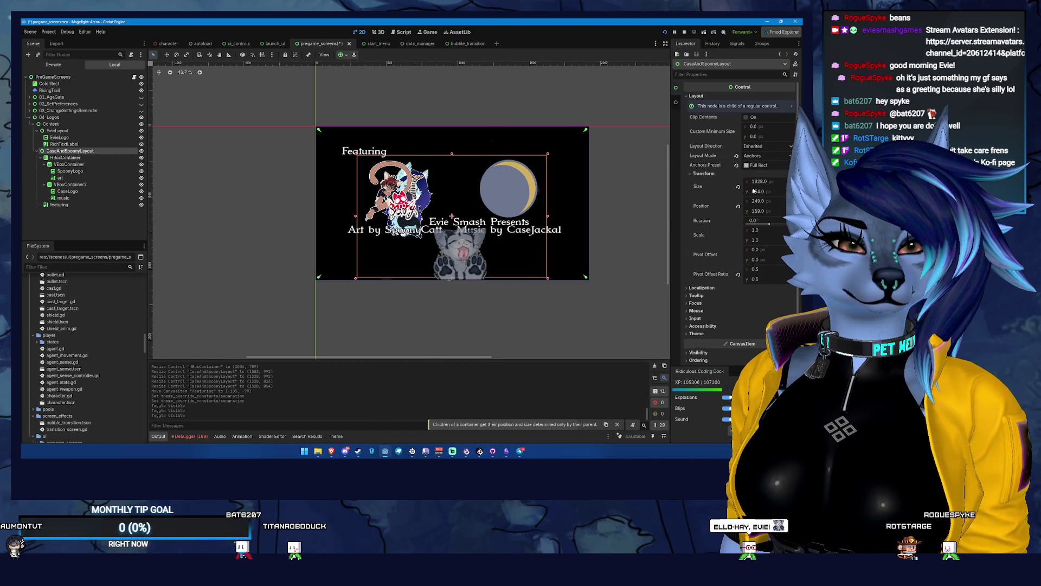
click(760, 191)
key(ctrl+z)
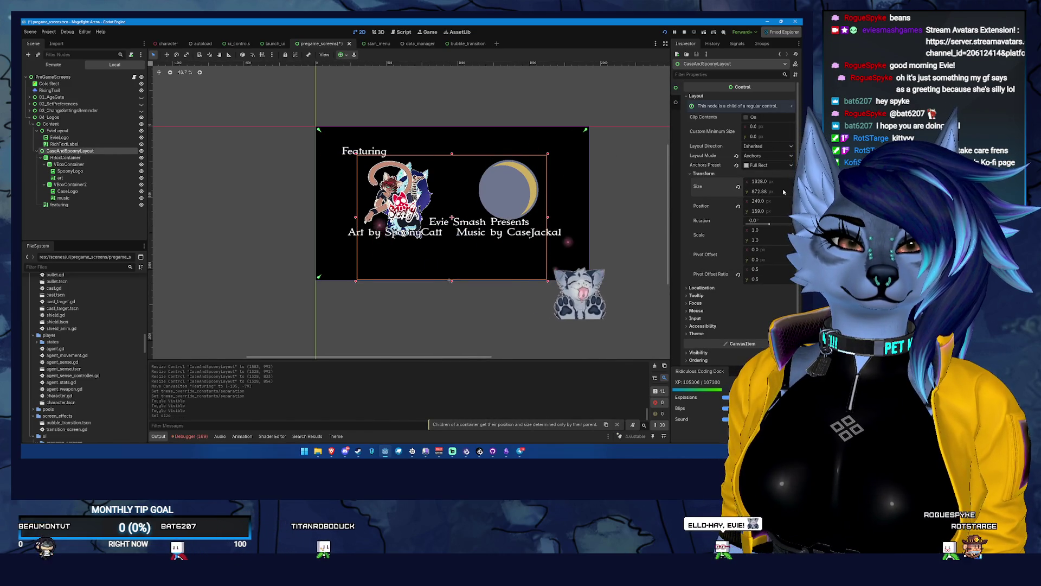
drag(750, 211, 780, 211)
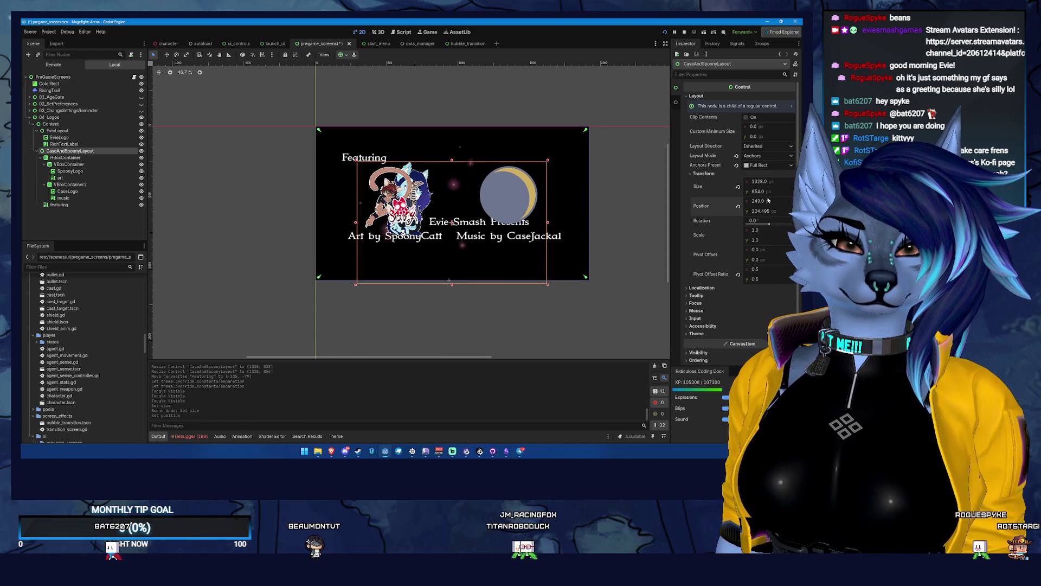
click(493, 322)
key(ctrl+s)
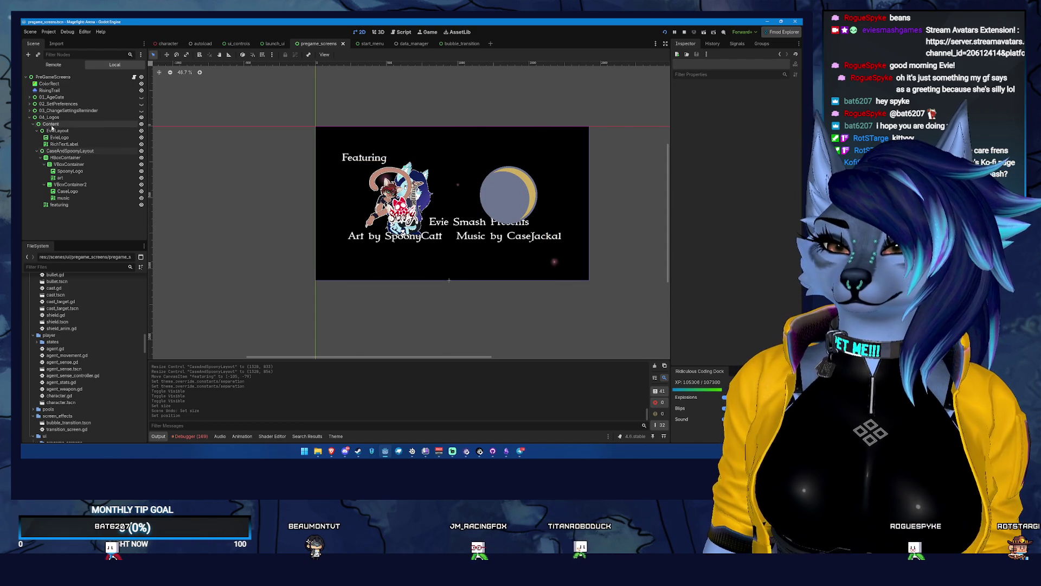
- Show the 03_ChangeSettingsReminder, 02_SetPreferences and 01_AgeGate screens again
click(141, 111)
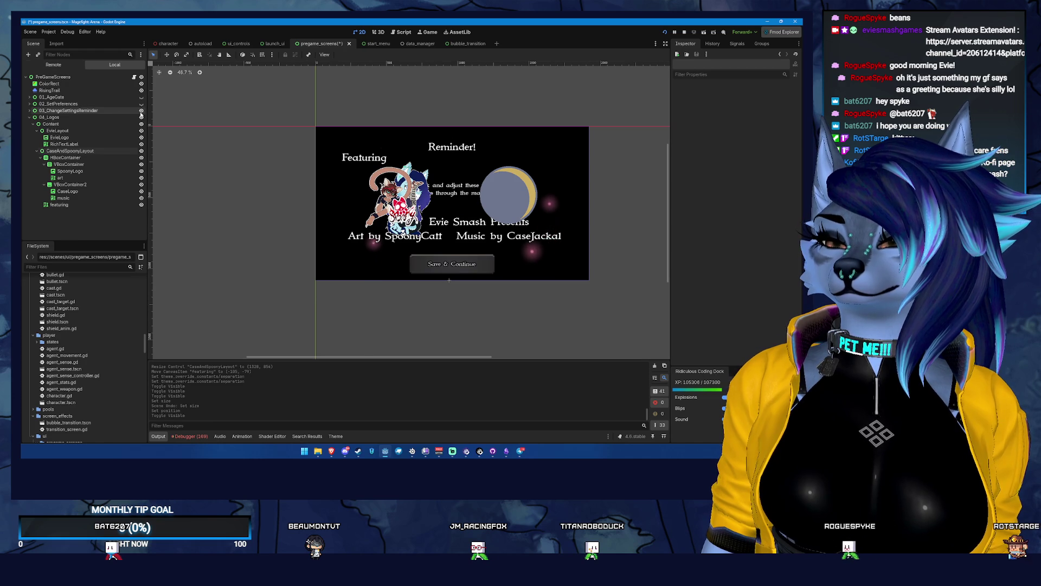
click(141, 104)
click(141, 98)
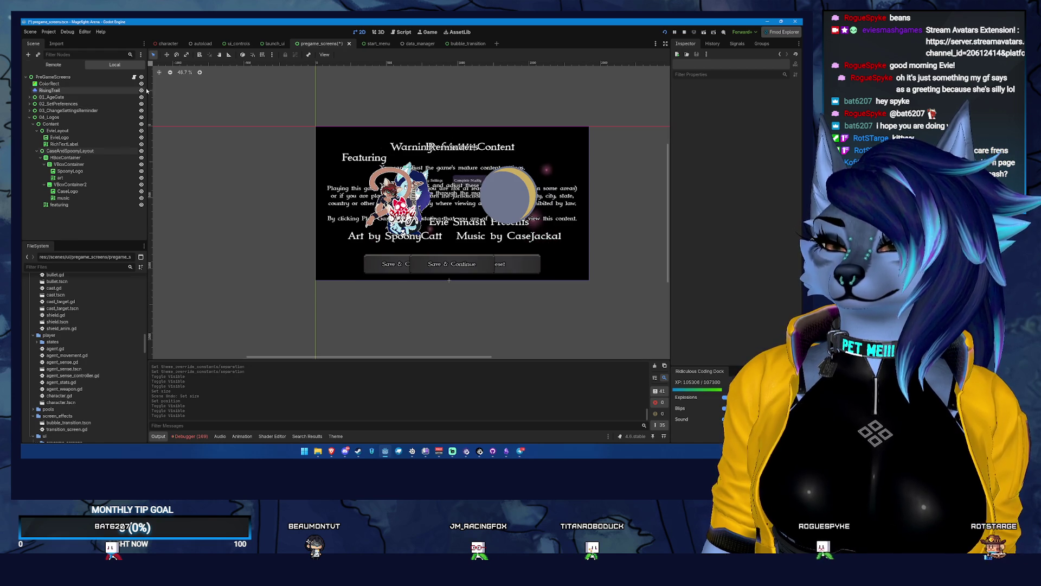
- Play through the warning, preferences and reminder to the MageFight Arena title, then stop the game
click(664, 33)
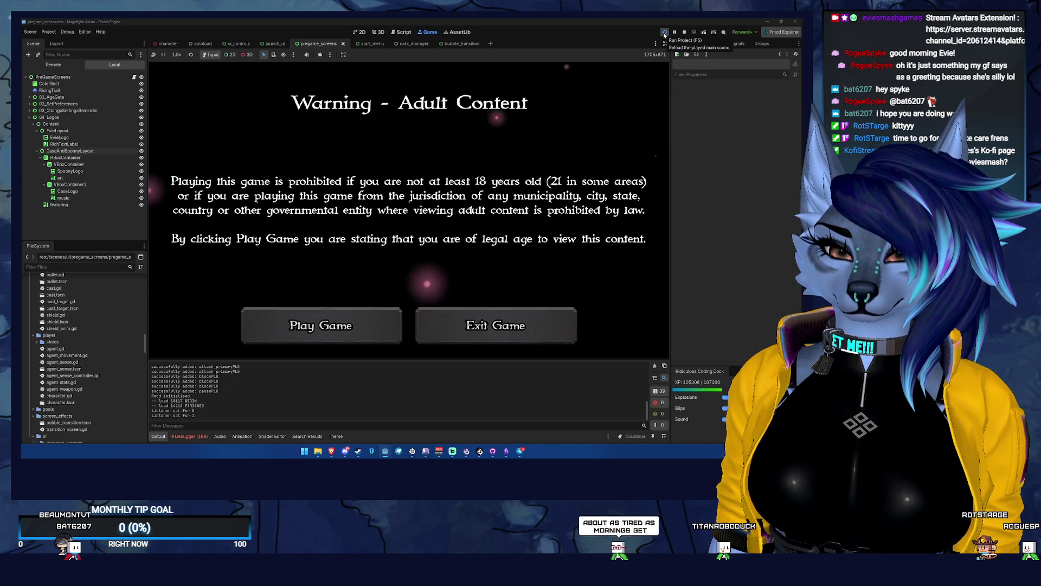
click(284, 322)
click(329, 331)
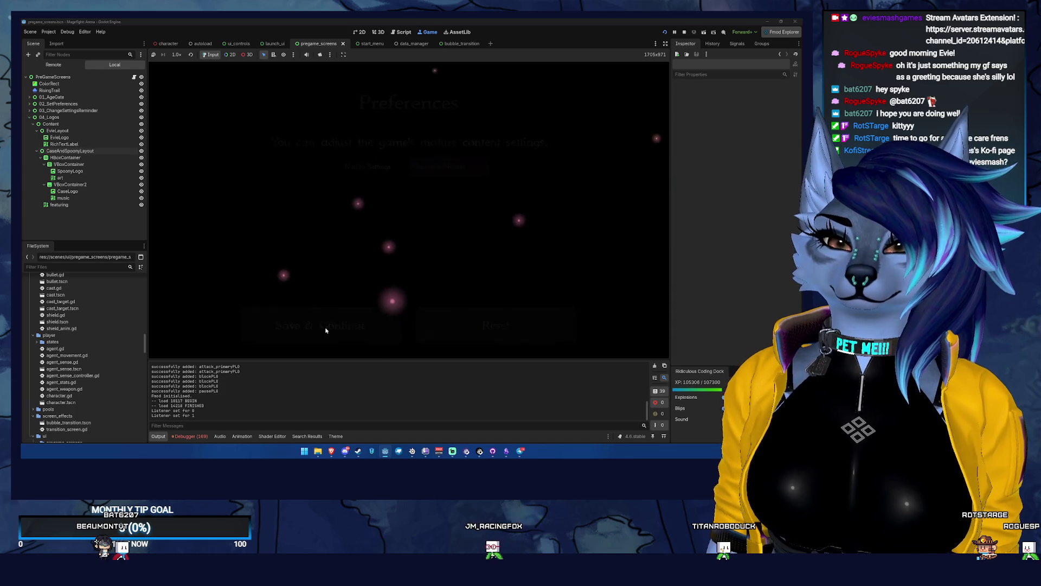
click(375, 316)
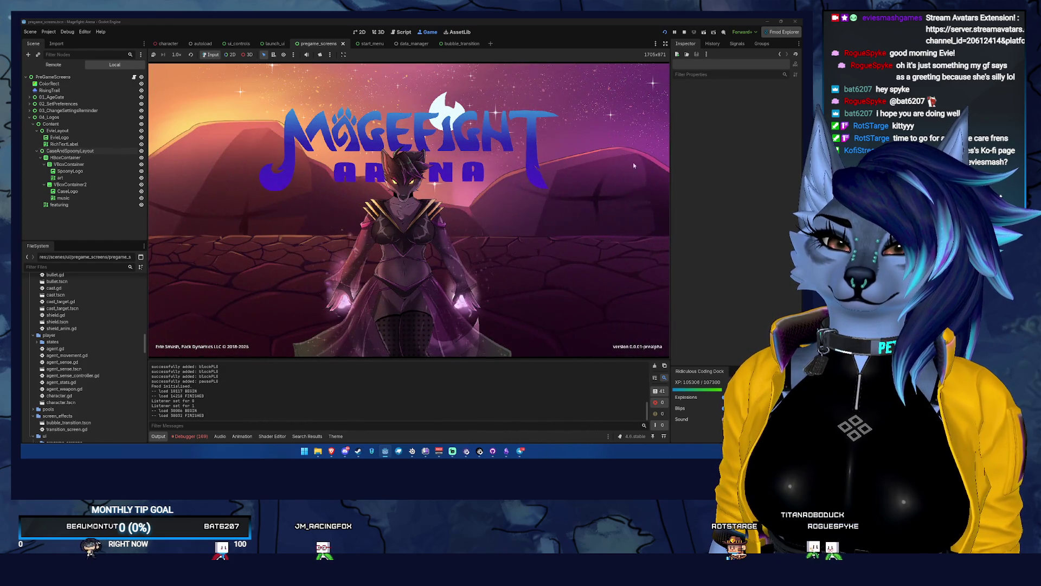
click(685, 32)
key(alt+Tab)
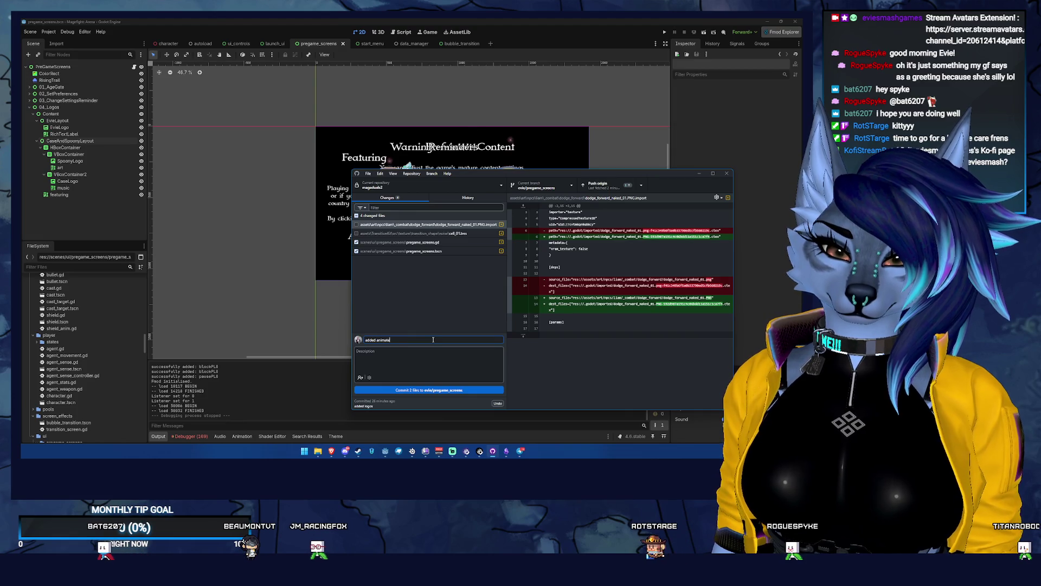
- Commit 'added animated logo intro' to evie/pregame_screens and push it to origin
text(o intro)
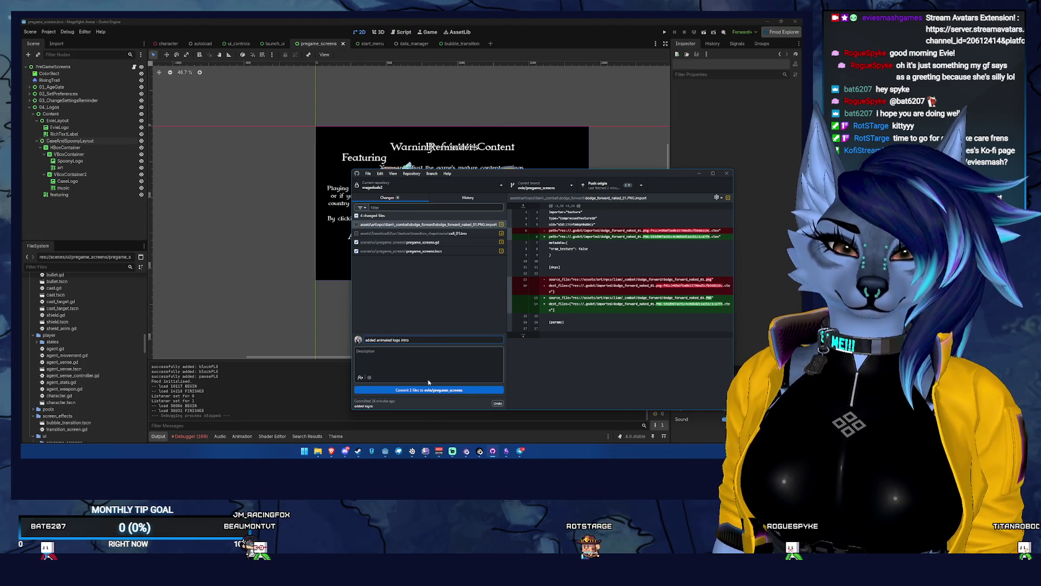
click(447, 390)
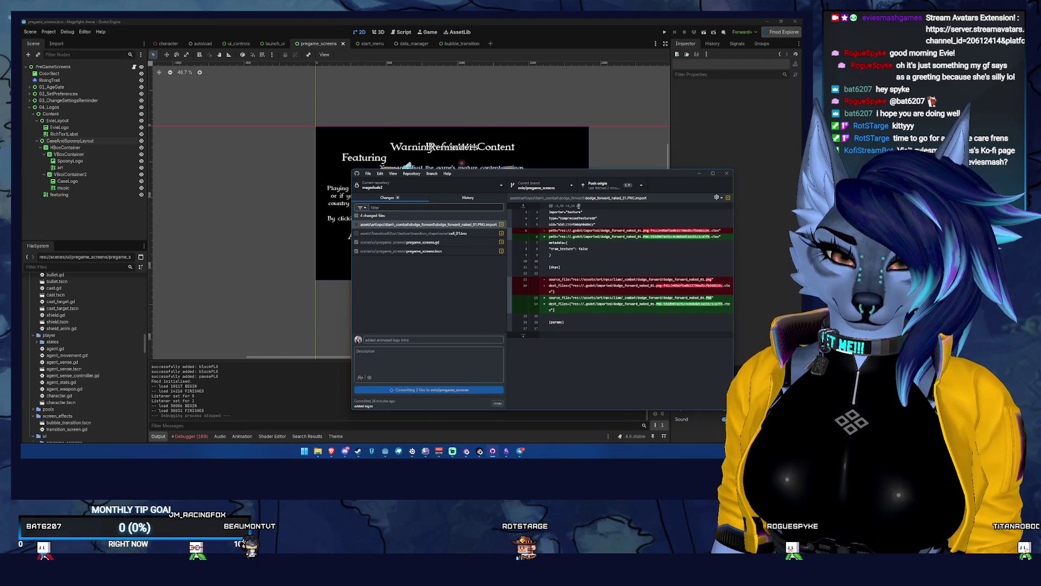
click(601, 187)
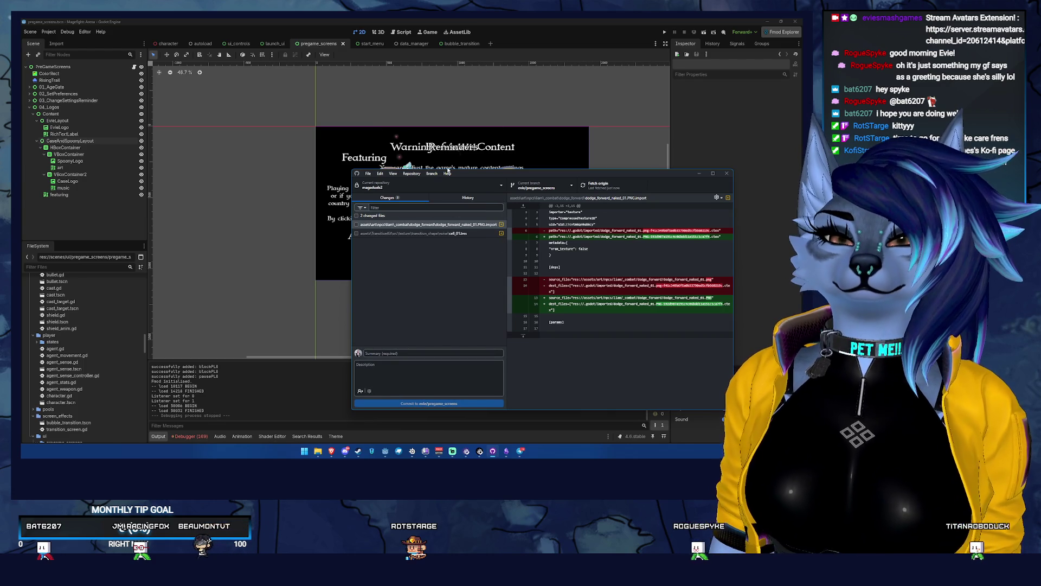
- Check the branch list in GitHub Desktop, then minimize the window
mouse_move(486, 173)
mouse_down()
mouse_move(396, 198)
mouse_move(553, 184)
mouse_up()
click(604, 198)
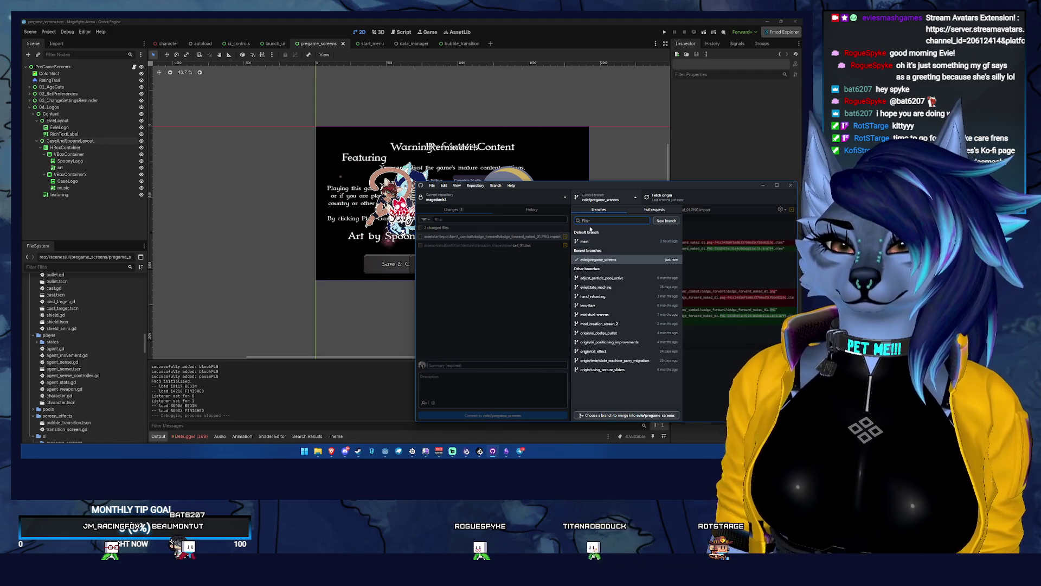
click(493, 268)
click(449, 280)
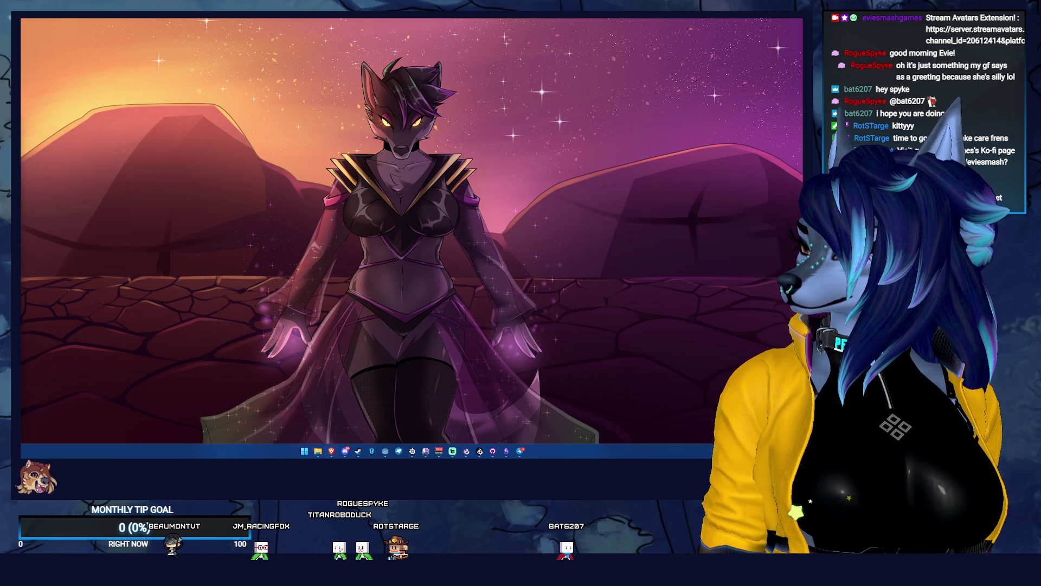
- Create a pull request on GitHub for the evie/pregame_screens branch
key(super+d)
key(alt+Tab)
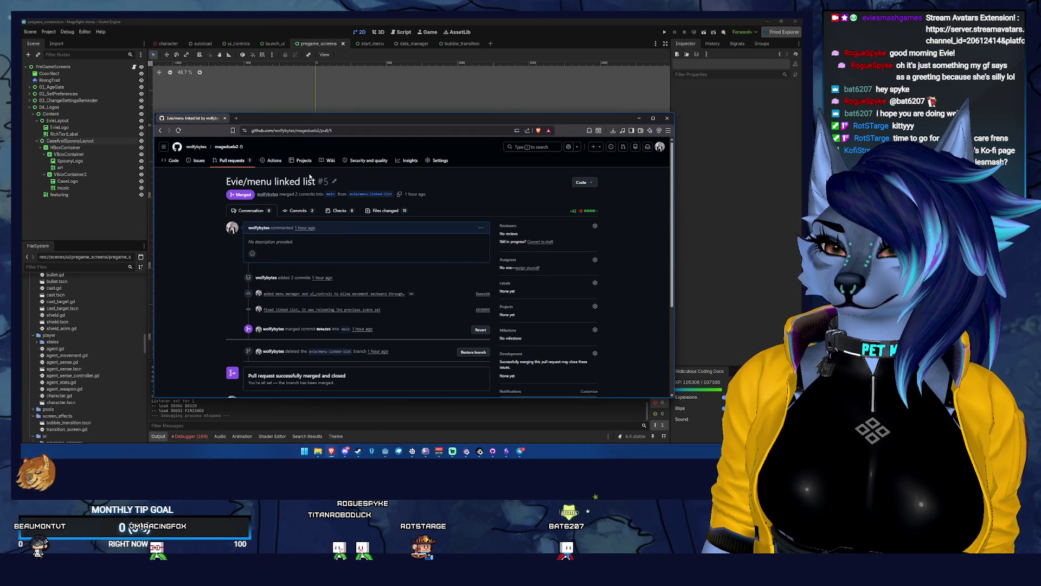
click(237, 163)
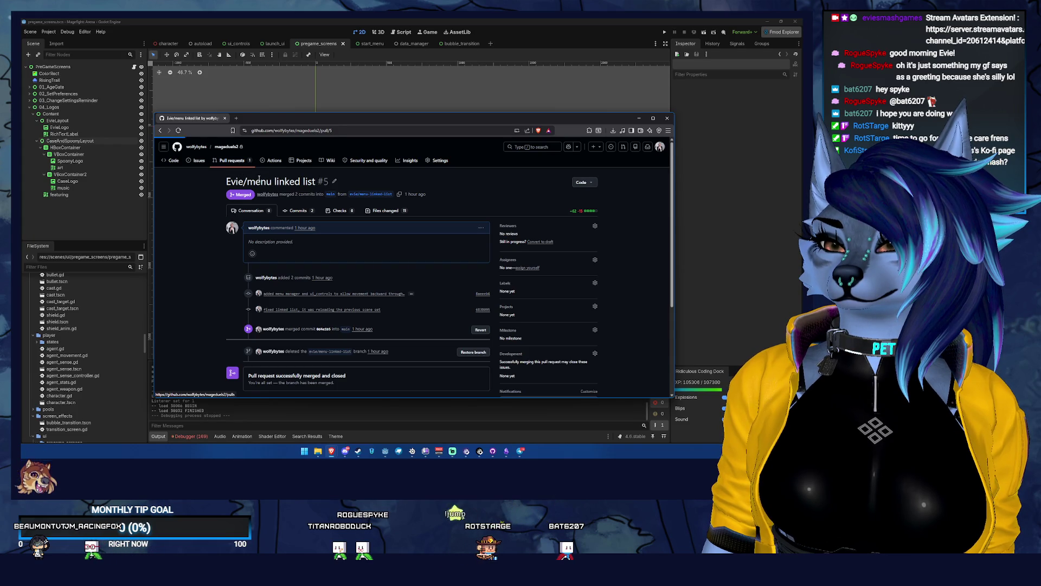
click(567, 204)
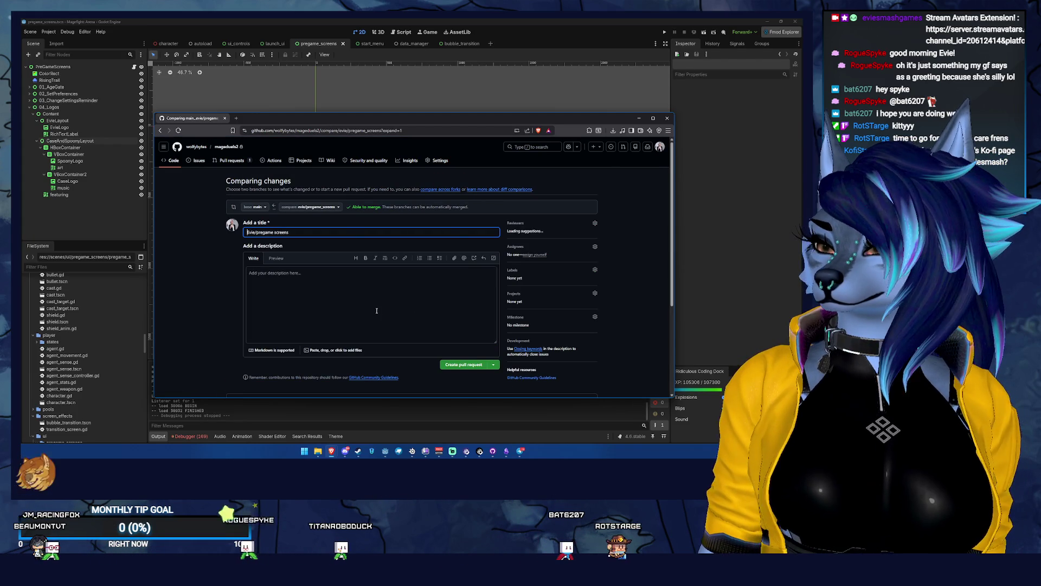
click(466, 368)
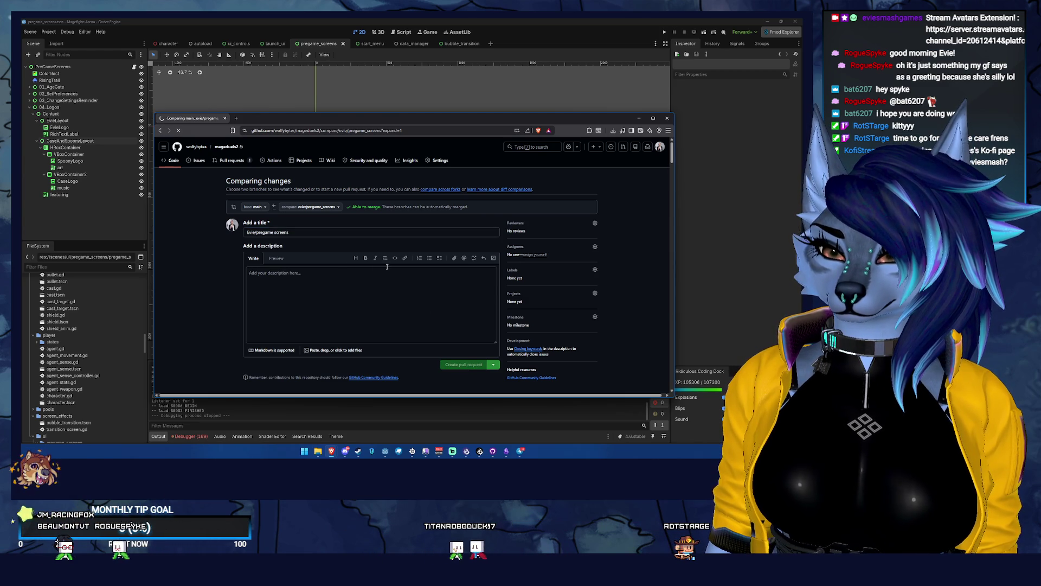
- Merge pull request #6 into main and delete the evie/pregame_screens branch
scroll(202, 269, down, 3)
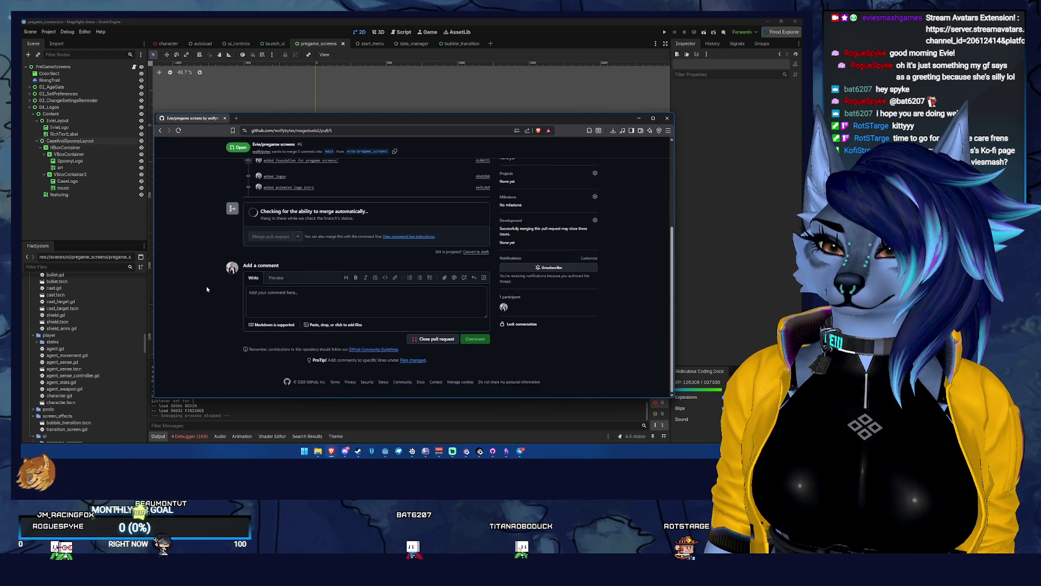
scroll(210, 285, up, 2)
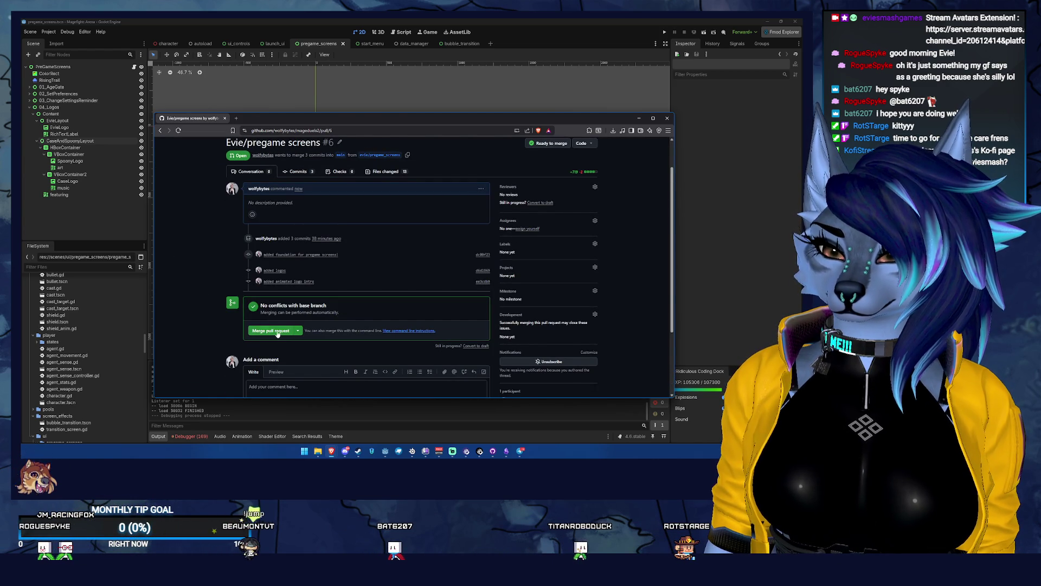
click(277, 332)
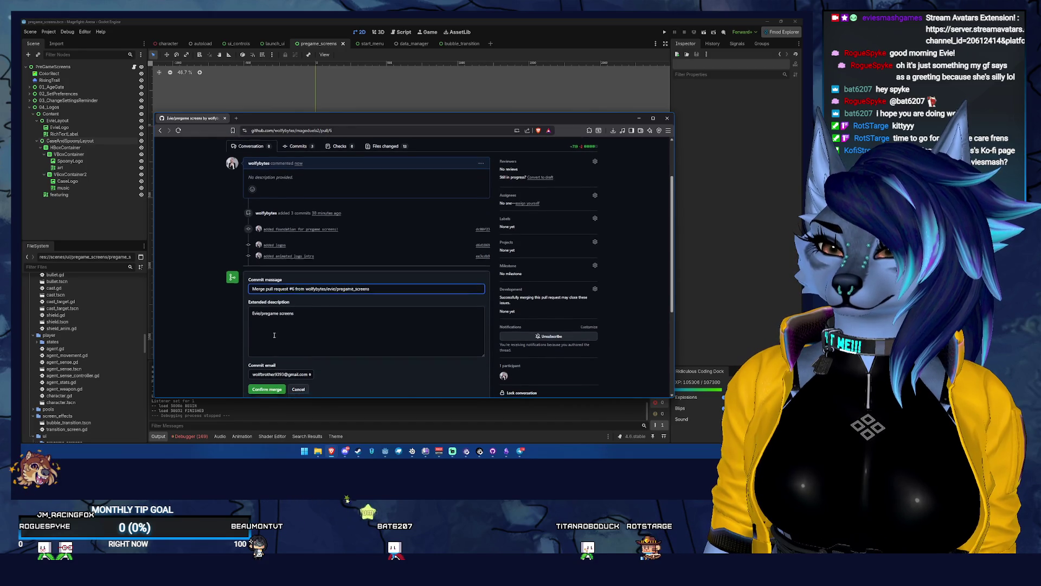
scroll(243, 309, down, 3)
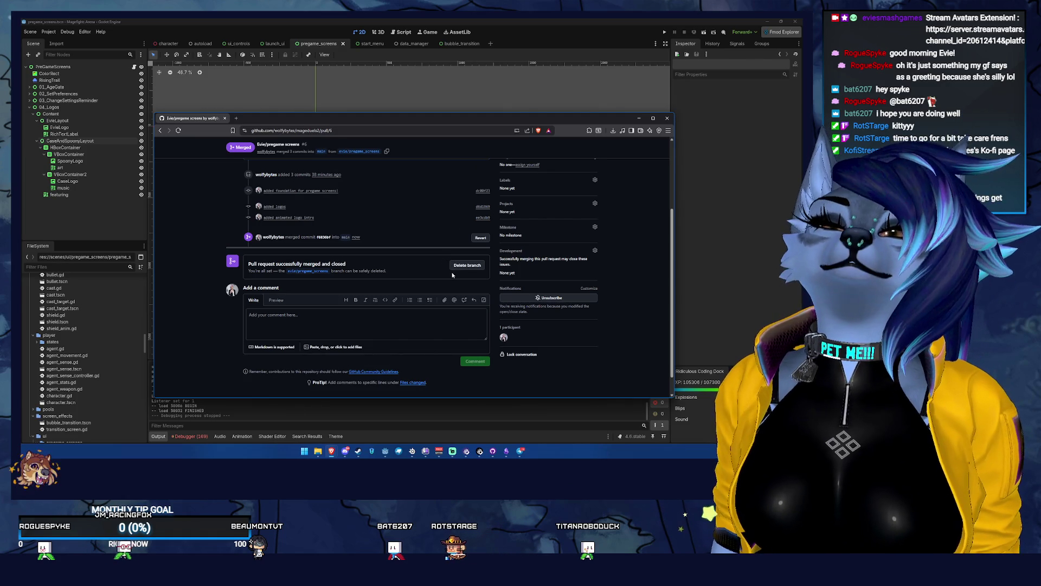
click(464, 266)
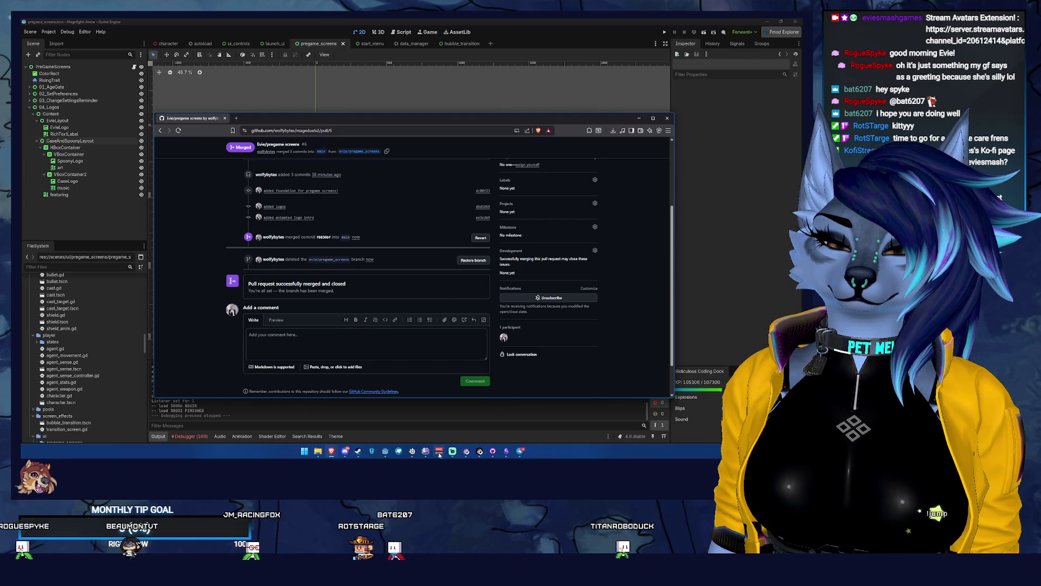
mouse_move(379, 452)
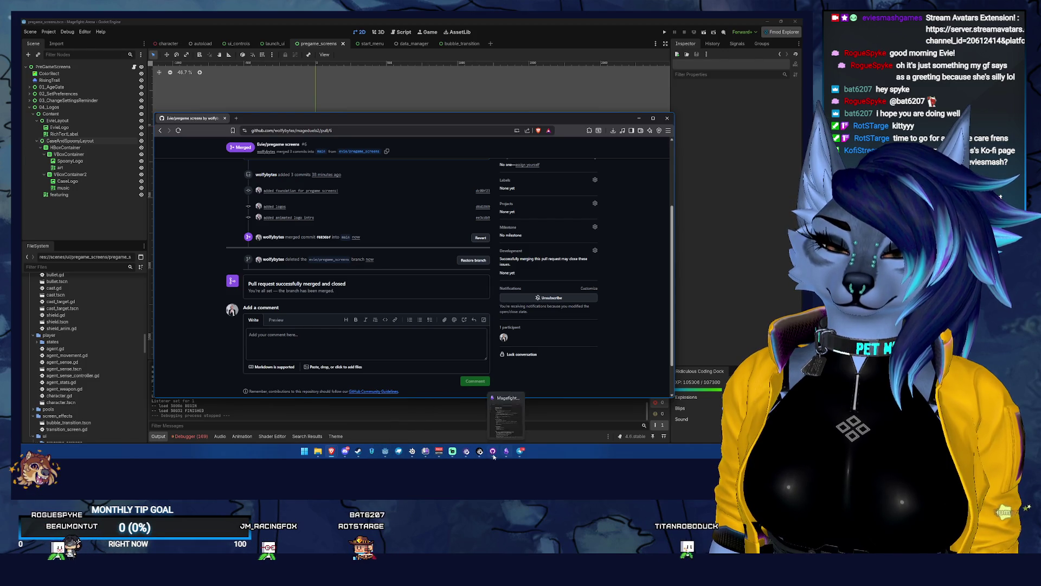
- Switch GitHub Desktop to the main branch, bringing the uncommitted changes along
key(alt+Tab)
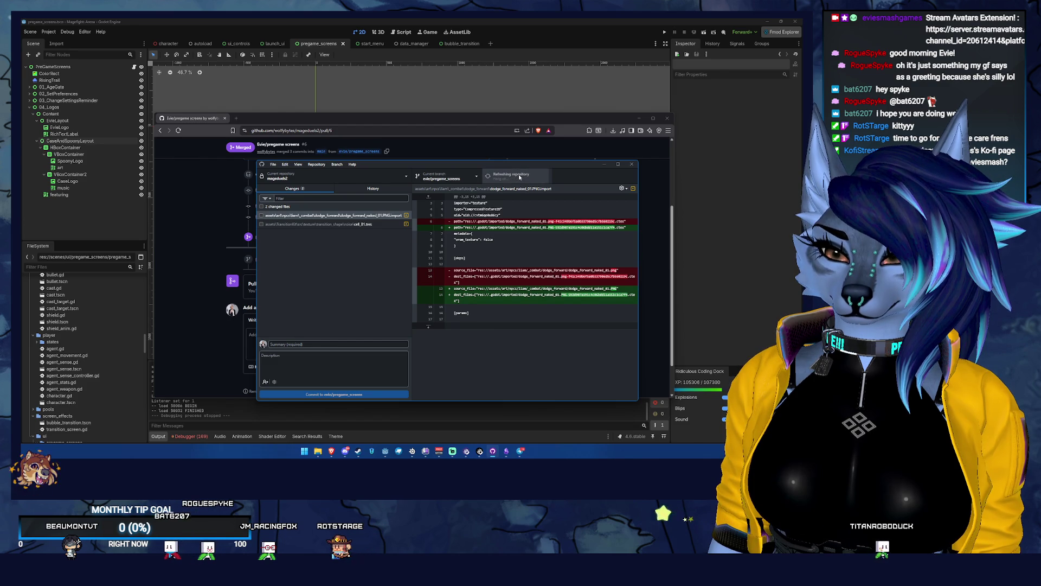
click(429, 179)
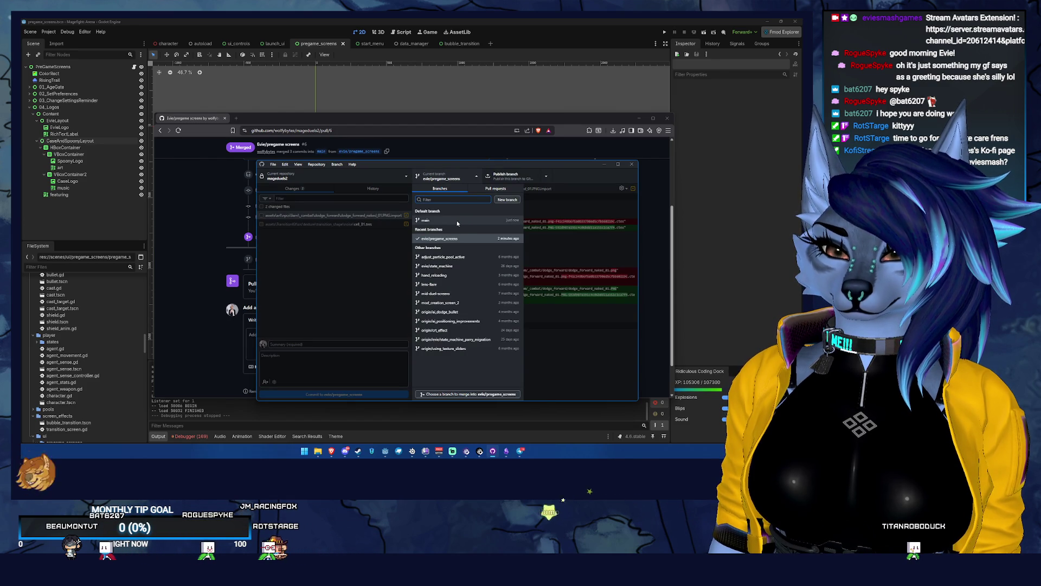
click(427, 220)
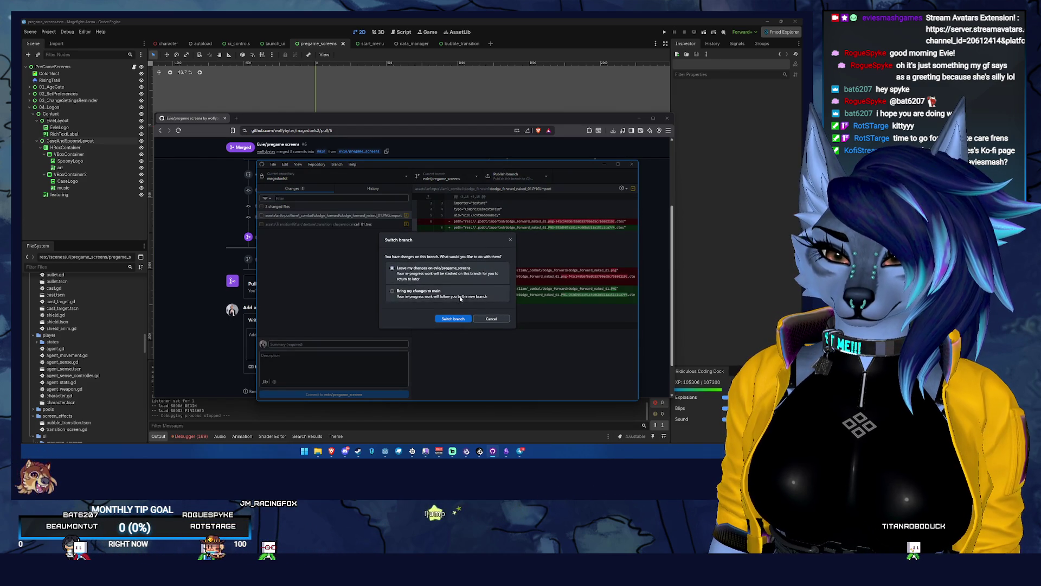
click(393, 291)
click(453, 319)
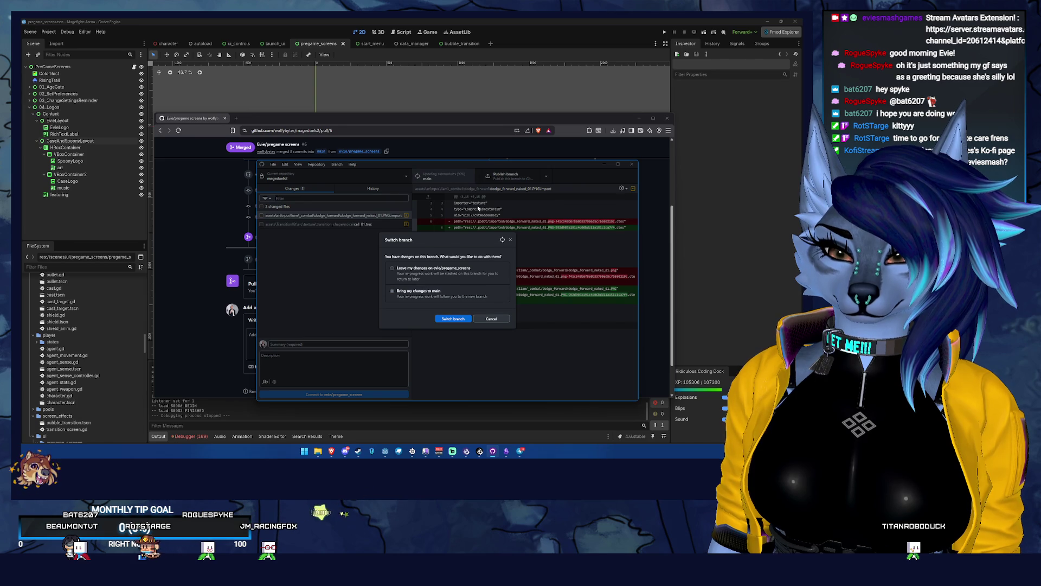
- Delete the local evie/pregame_screens branch
click(459, 175)
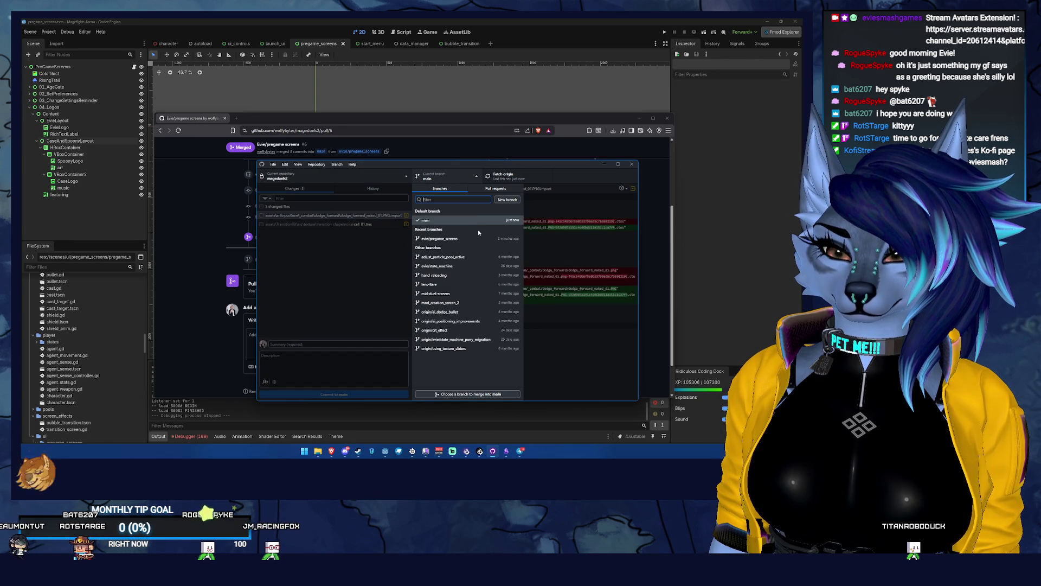
right_click(467, 238)
click(480, 266)
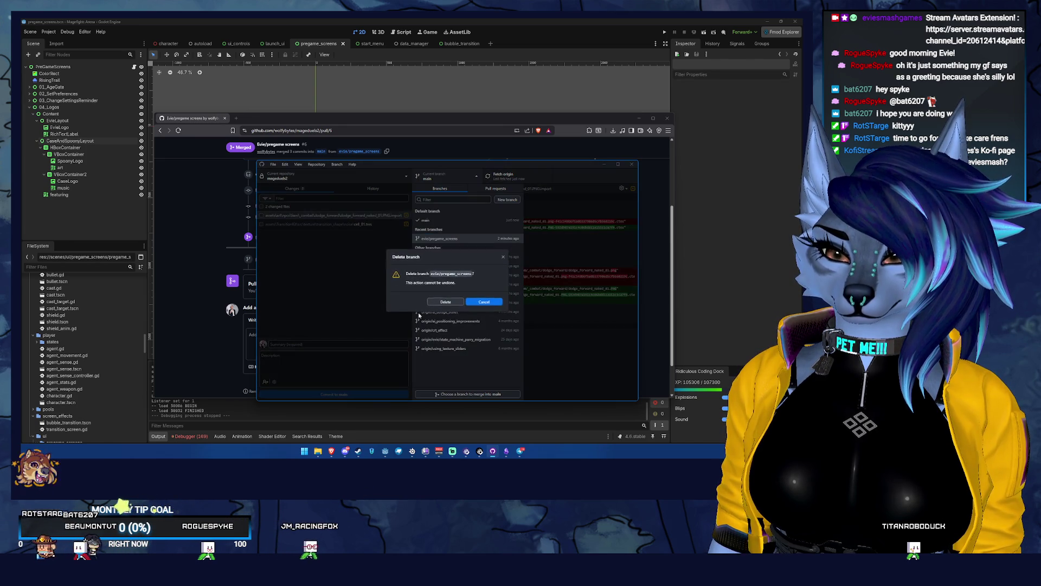
click(446, 302)
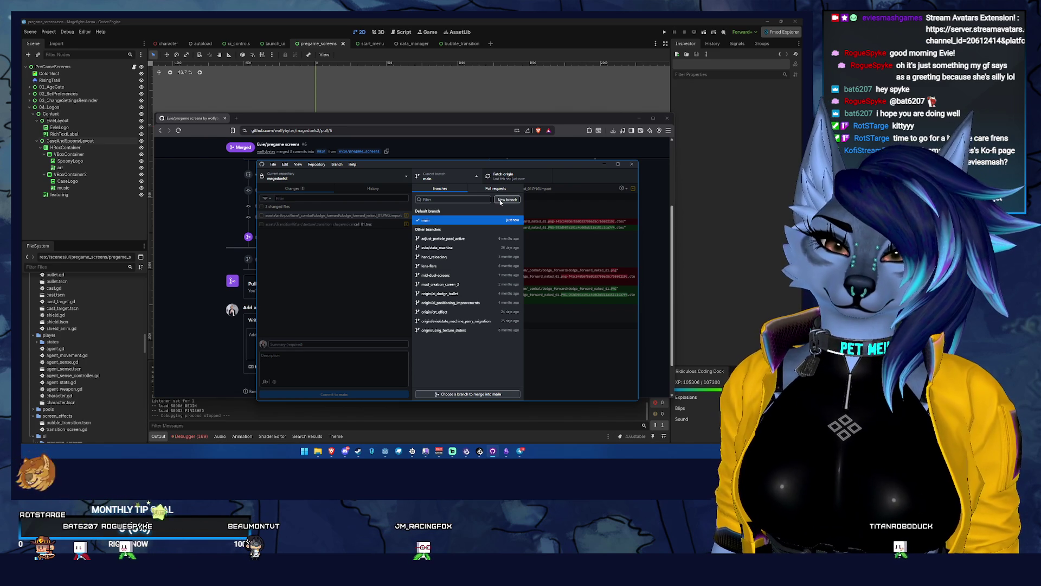
- Create the evie/settings_menu branch from main
click(500, 200)
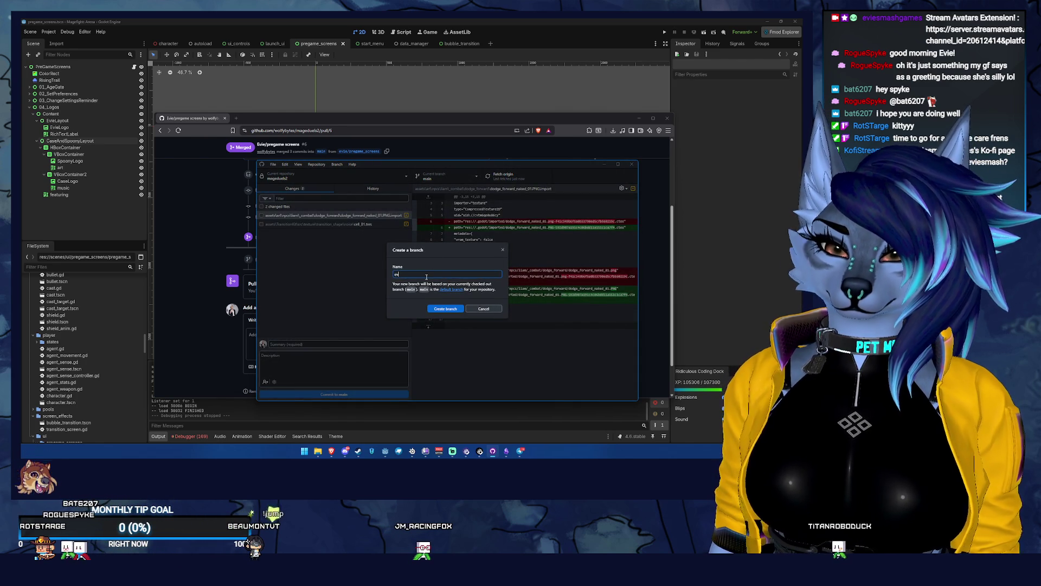
text(ie/settings_menu)
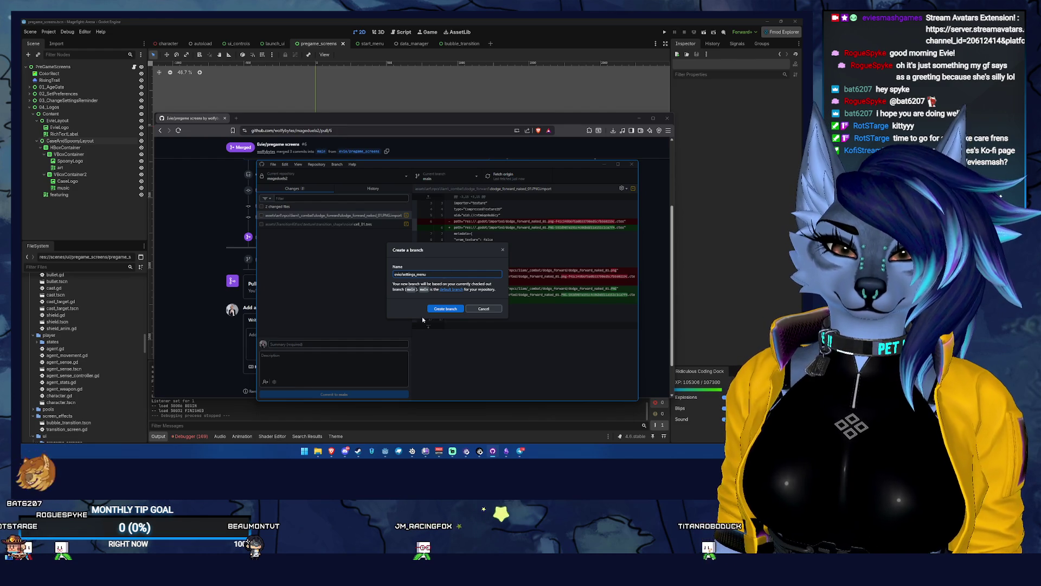
click(445, 309)
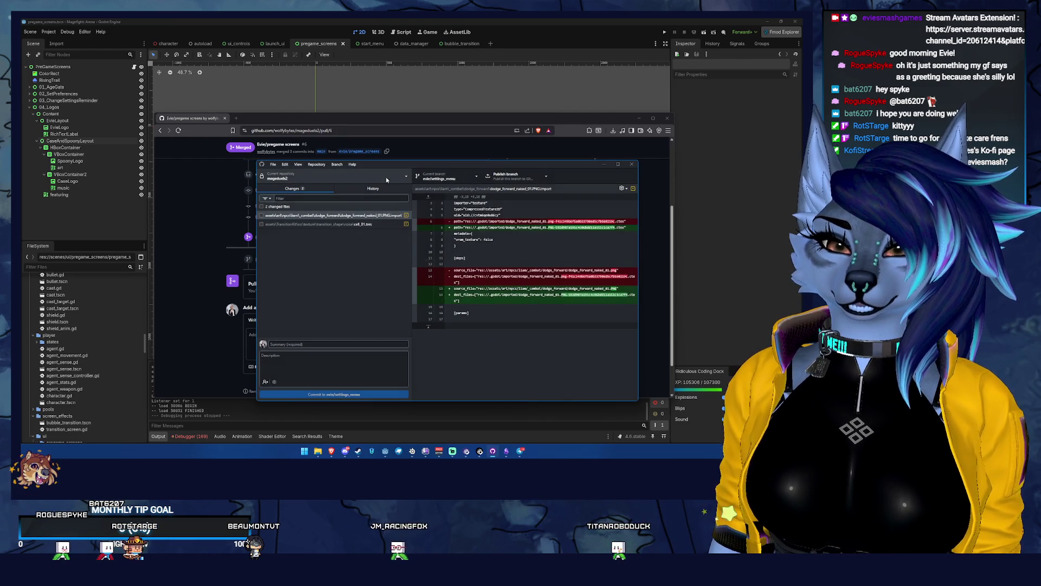
key(alt+Tab)
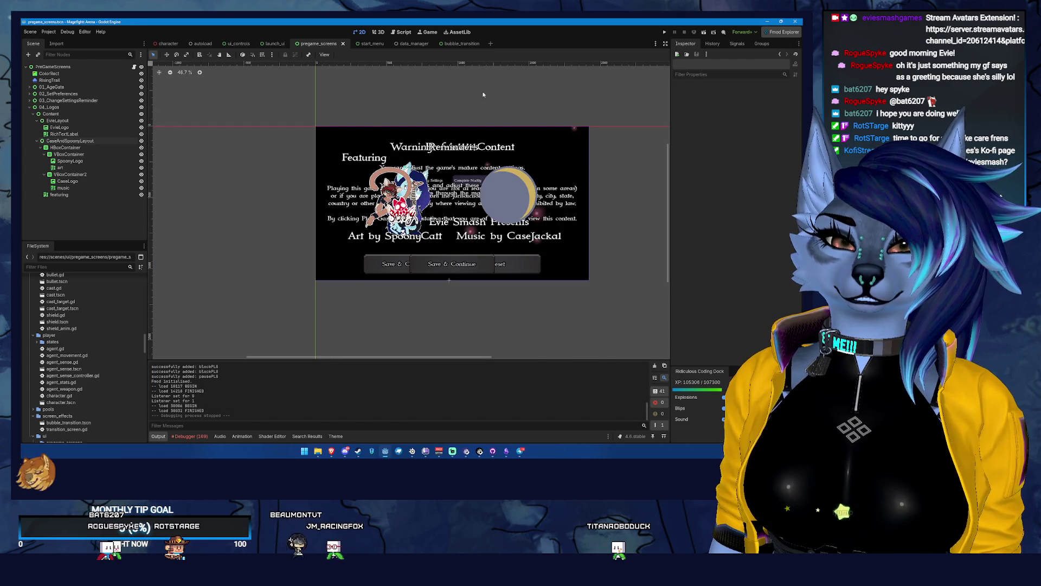
- Adjust the 2D canvas view and run the project to test the pregame screens
scroll(396, 96, up, 2)
drag(407, 94, 426, 75)
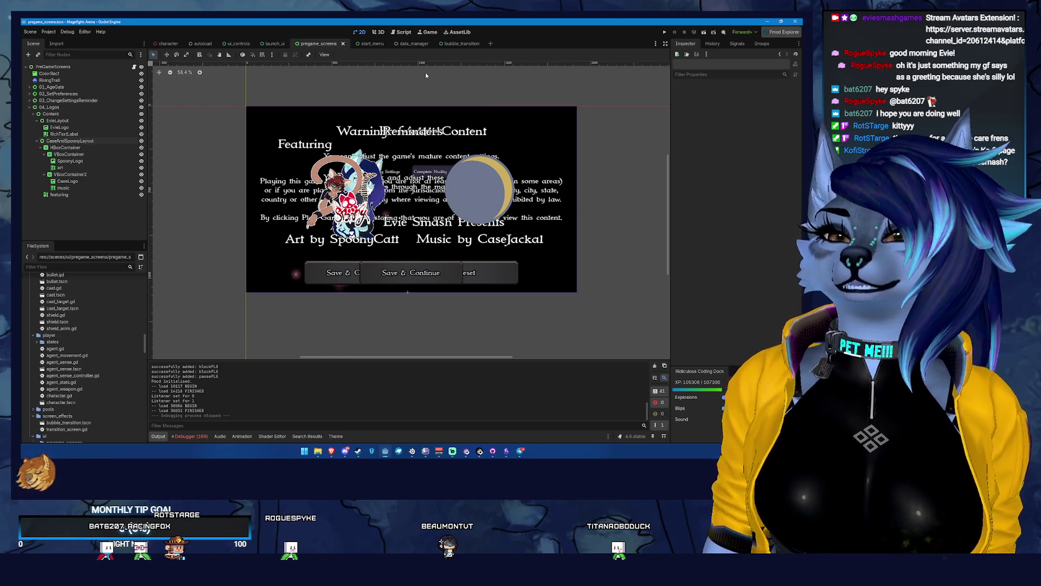
click(664, 32)
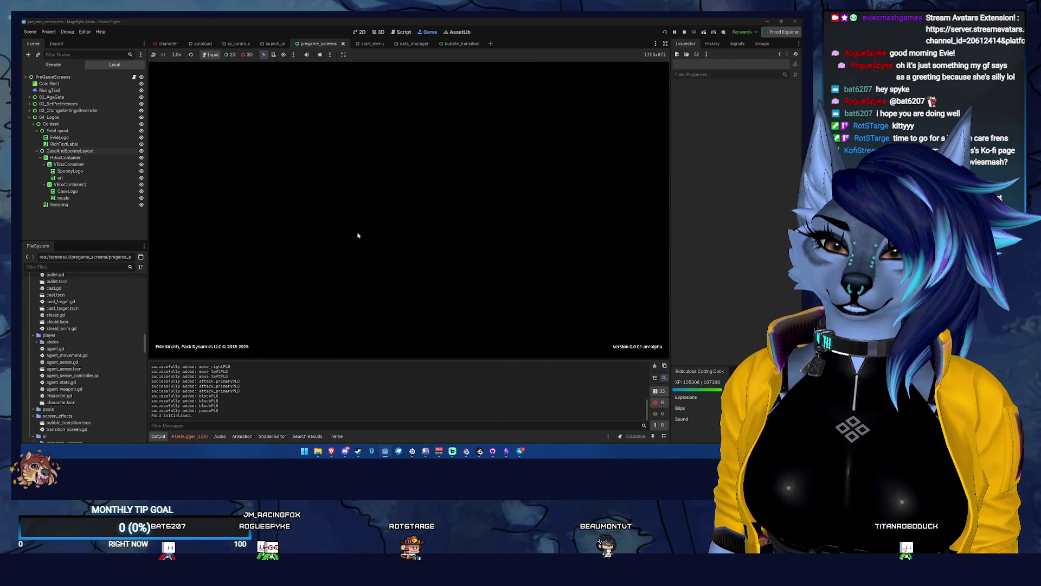
- Accept the content warning, set nudity to No Clothing Removed, and save through the reminder
click(336, 332)
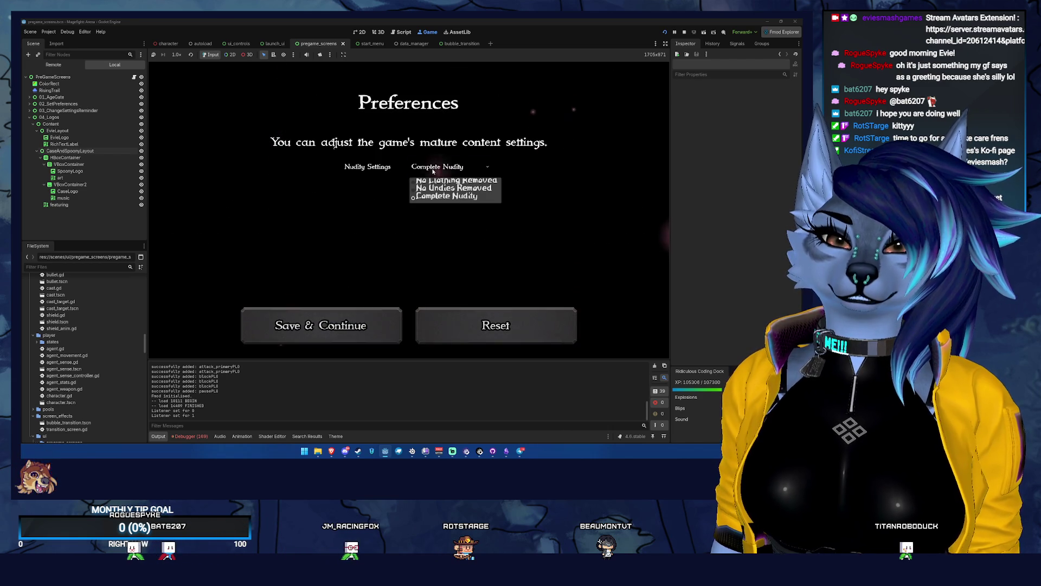
key(Return)
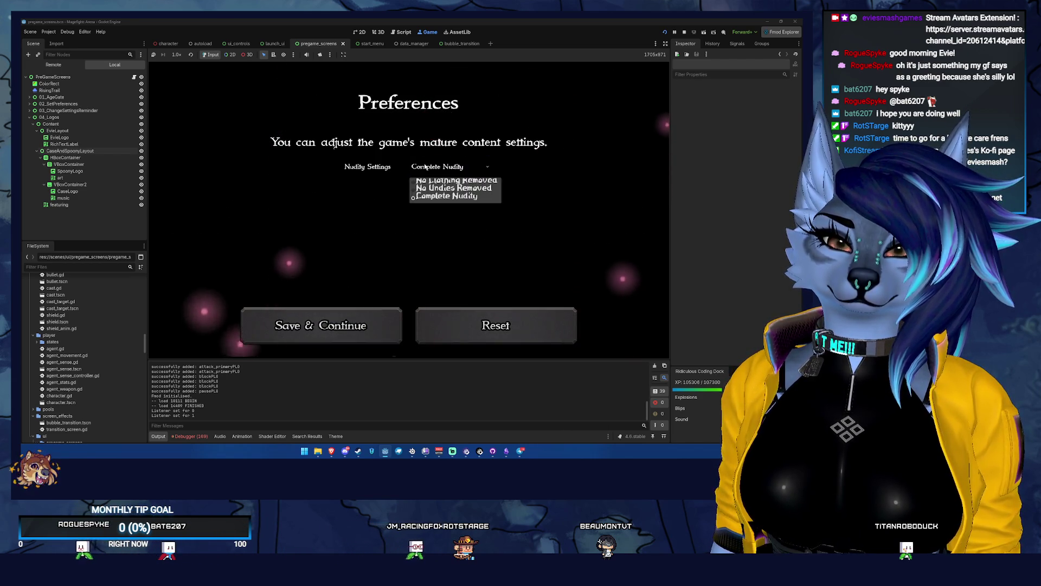
click(456, 181)
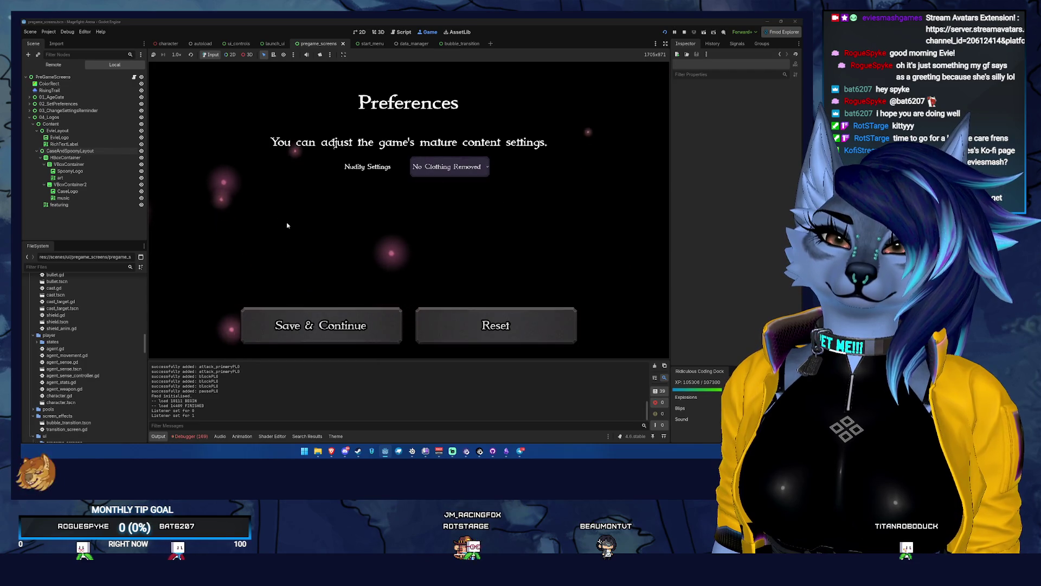
click(312, 332)
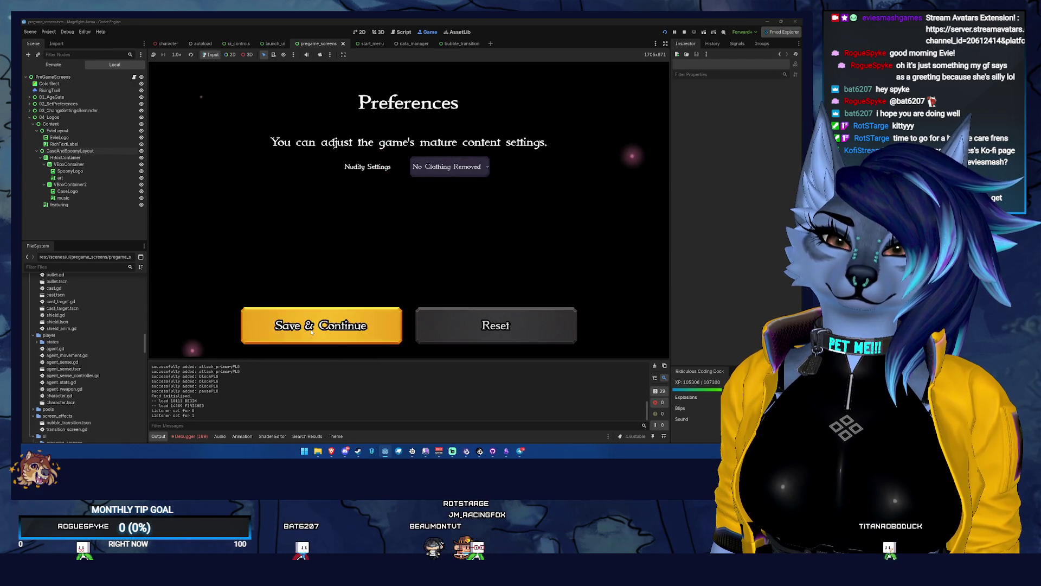
click(348, 332)
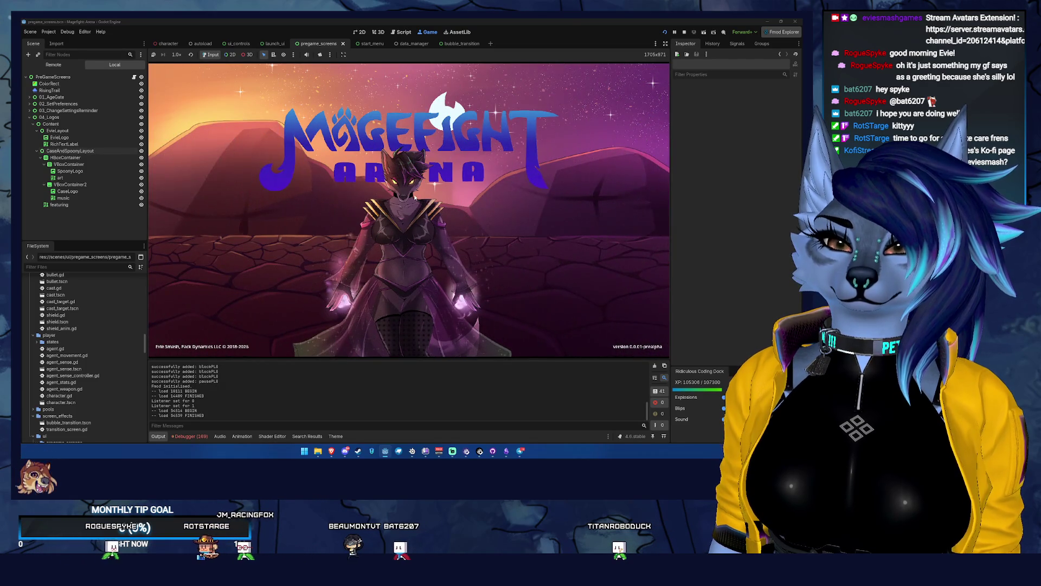
click(464, 156)
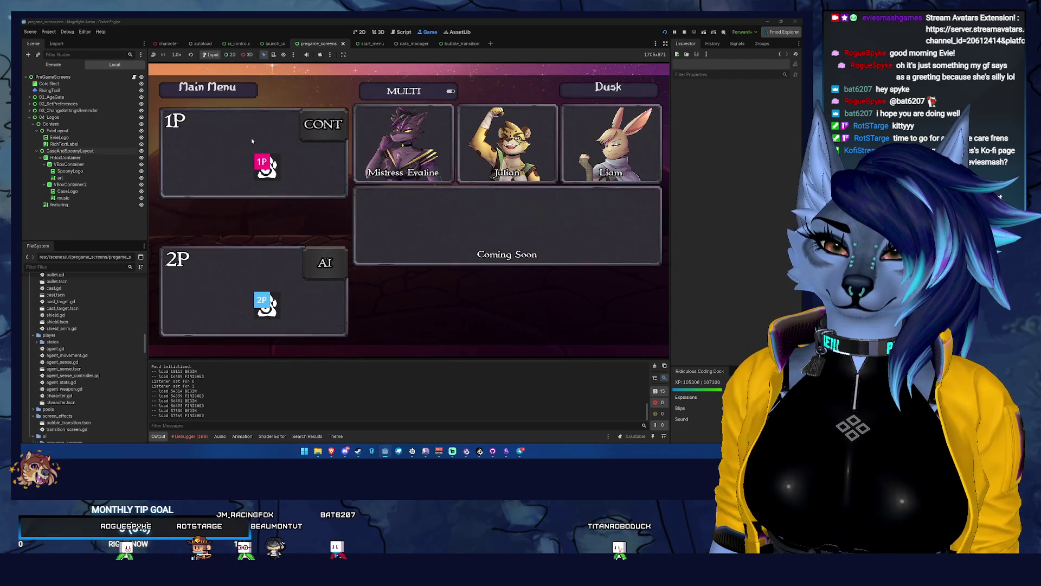
click(247, 88)
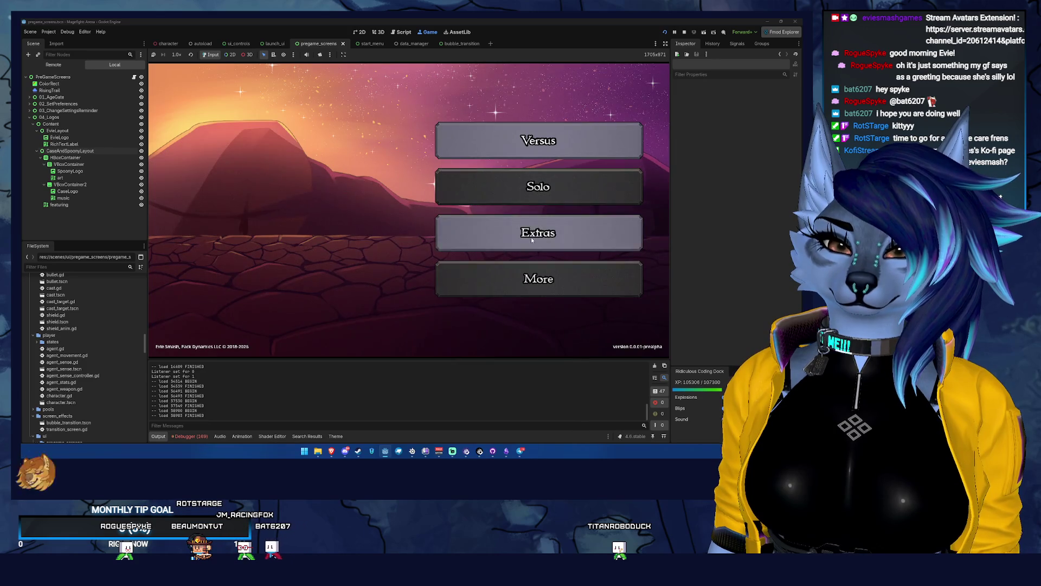
click(503, 153)
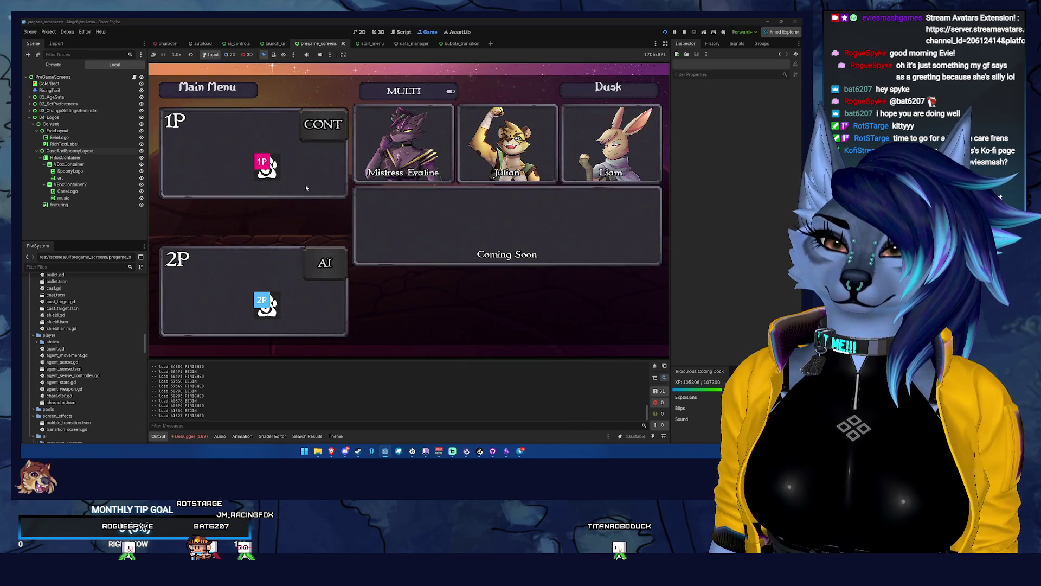
key(Escape)
key(Escape)
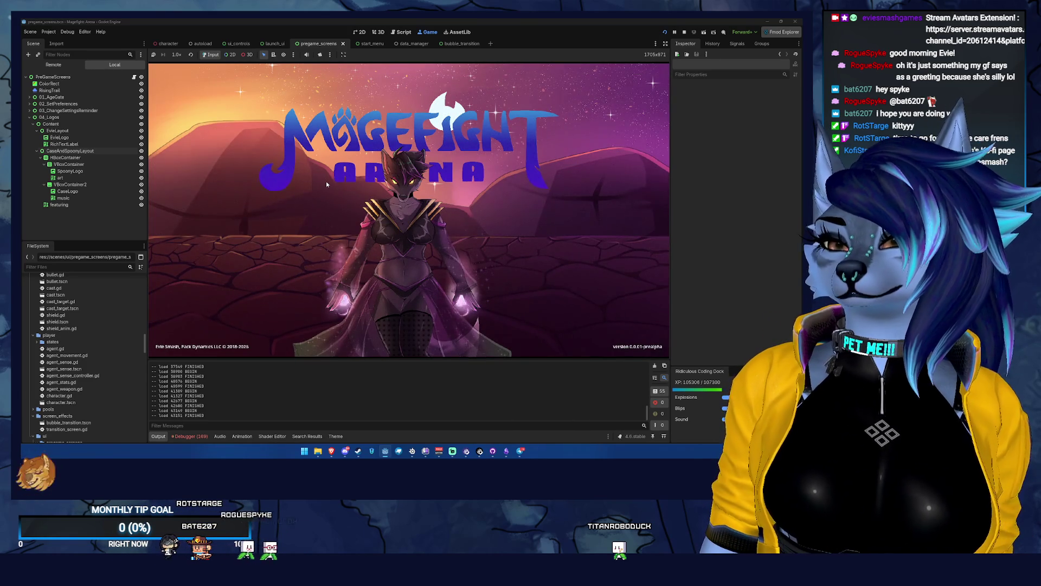
key(Return)
key(Return)
key(Escape)
key(Escape)
key(Return)
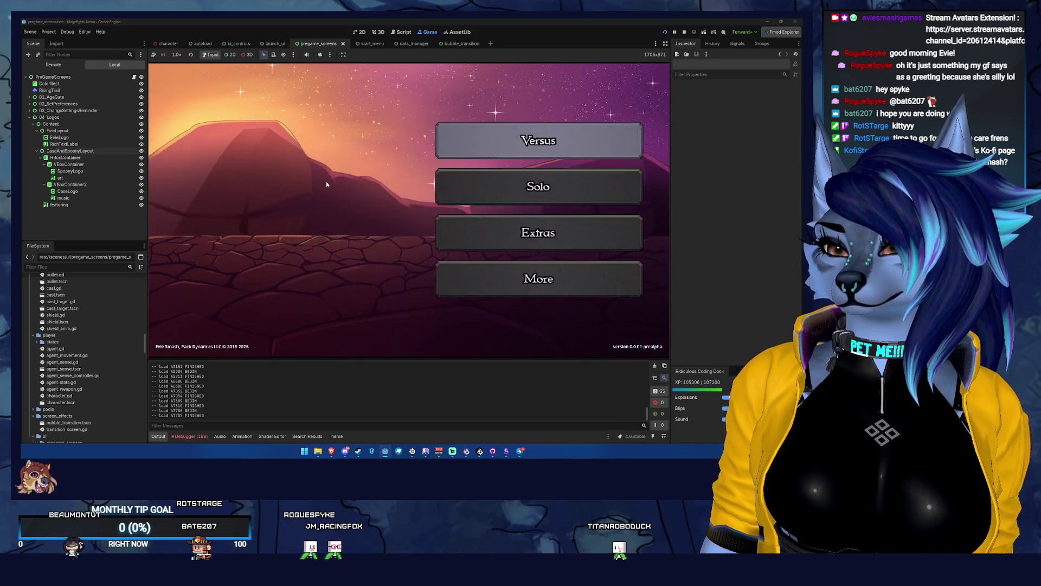
key(Escape)
key(Return)
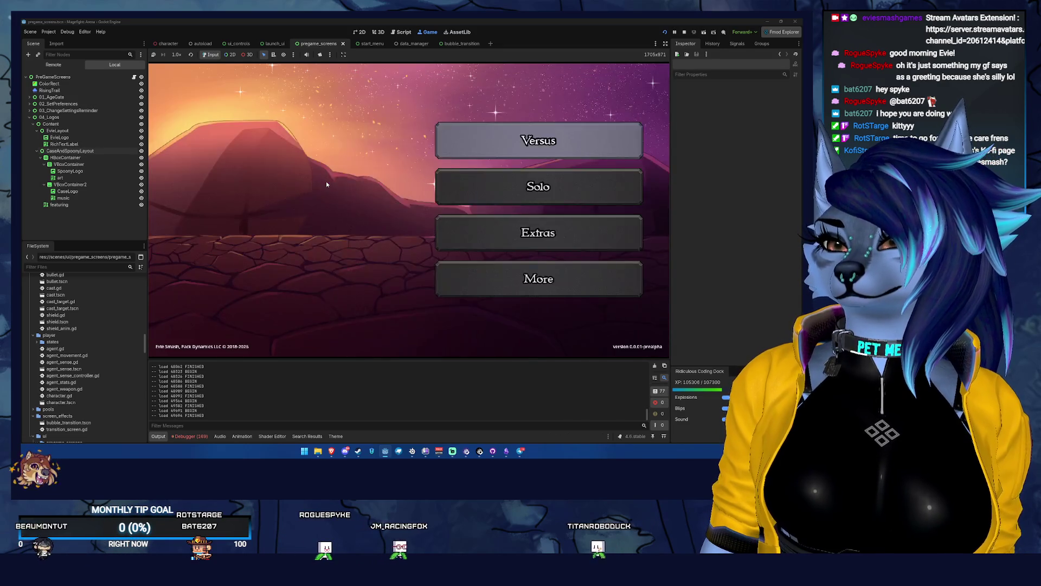
key(Return)
key(Escape)
key(Escape)
key(Return)
key(Return)
key(Escape)
key(Escape)
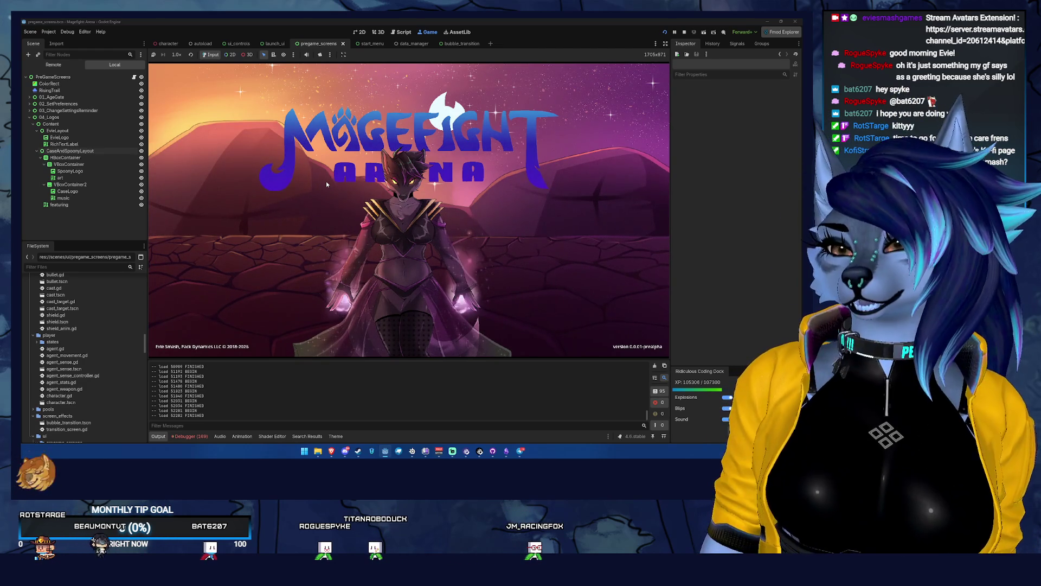
key(Return)
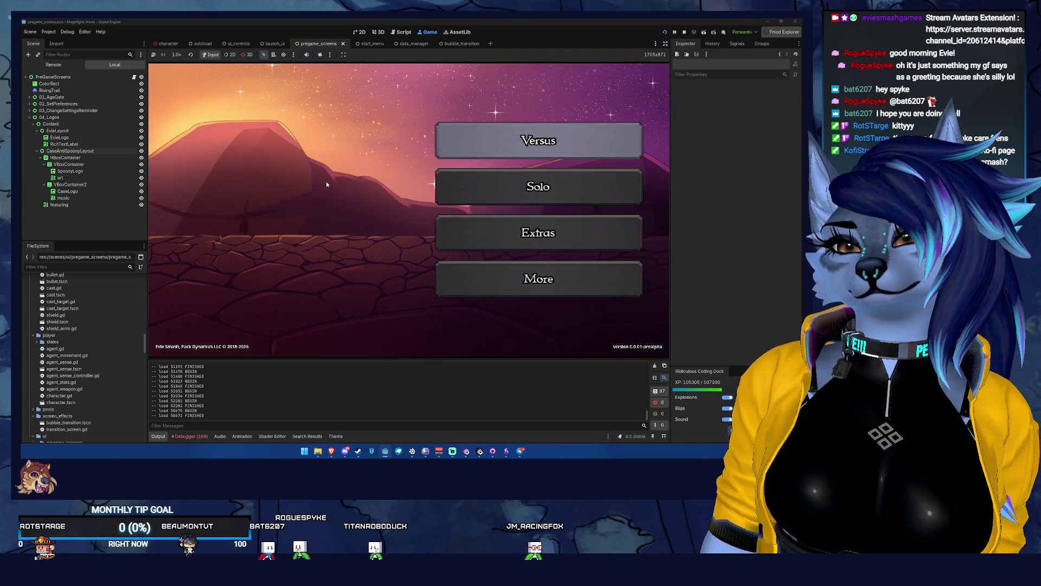
key(Down)
key(Down)
key(Up)
key(Up)
key(Down)
key(Up)
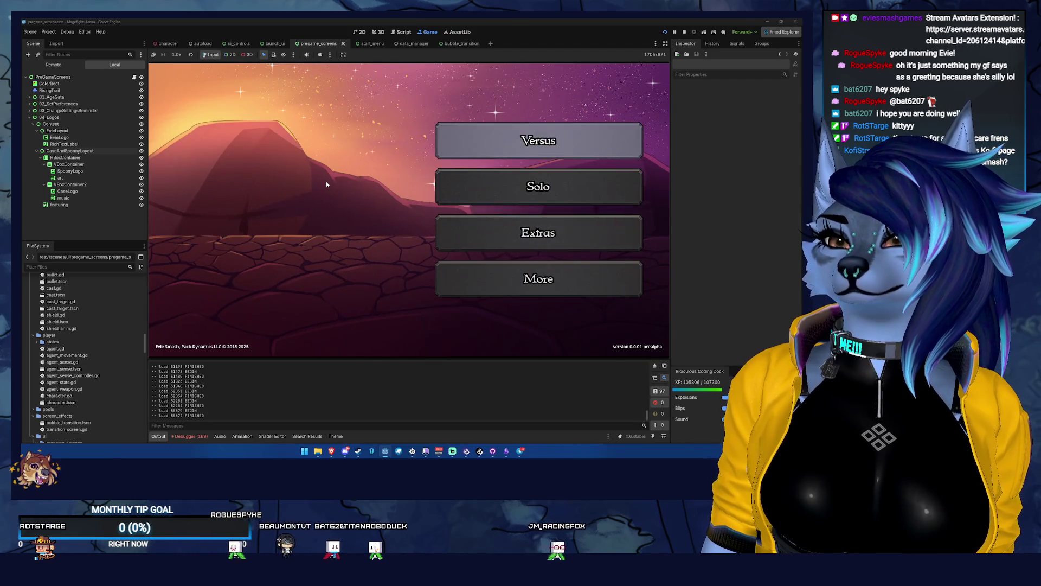
key(Return)
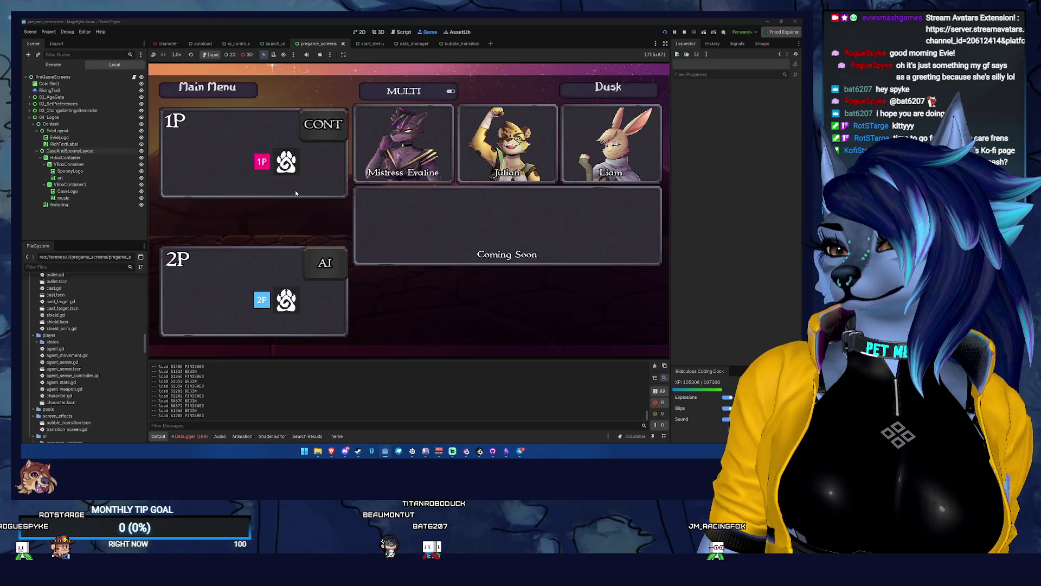
key(Escape)
key(Return)
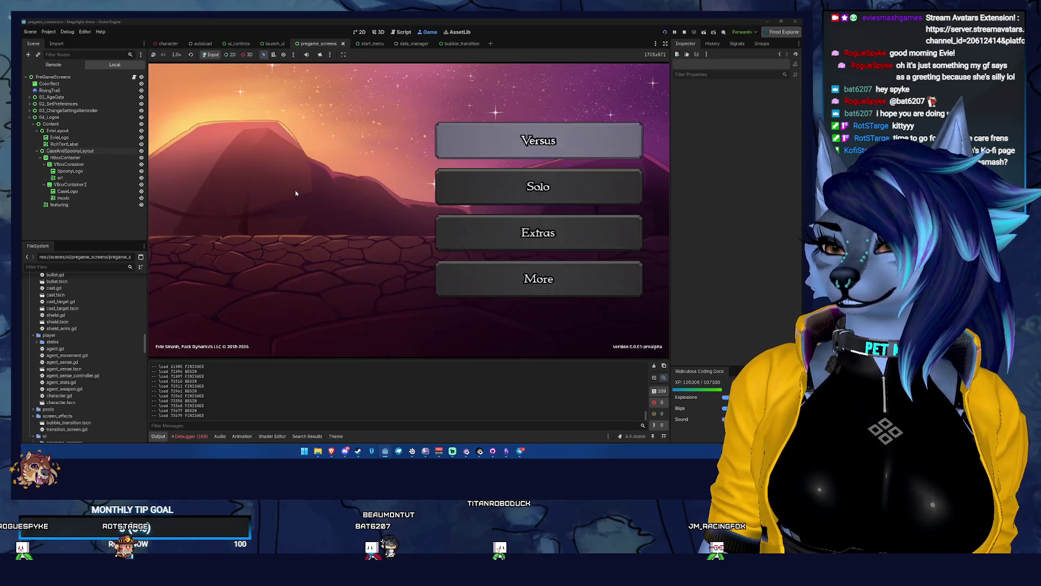
key(Escape)
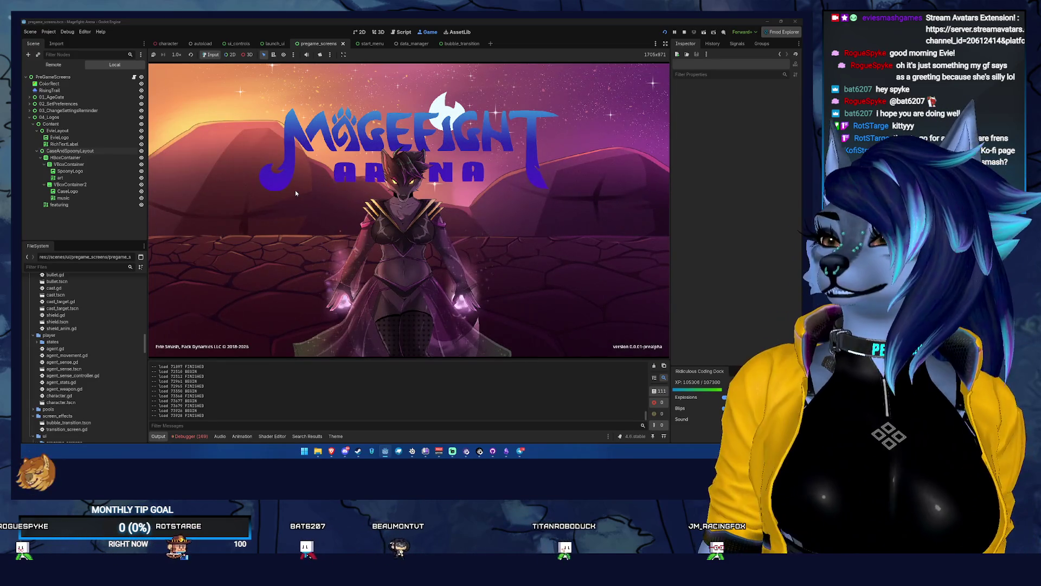